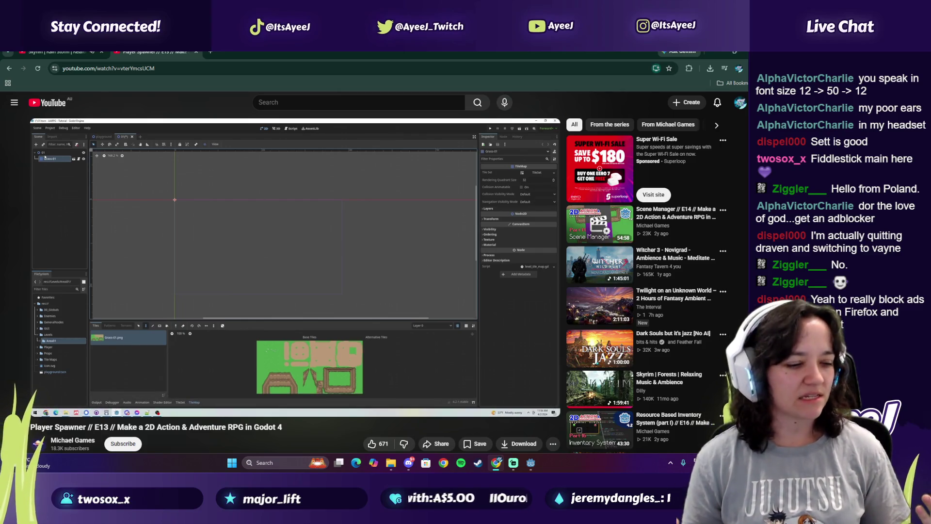
Briefly resume the Player Spawner tutorial, then pause it again at 2:07
{"action": "left_click", "coordinate": [301, 249]}
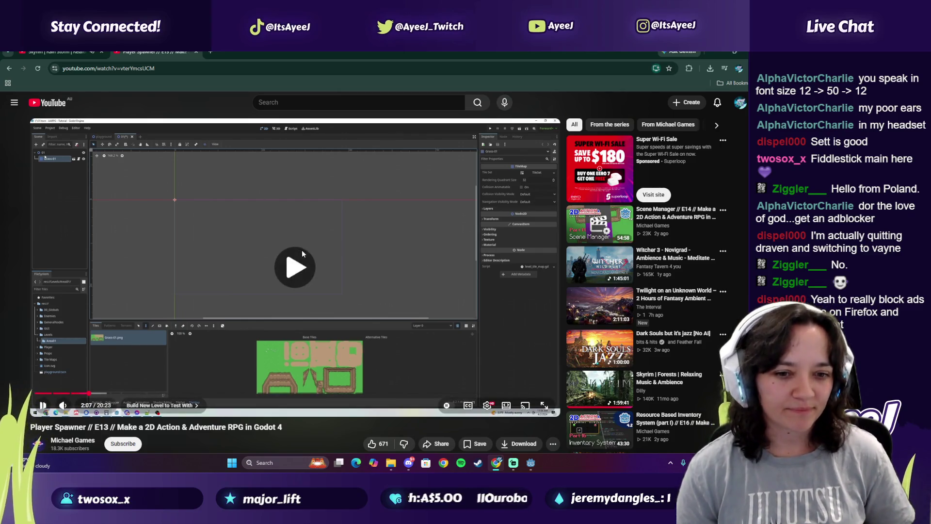
{"action": "left_click", "coordinate": [246, 270]}
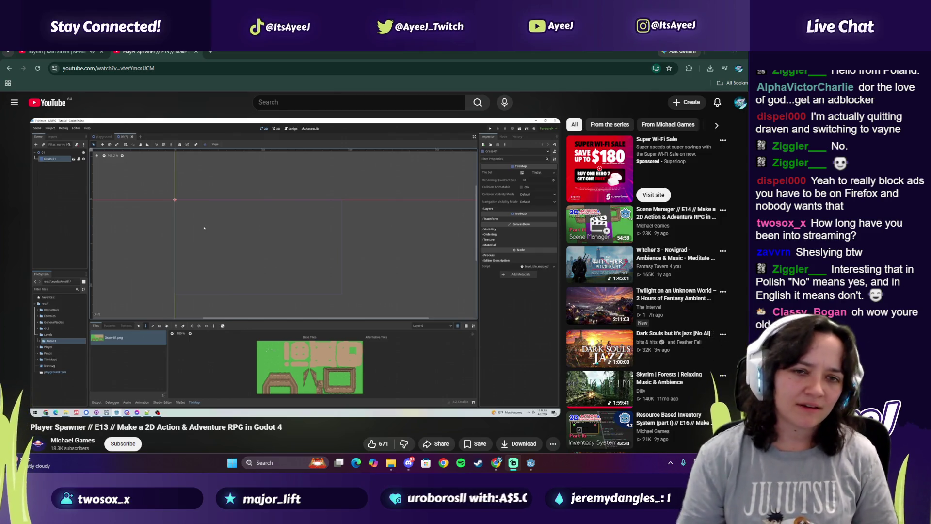
In a new tab, search 'polish to english' and dismiss the new-languages notice
{"action": "left_click", "coordinate": [211, 52]}
{"action": "type", "text": "p[olish to english"}
{"action": "key", "text": "Return"}
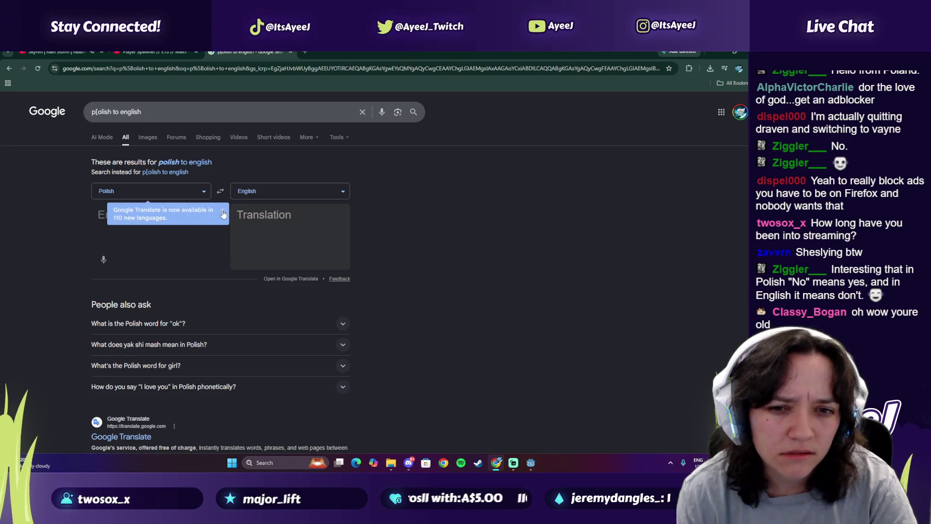
{"action": "left_click", "coordinate": [223, 215]}
Translate an English 'my name is …' self-introduction into Polish and listen to it
{"action": "type", "text": "hello"}
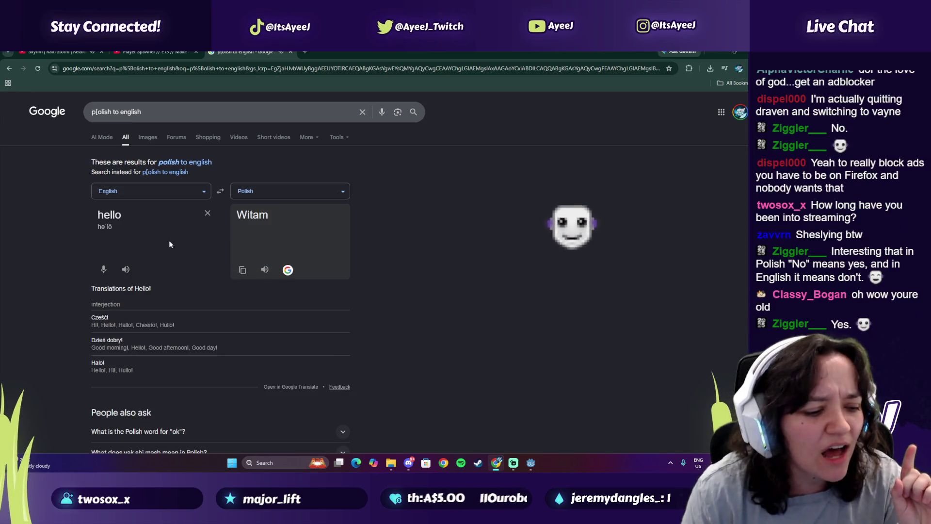
{"action": "double_click", "coordinate": [109, 215]}
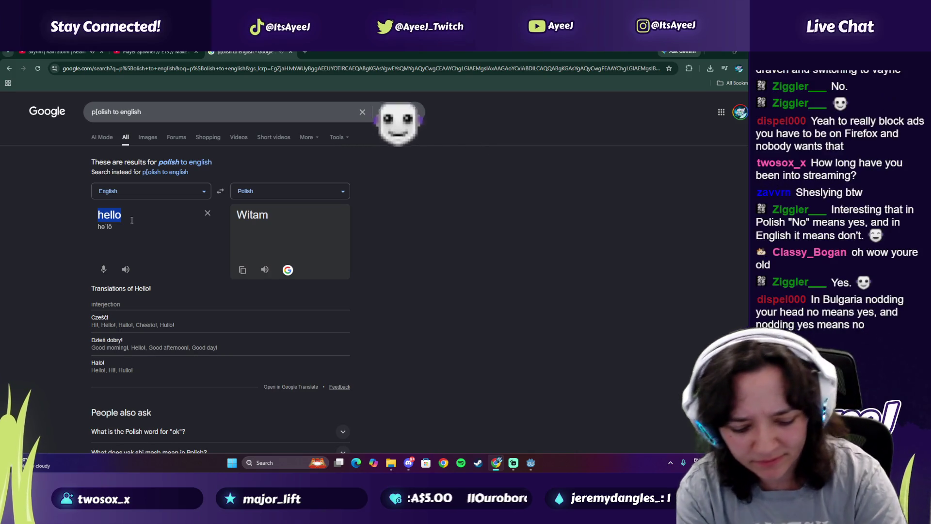
{"action": "type", "text": "my name is auy"}
{"action": "key", "text": "BackSpace"}
{"action": "key", "text": "BackSpace"}
{"action": "type", "text": "yeej"}
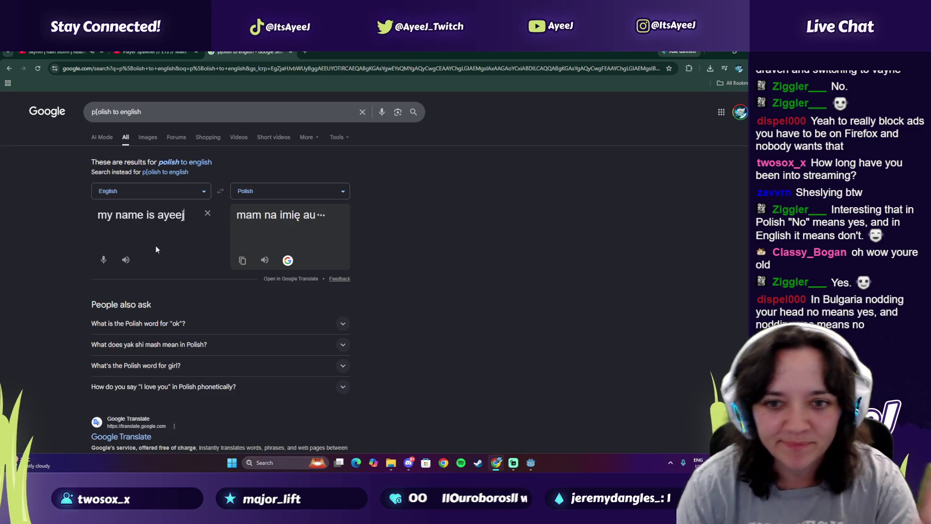
{"action": "left_click", "coordinate": [265, 260]}
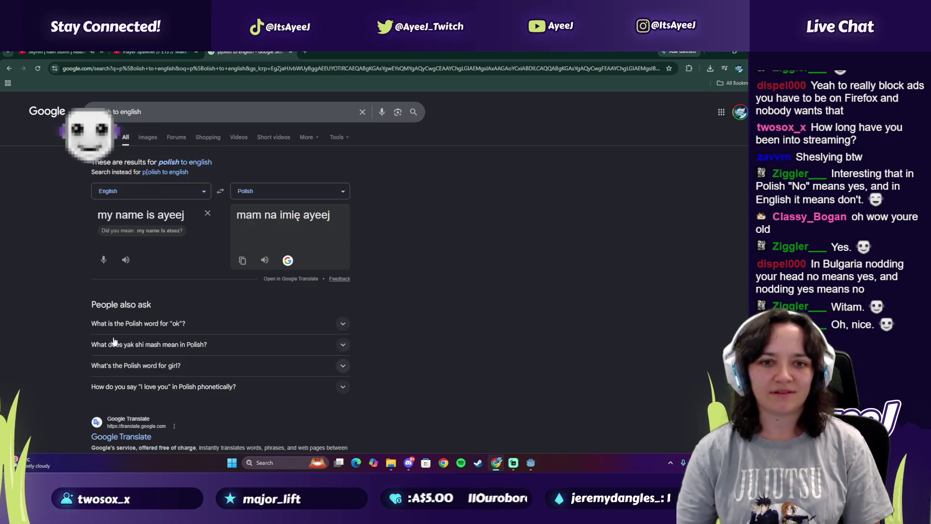
{"action": "triple_click", "coordinate": [141, 222]}
Translate 'i have a horse' and listen to the Polish 'mam konia'
{"action": "type", "text": "i hjs"}
{"action": "key", "text": "BackSpace"}
{"action": "key", "text": "BackSpace"}
{"action": "type", "text": "ave a horse"}
{"action": "left_click", "coordinate": [266, 261]}
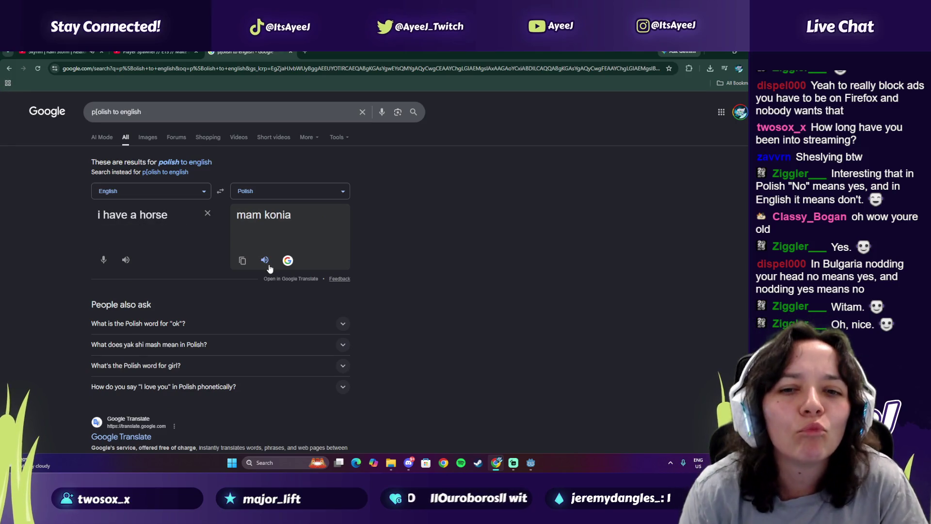
Replace the source text with a short 'named …' phrase
{"action": "triple_click", "coordinate": [138, 215]}
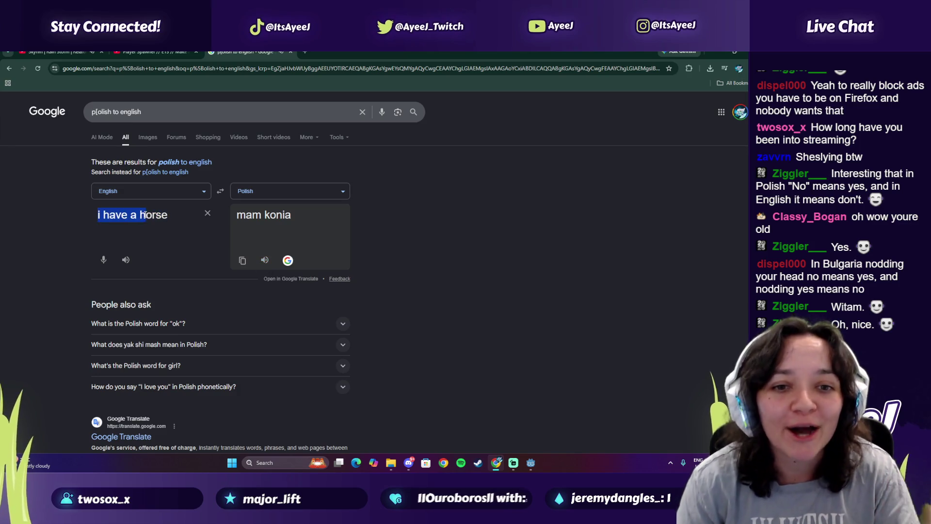
{"action": "key", "text": "BackSpace"}
{"action": "type", "text": "named le"}
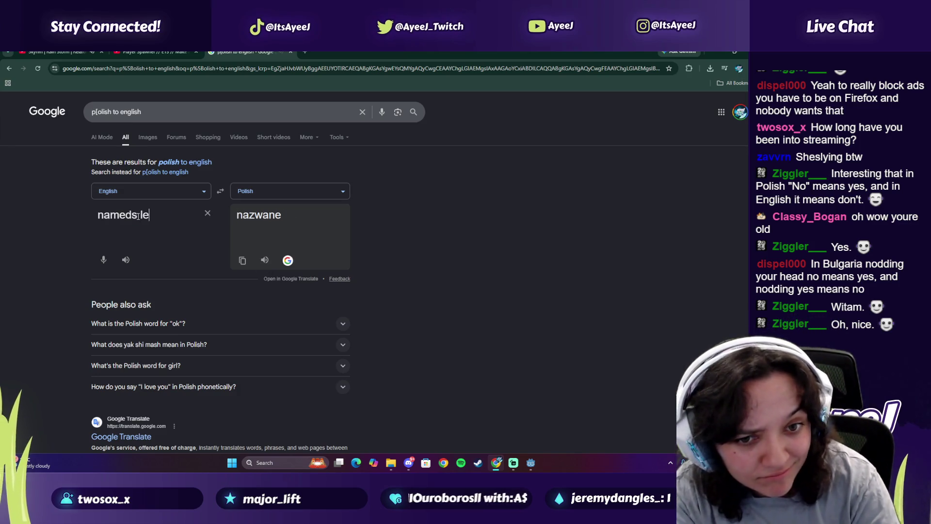
{"action": "type", "text": "nny"}
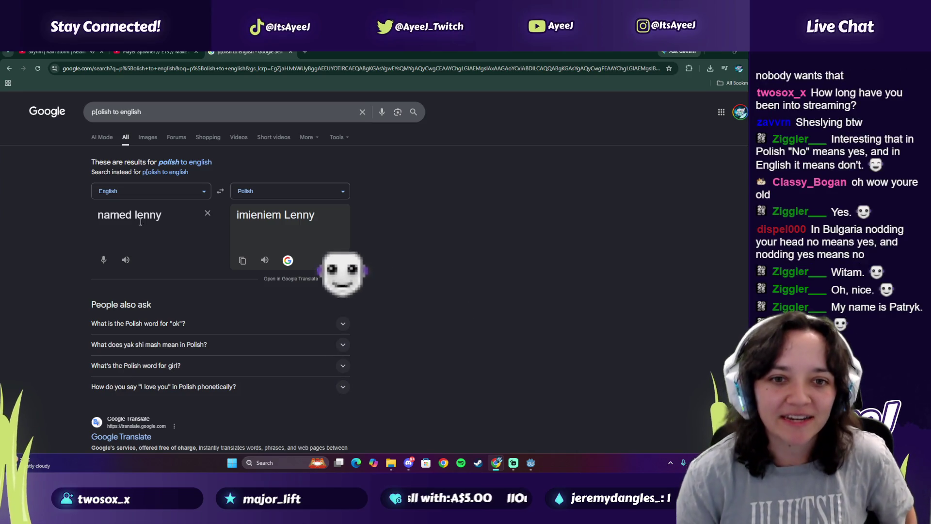
{"action": "triple_click", "coordinate": [162, 216]}
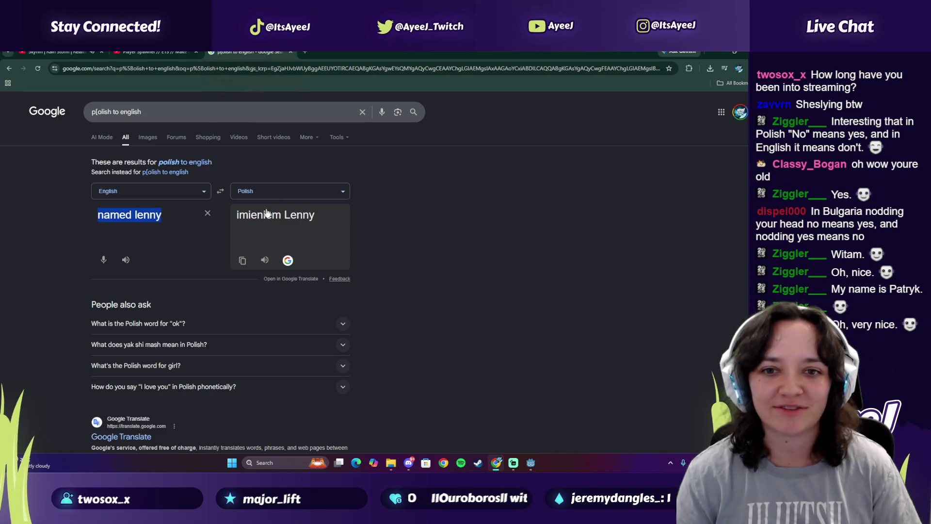
Translate 'i love poland' and listen to the Polish 'kocham polskę'
{"action": "type", "text": "i lov3"}
{"action": "key", "text": "BackSpace"}
{"action": "type", "text": "e pla"}
{"action": "key", "text": "BackSpace"}
{"action": "key", "text": "BackSpace"}
{"action": "type", "text": "oalnd"}
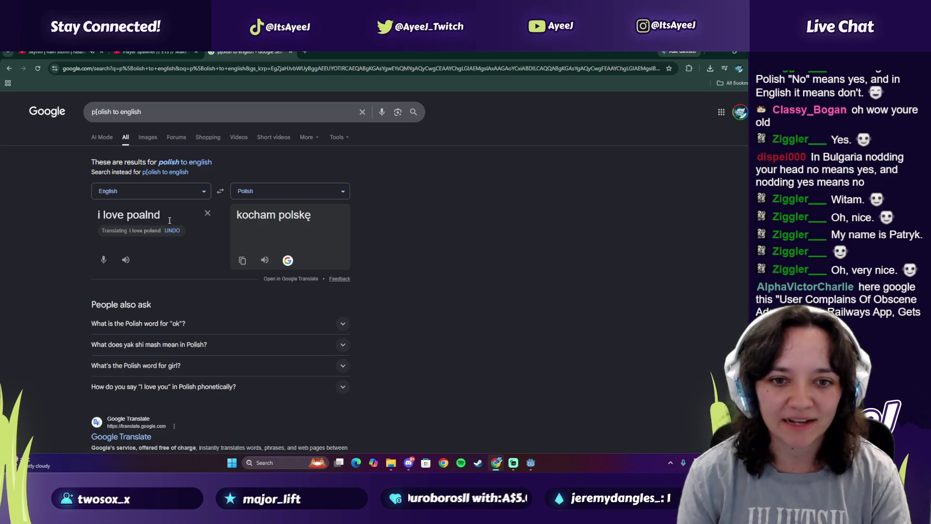
{"action": "key", "text": "BackSpace"}
{"action": "key", "text": "BackSpace"}
{"action": "key", "text": "BackSpace"}
{"action": "key", "text": "BackSpace"}
{"action": "type", "text": "land"}
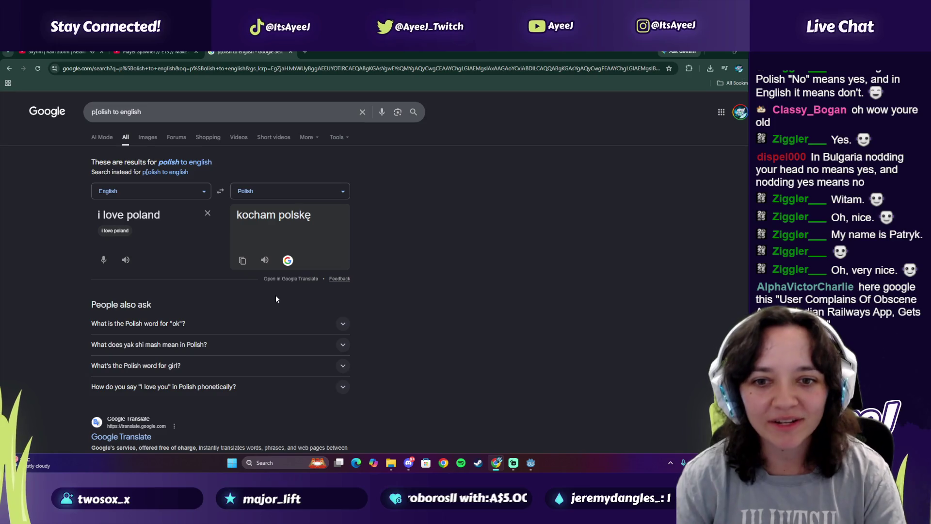
{"action": "left_click", "coordinate": [266, 261]}
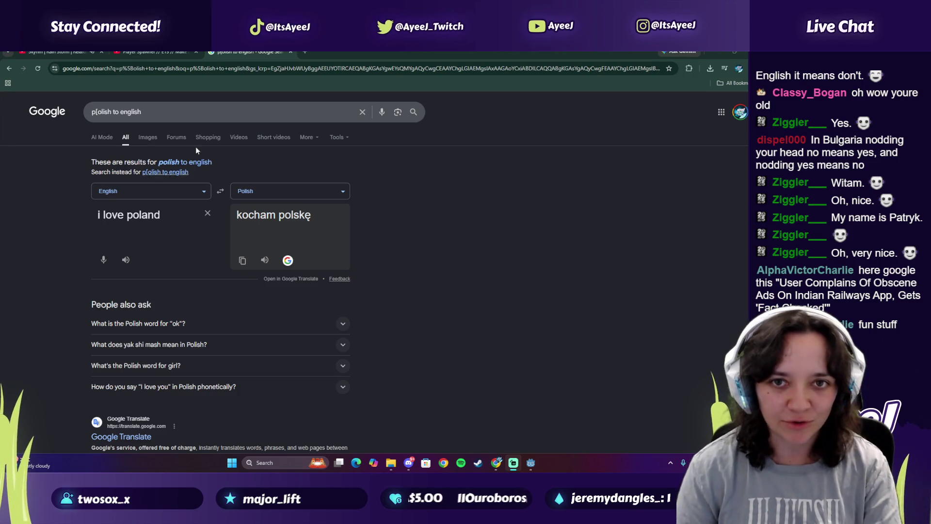
{"action": "left_click", "coordinate": [258, 68]}
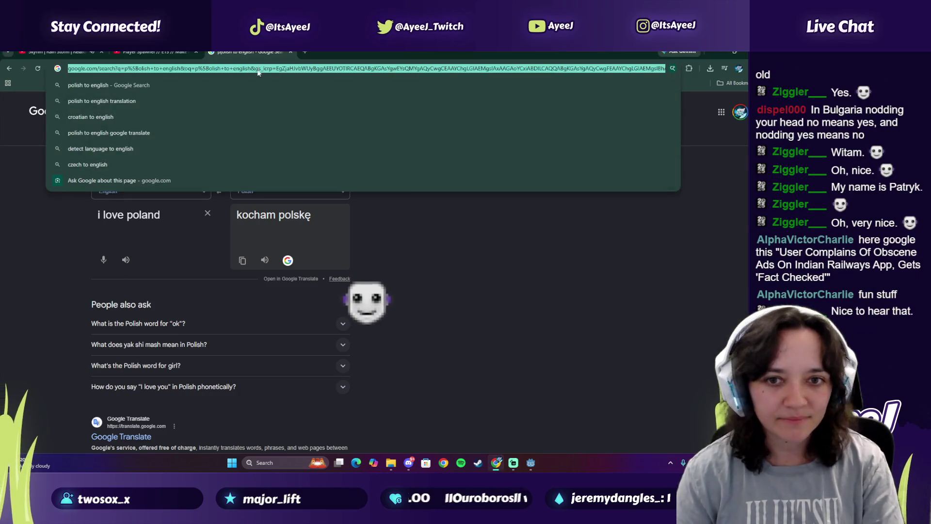
Replace the search query with 'poland' and run the search
{"action": "key", "text": "Escape"}
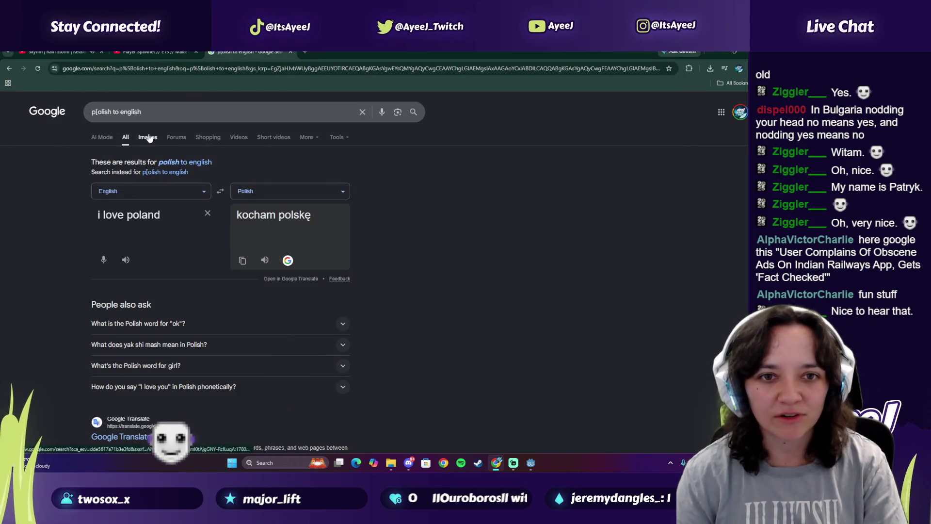
{"action": "key", "text": "slash"}
{"action": "type", "text": "polandf"}
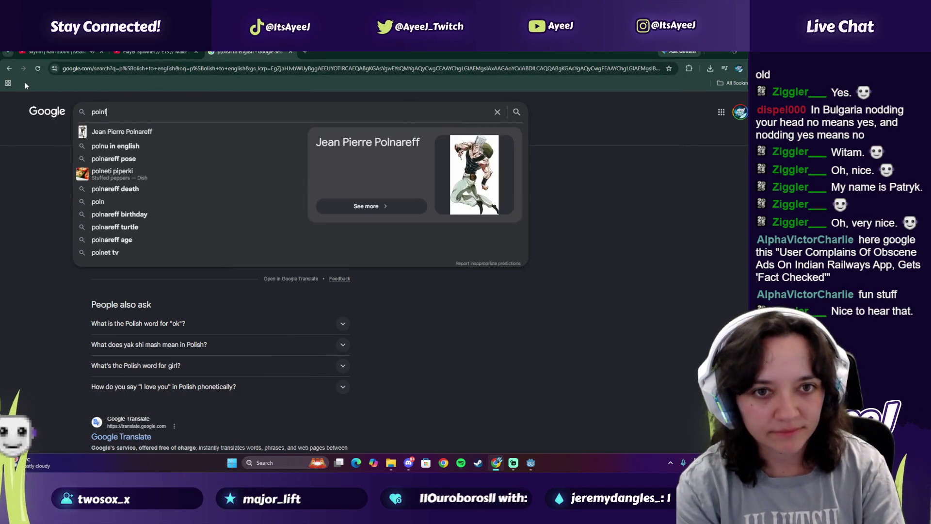
{"action": "key", "text": "Return"}
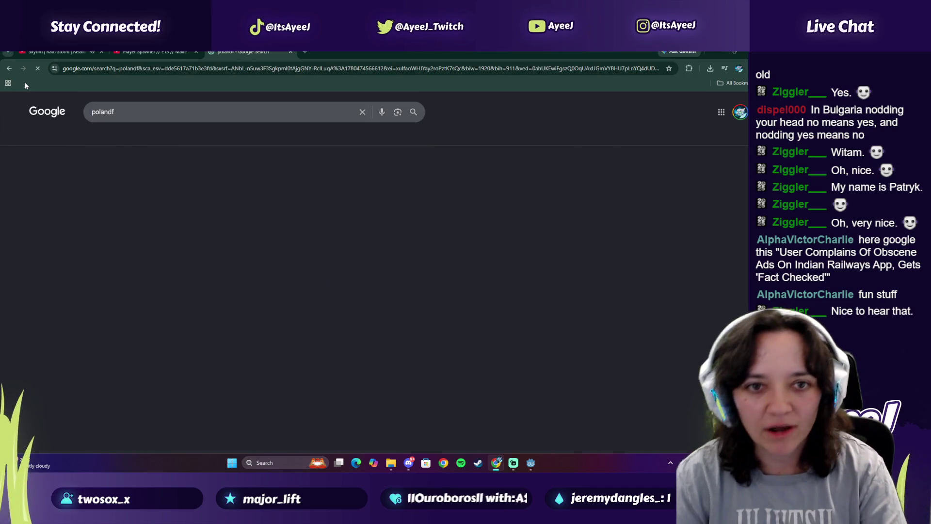
Browse Poland image results, previewing the 'A beginner's guide to Poland' photo
{"action": "left_click", "coordinate": [150, 137]}
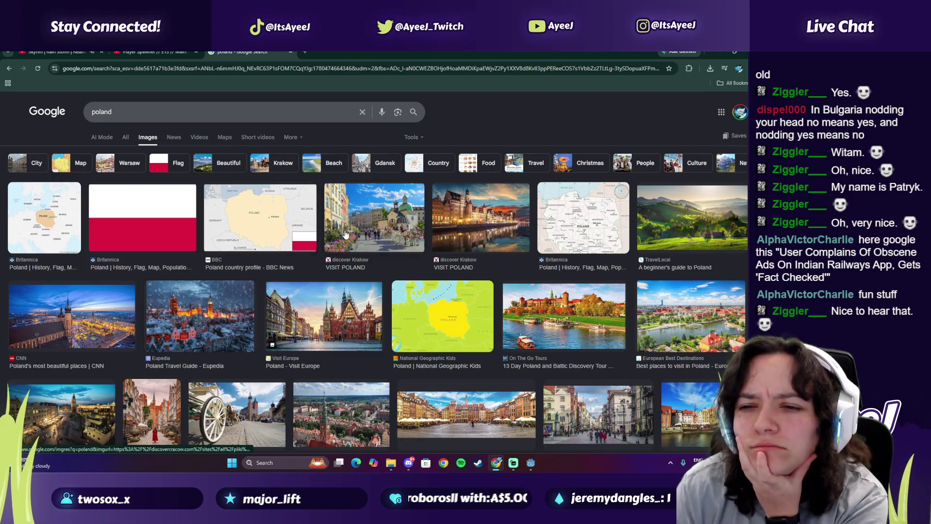
{"action": "left_click", "coordinate": [691, 218]}
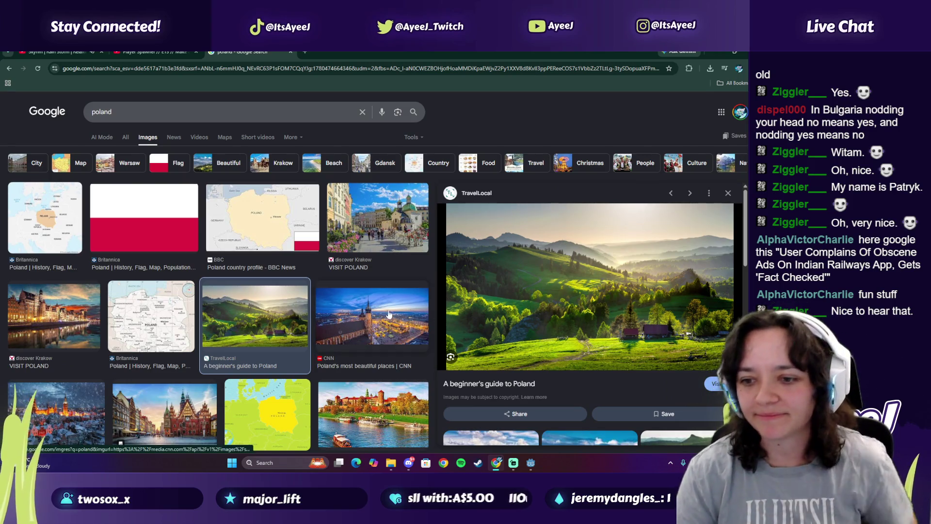
{"action": "scroll", "coordinate": [393, 312], "scroll_direction": "down", "scroll_amount": 3}
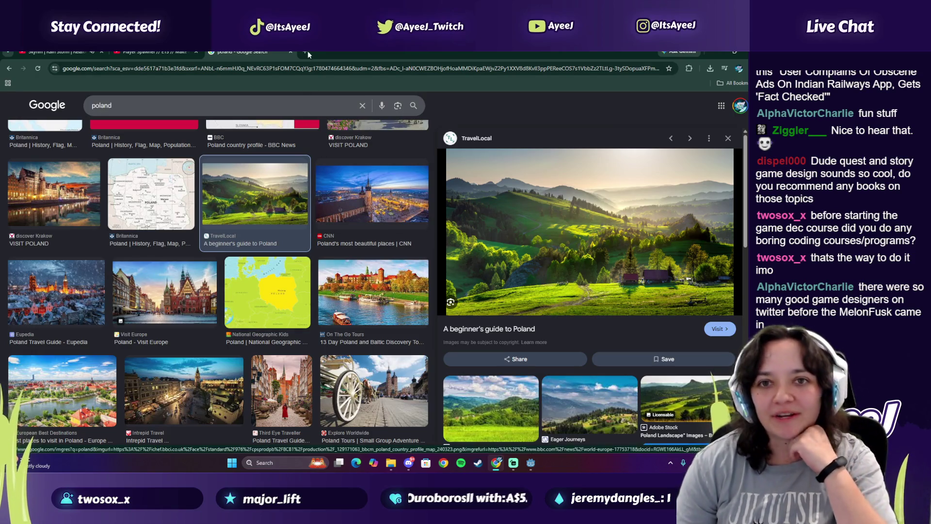
{"action": "scroll", "coordinate": [319, 241], "scroll_direction": "down", "scroll_amount": 10}
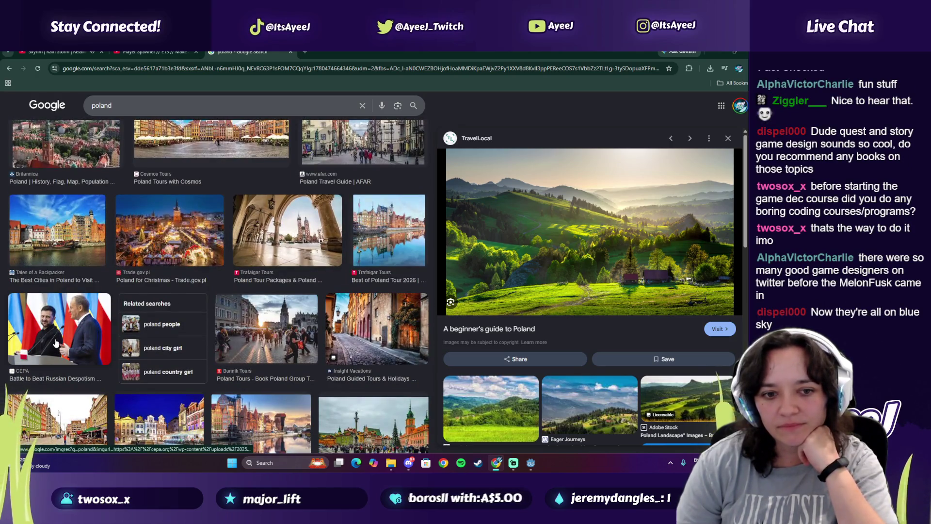
{"action": "scroll", "coordinate": [56, 342], "scroll_direction": "down", "scroll_amount": 2}
{"action": "scroll", "coordinate": [56, 342], "scroll_direction": "down", "scroll_amount": 4}
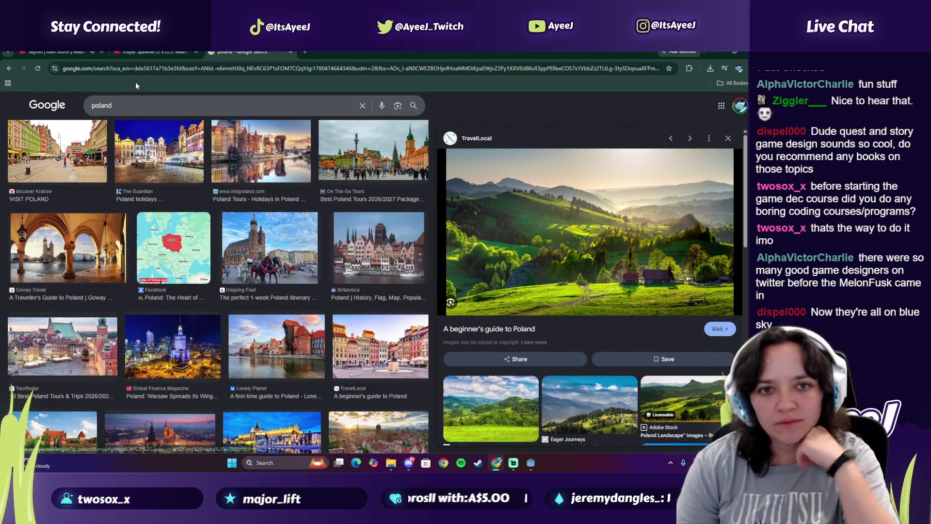
{"action": "left_click", "coordinate": [131, 110]}
{"action": "left_click_drag", "start_coordinate": [131, 111], "coordinate": [72, 104]}
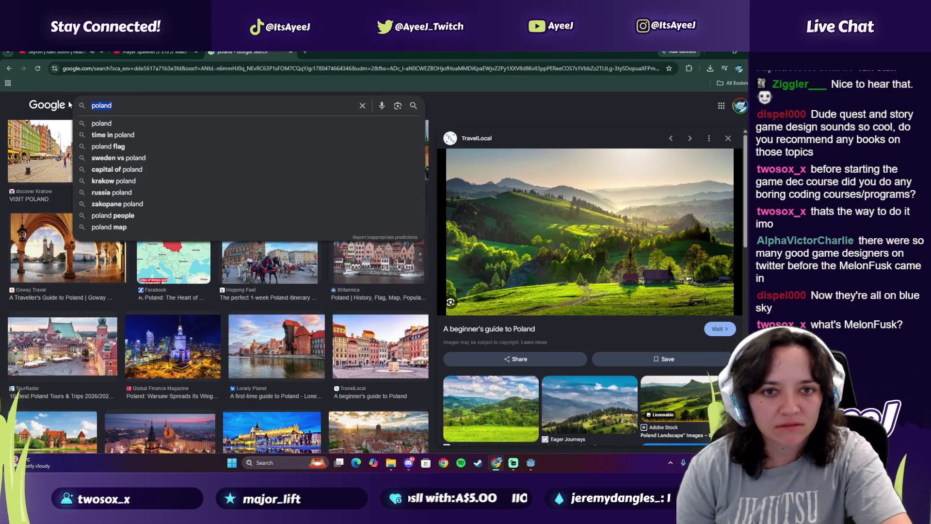
Search images for 'polish horse breeds' and close the straszna latarnia wroclaw tab
{"action": "type", "text": "polish horse breeds"}
{"action": "key", "text": "Return"}
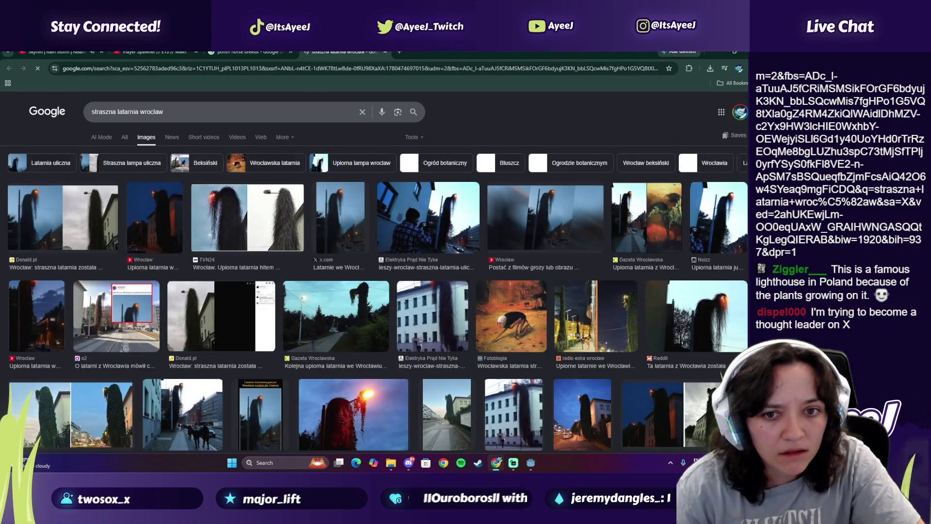
{"action": "left_click", "coordinate": [387, 51]}
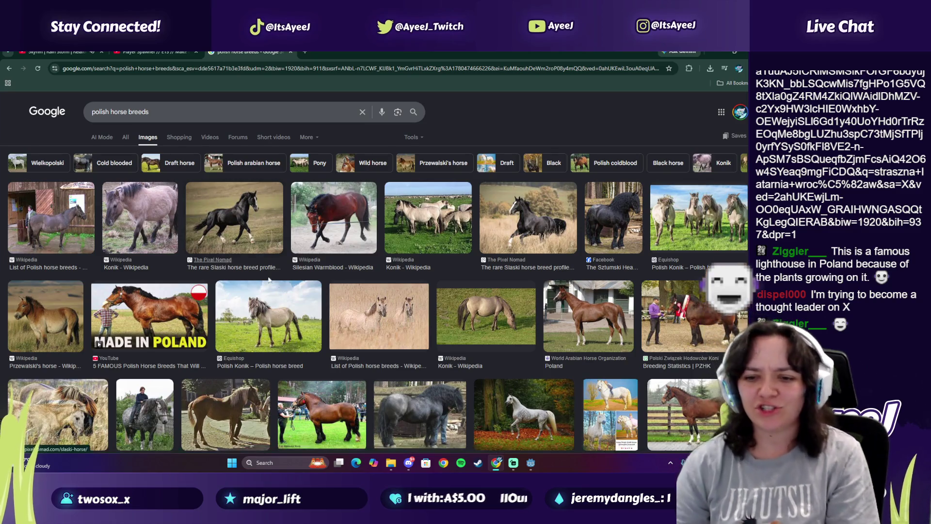
Preview the first horse breed photo, then the Konik - Wikipedia photo
{"action": "scroll", "coordinate": [308, 287], "scroll_direction": "down", "scroll_amount": 2}
{"action": "scroll", "coordinate": [322, 281], "scroll_direction": "up", "scroll_amount": 2}
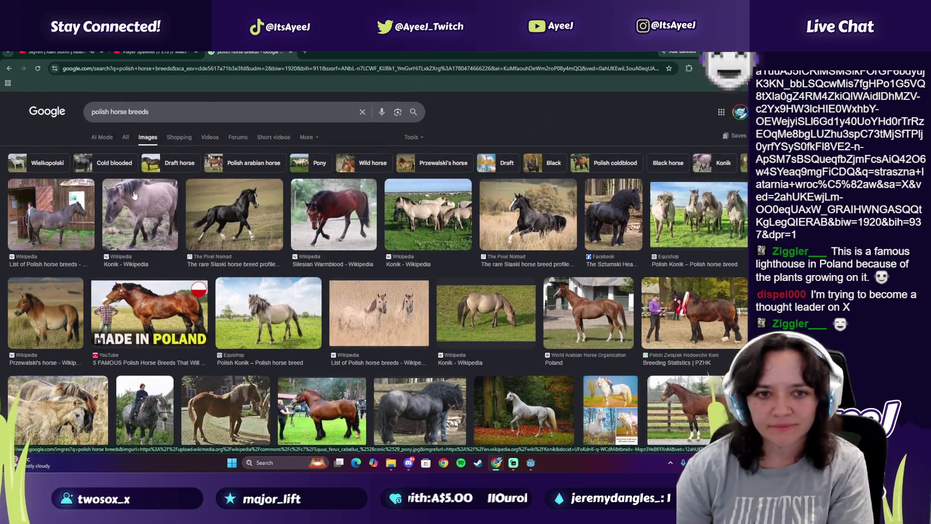
{"action": "left_click", "coordinate": [55, 221]}
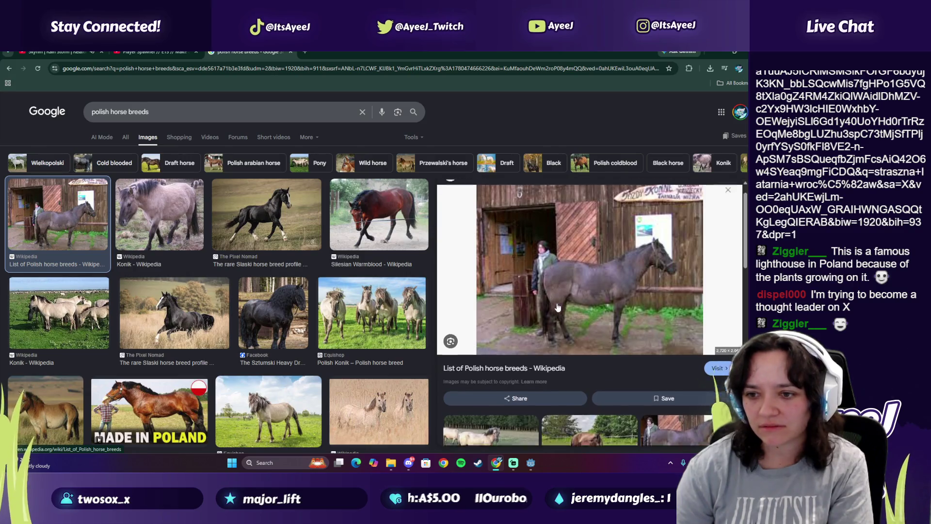
{"action": "left_click", "coordinate": [166, 212]}
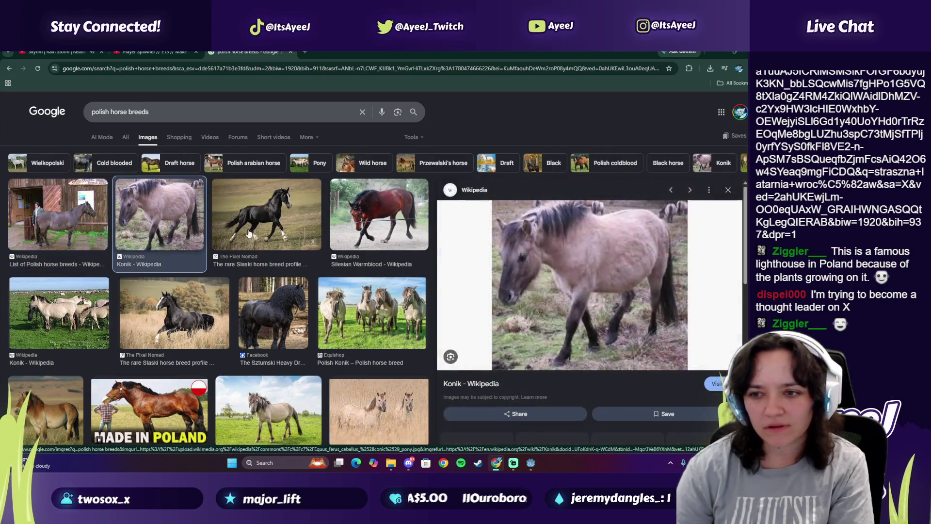
{"action": "scroll", "coordinate": [516, 359], "scroll_direction": "down", "scroll_amount": 1}
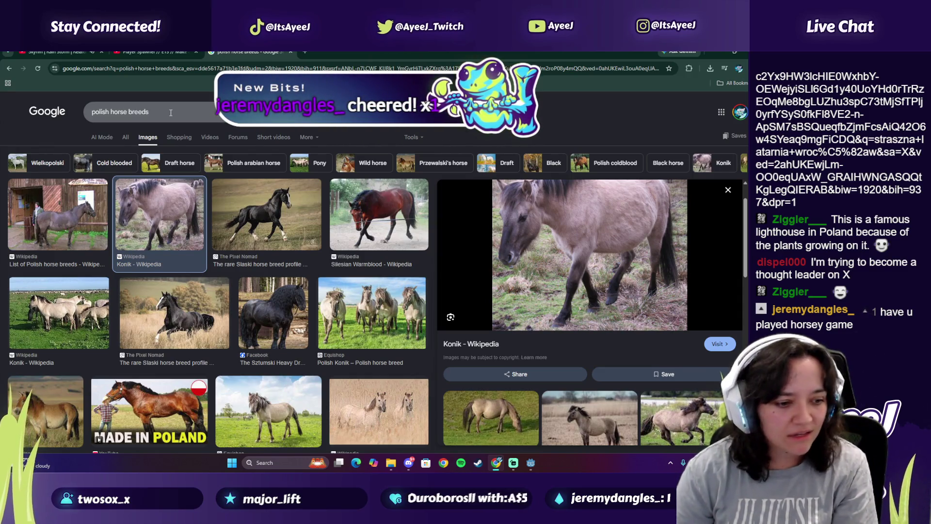
Close the horse images tab, visit Steam's Horsey Game library page, then close Steam
{"action": "left_click", "coordinate": [291, 52]}
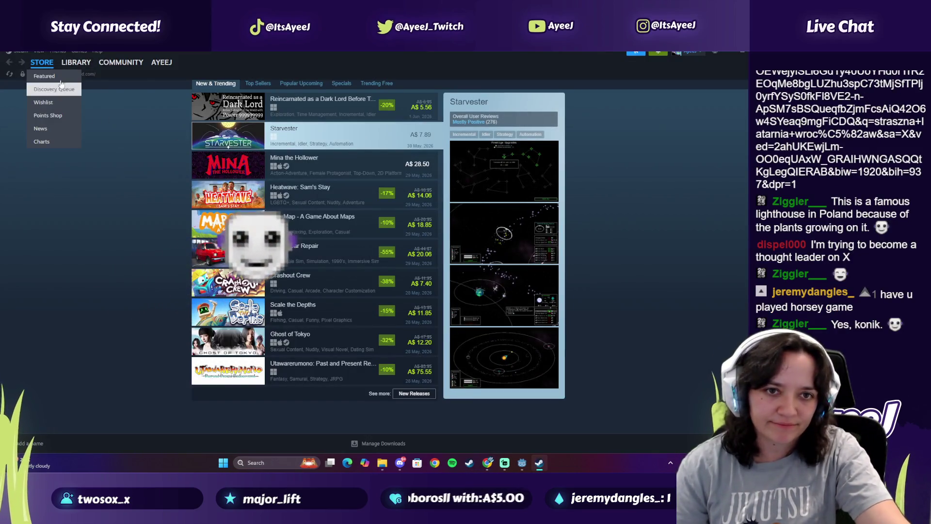
{"action": "left_click", "coordinate": [134, 63]}
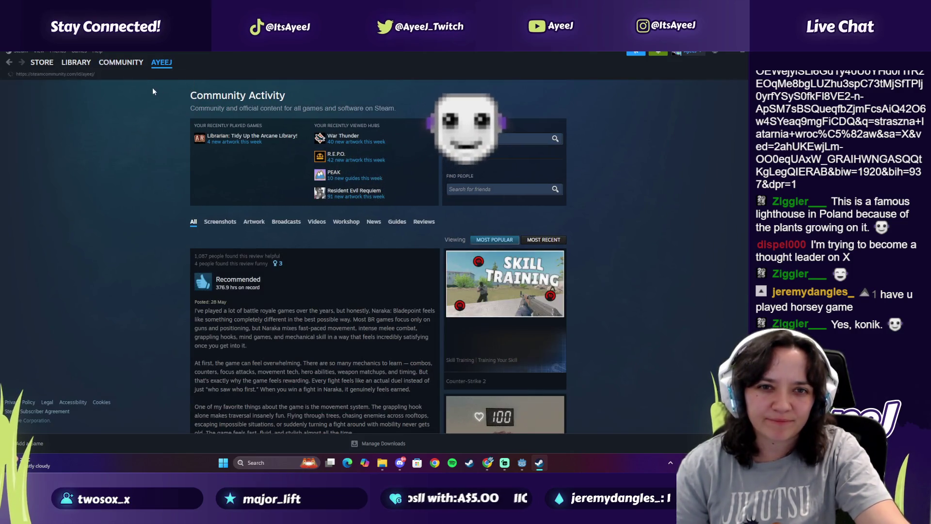
{"action": "left_click", "coordinate": [72, 76]}
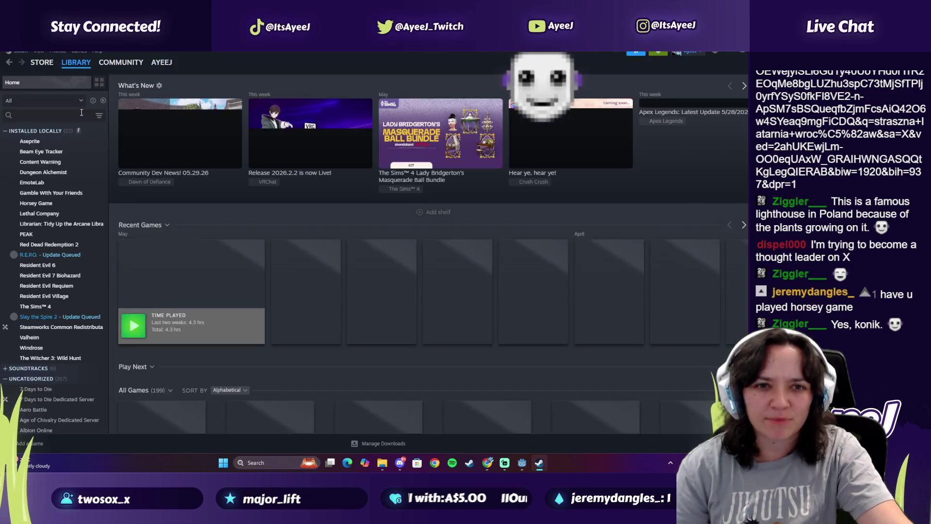
{"action": "scroll", "coordinate": [142, 212], "scroll_direction": "down", "scroll_amount": 5}
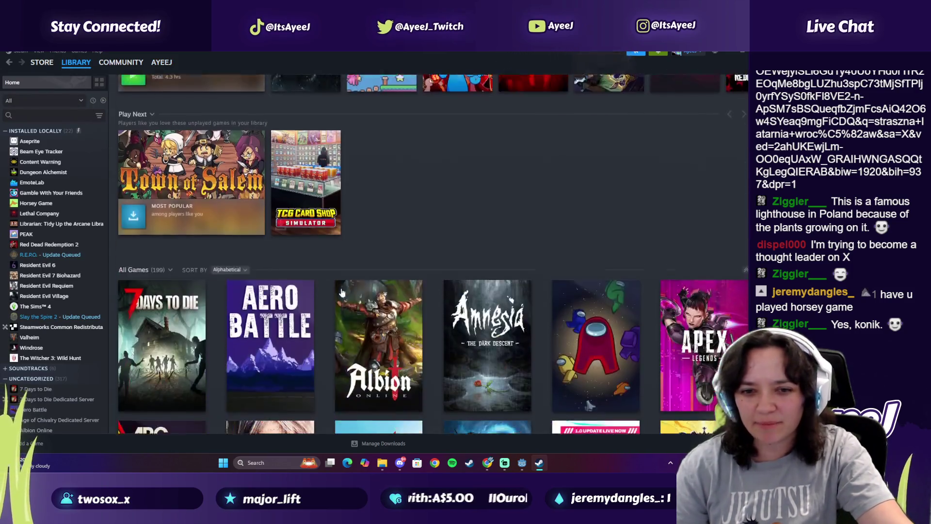
{"action": "left_click", "coordinate": [39, 203]}
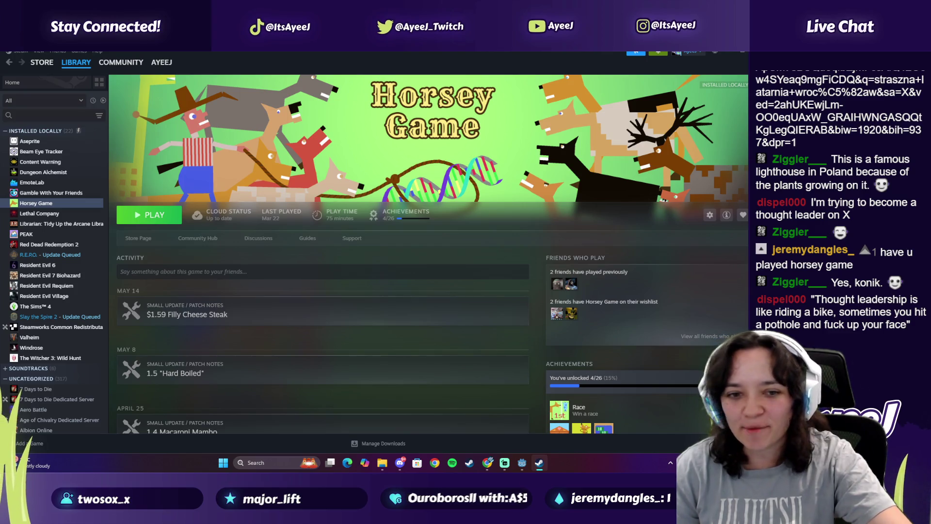
{"action": "left_click", "coordinate": [742, 47]}
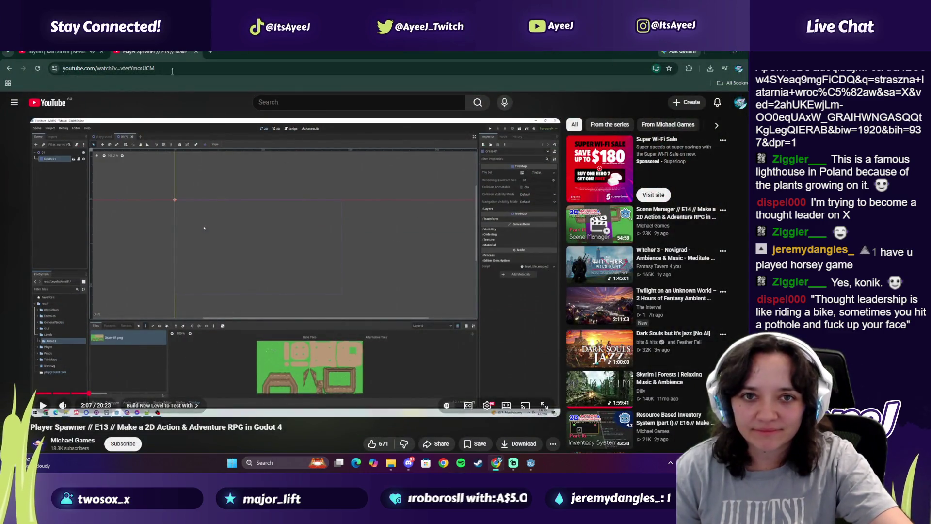
{"action": "mouse_move", "coordinate": [206, 195]}
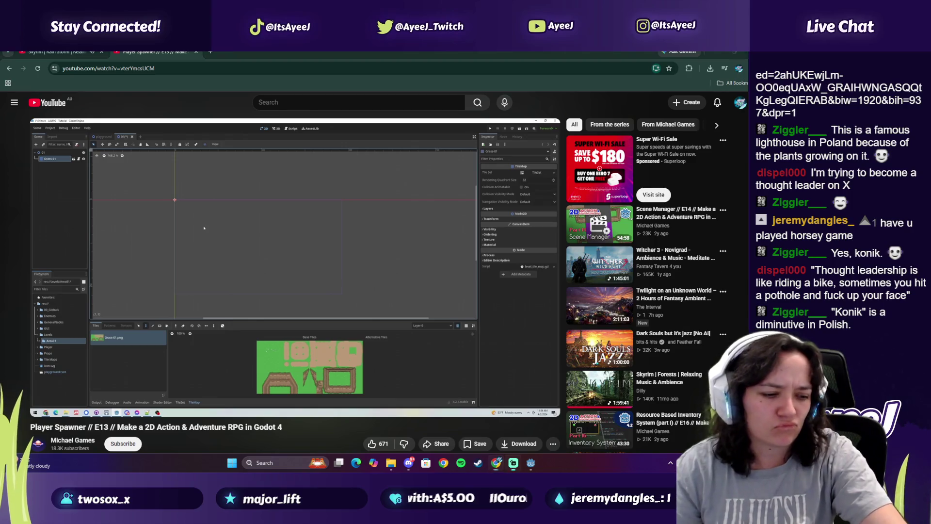
Look up 'diminutive meaning' in a new tab, then close that tab
{"action": "left_click", "coordinate": [212, 51]}
{"action": "left_click", "coordinate": [211, 67]}
{"action": "type", "text": "diminutive meaning"}
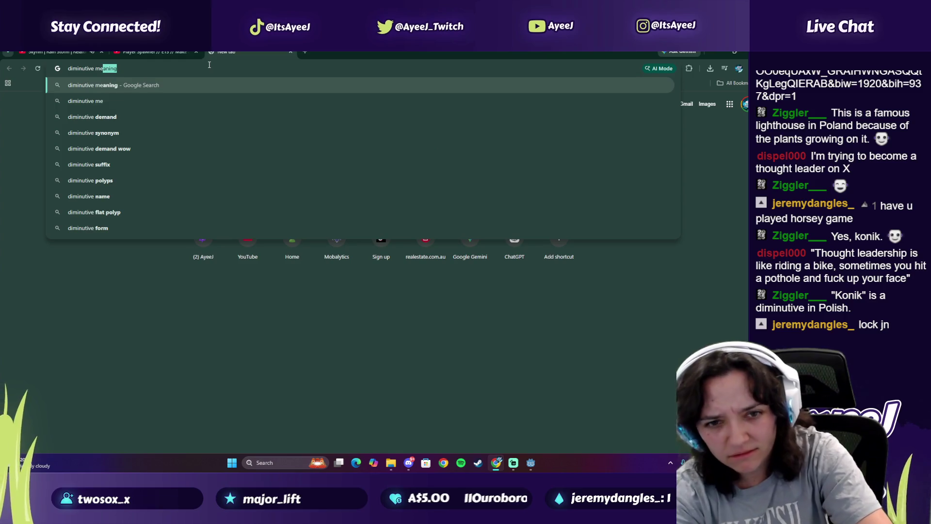
{"action": "key", "text": "Return"}
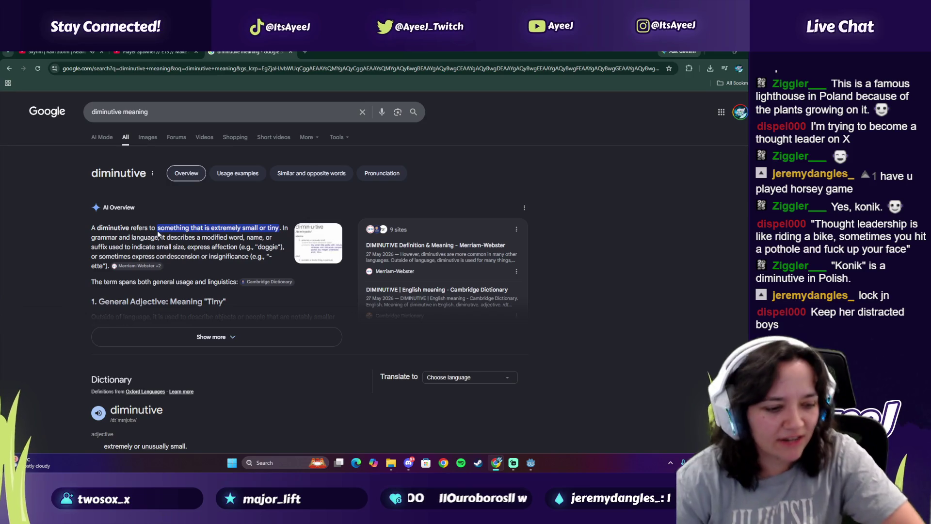
{"action": "left_click", "coordinate": [290, 51]}
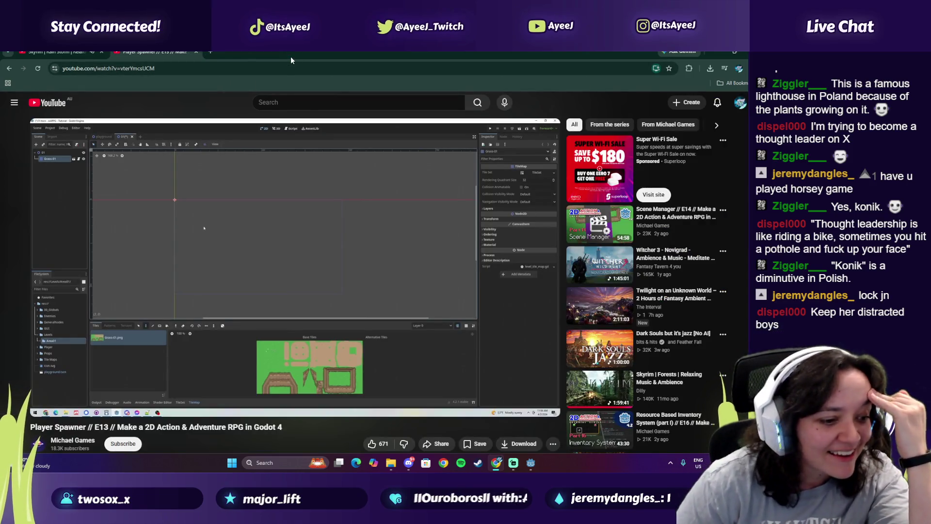
Keep the tutorial paused and launch TikTok from Windows search
{"action": "left_click", "coordinate": [355, 235]}
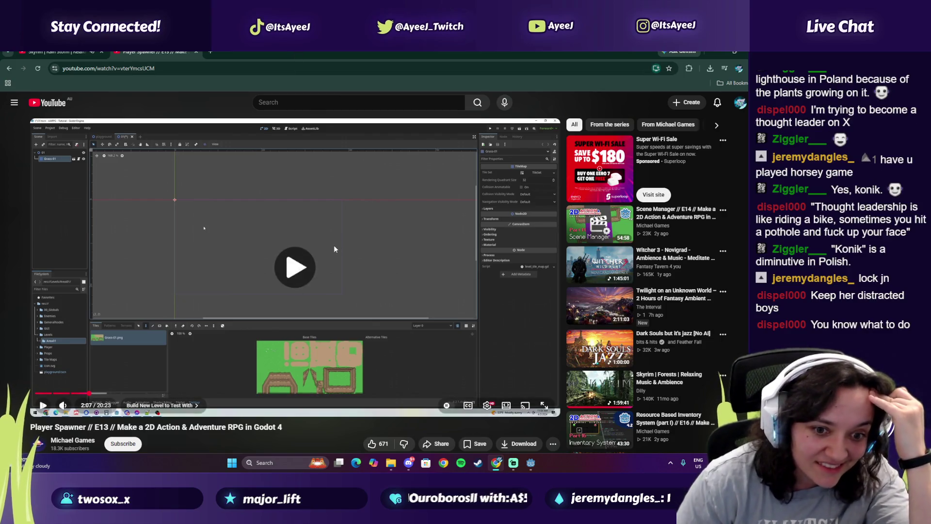
{"action": "left_click", "coordinate": [272, 264]}
{"action": "left_click", "coordinate": [283, 462]}
{"action": "type", "text": "tiktok"}
{"action": "key", "text": "Return"}
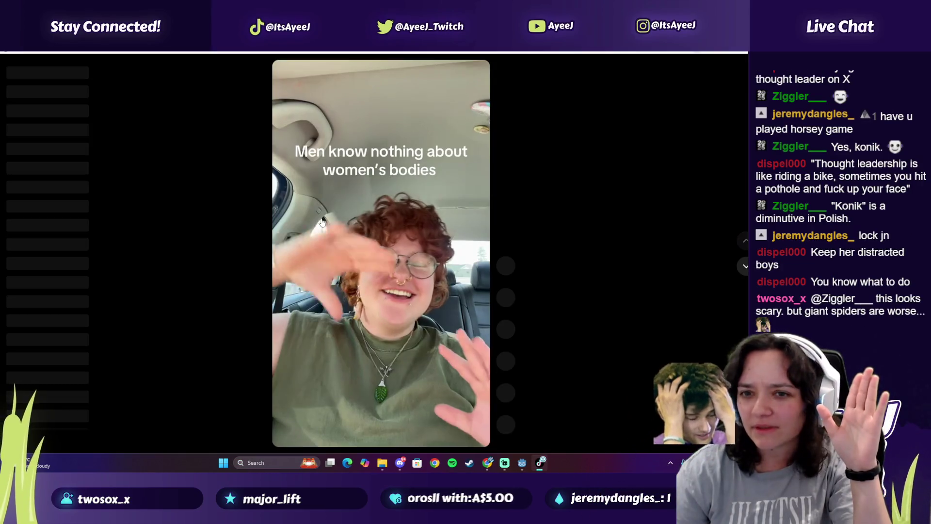
Scroll through a few TikTok videos, dismiss the login prompt, and close TikTok
{"action": "left_click", "coordinate": [402, 288]}
{"action": "scroll", "coordinate": [402, 288], "scroll_direction": "down", "scroll_amount": 1}
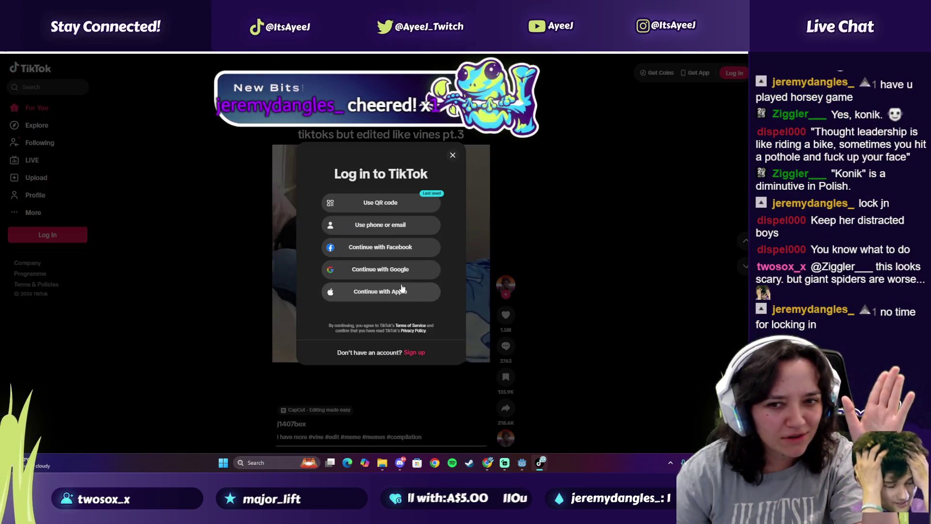
{"action": "key", "text": "Escape"}
{"action": "scroll", "coordinate": [410, 250], "scroll_direction": "down", "scroll_amount": 1}
{"action": "scroll", "coordinate": [410, 251], "scroll_direction": "down", "scroll_amount": 1}
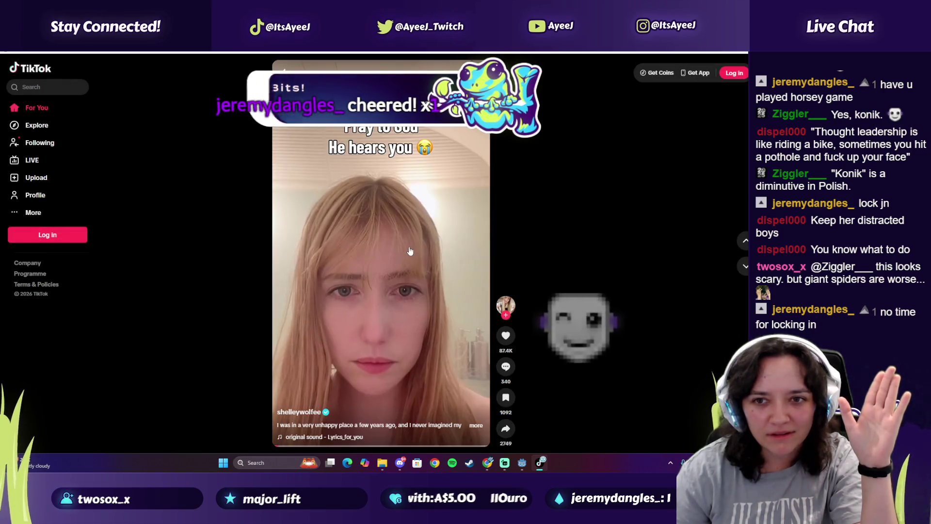
{"action": "key", "text": "alt+F4"}
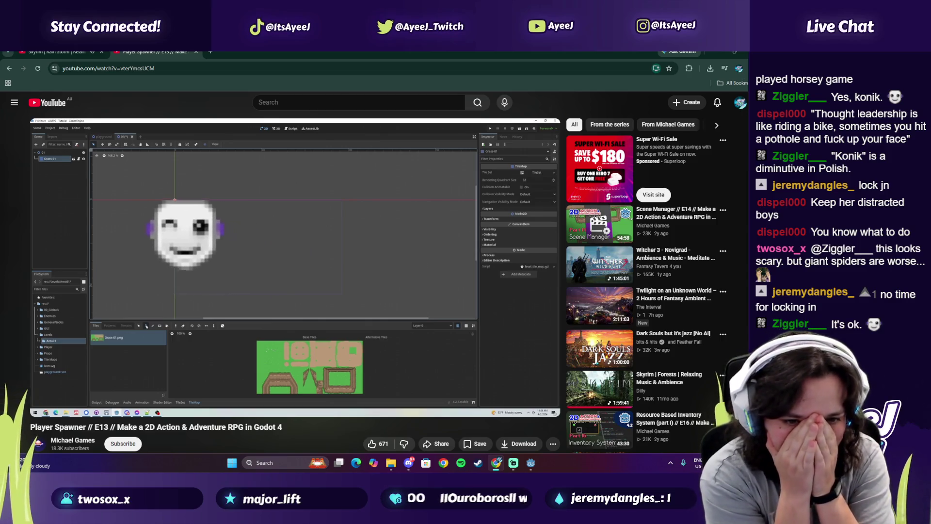
Rewind the tutorial to 1:58, replay briefly, pause, and switch to Godot
{"action": "left_click", "coordinate": [207, 251]}
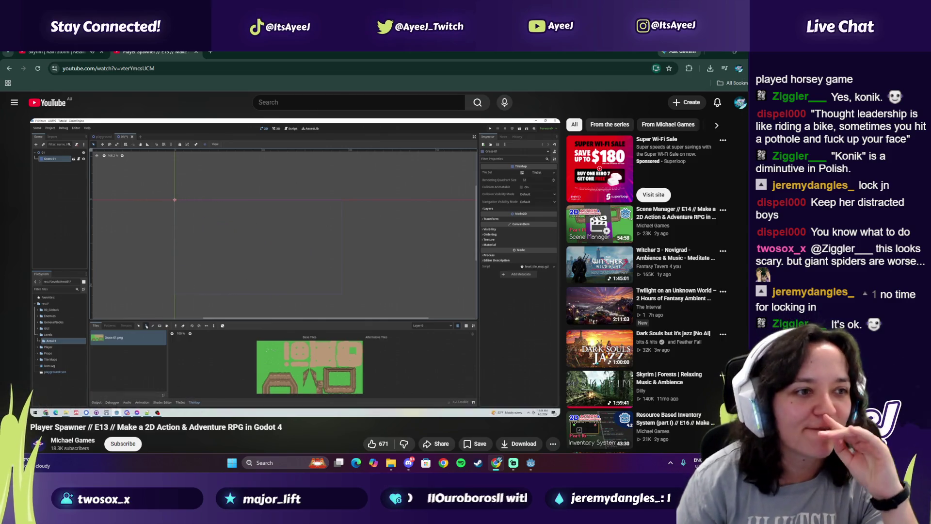
{"action": "left_click", "coordinate": [243, 241]}
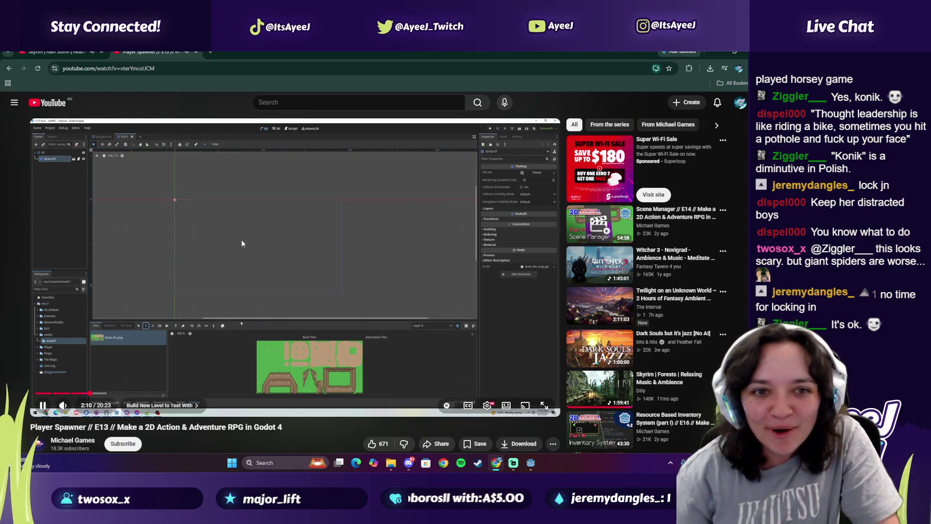
{"action": "left_click_drag", "start_coordinate": [87, 393], "coordinate": [85, 395]}
{"action": "left_click", "coordinate": [231, 264]}
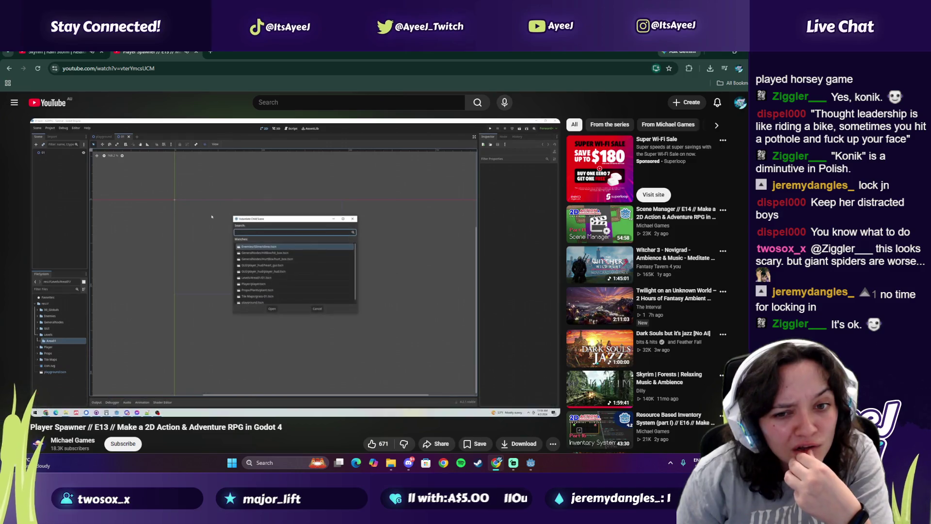
{"action": "left_click", "coordinate": [182, 322]}
{"action": "left_click", "coordinate": [523, 464]}
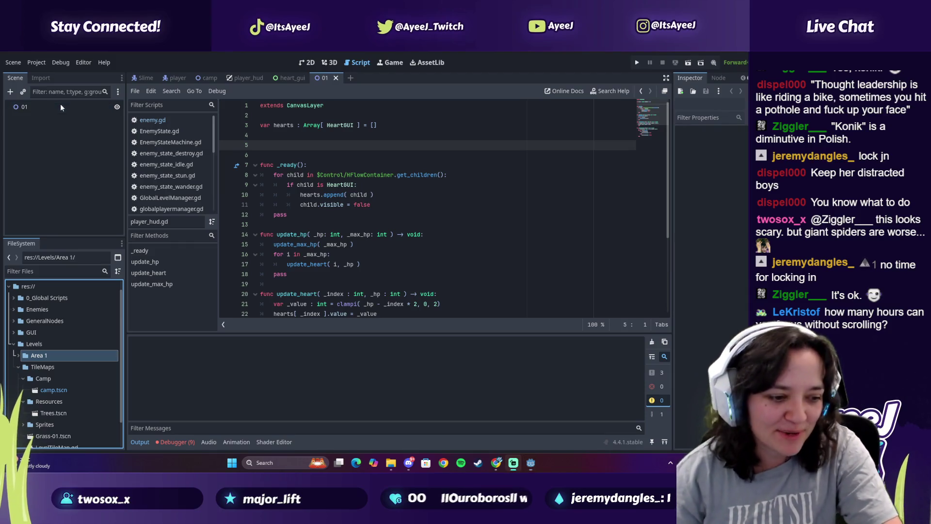
Replay the tutorial from about 1:56, pause it, and return to the Godot editor
{"action": "key", "text": "alt+Tab"}
{"action": "key", "text": "space"}
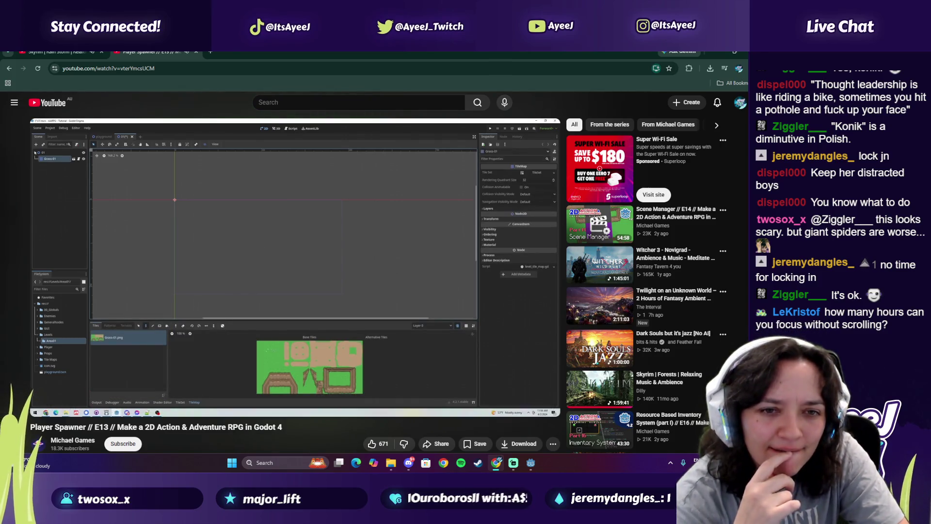
{"action": "key", "text": "space"}
{"action": "left_click", "coordinate": [84, 393]}
{"action": "left_click", "coordinate": [214, 289]}
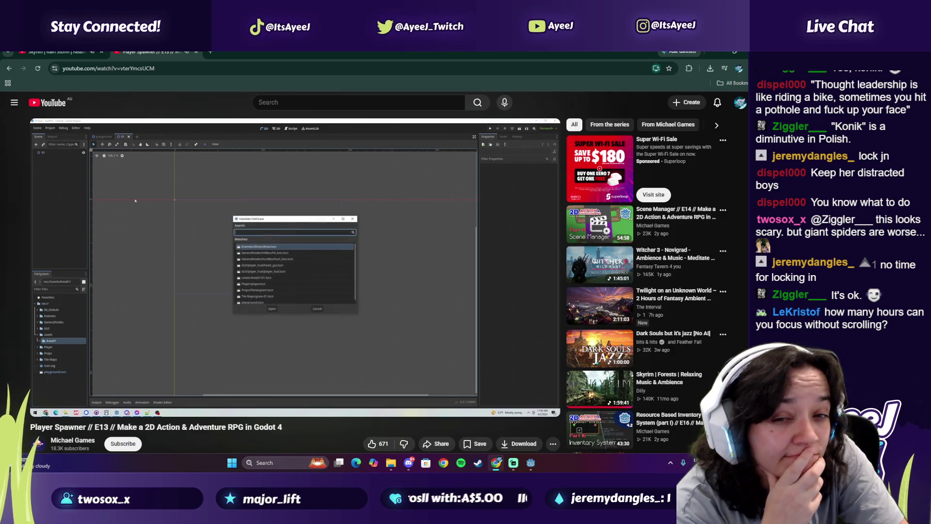
{"action": "left_click", "coordinate": [229, 240]}
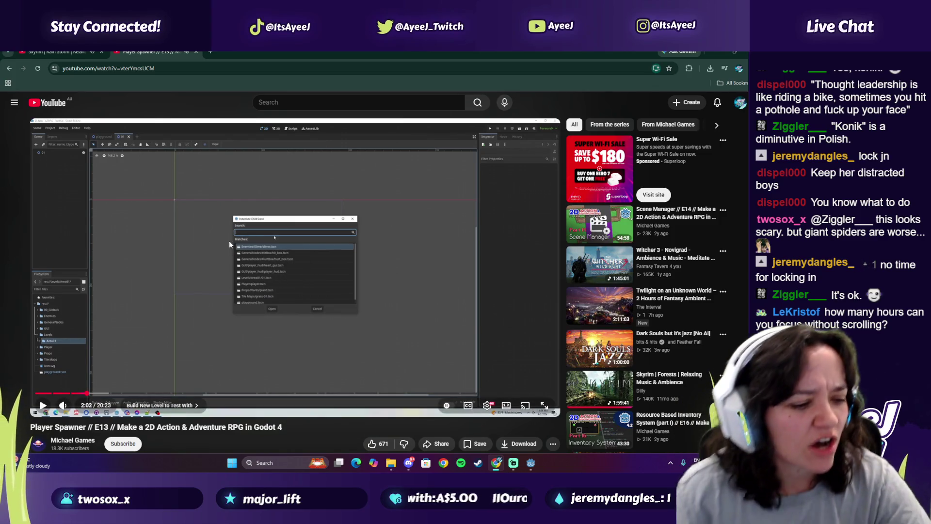
{"action": "left_click", "coordinate": [530, 465]}
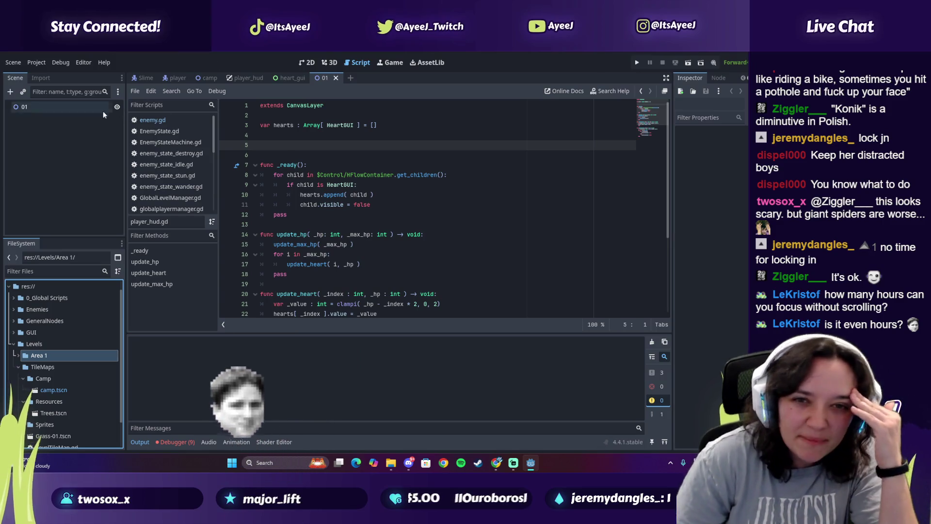
Close the player_hud.gd script view to reveal the empty 01 2D scene, then return to Chrome
{"action": "left_click", "coordinate": [666, 78]}
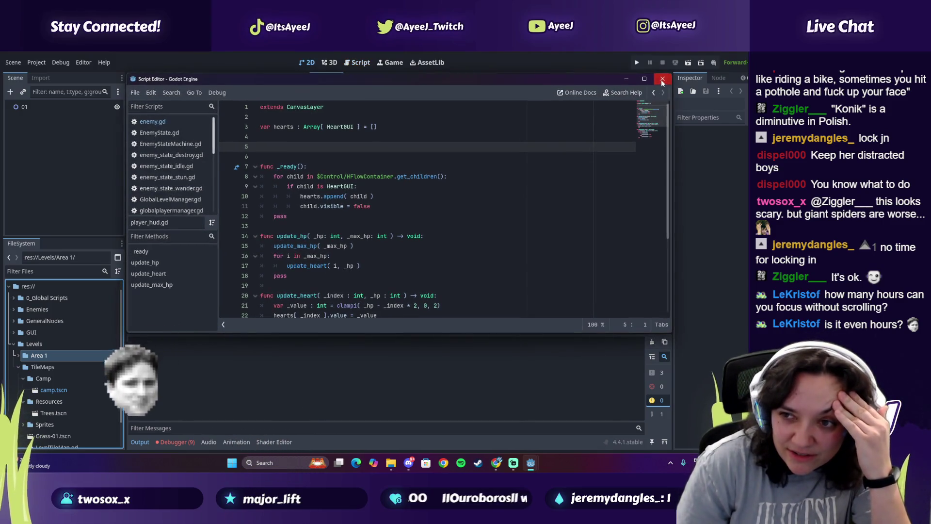
{"action": "left_click", "coordinate": [662, 79]}
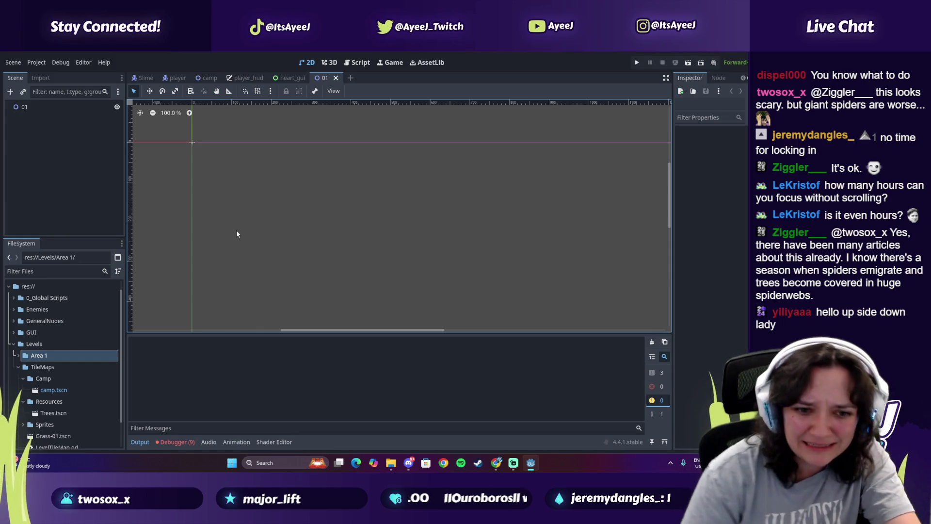
{"action": "left_click", "coordinate": [500, 462]}
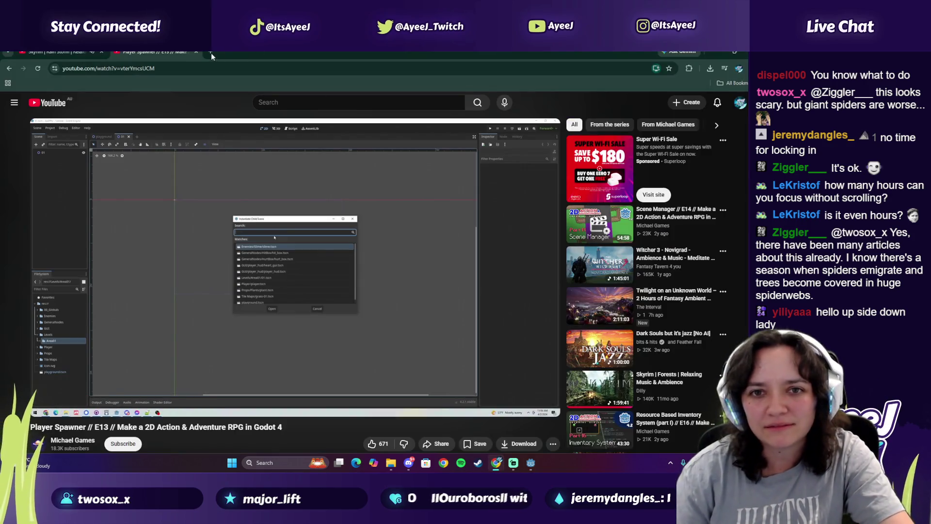
Google 'godot instantiate child scene' in a new tab and expand the AI overview
{"action": "left_click", "coordinate": [209, 53]}
{"action": "type", "text": "godot ins"}
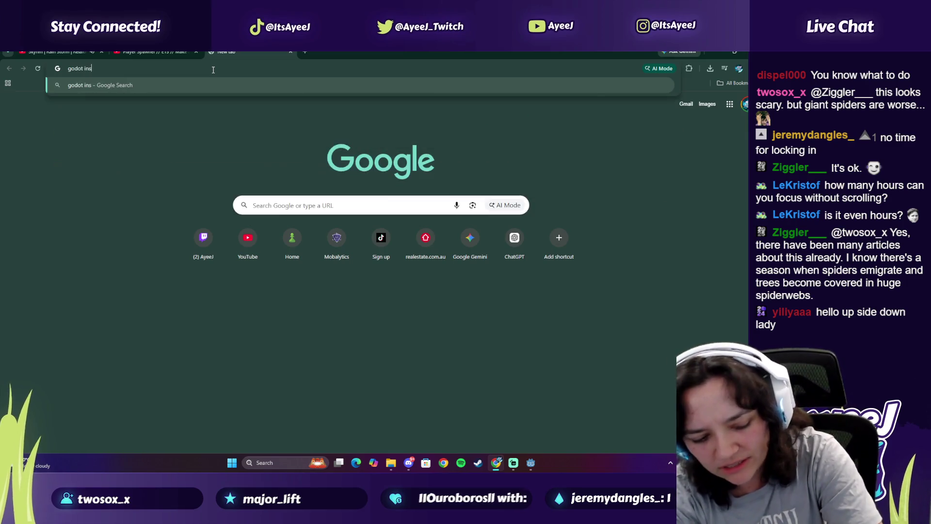
{"action": "type", "text": "tantiate child scene"}
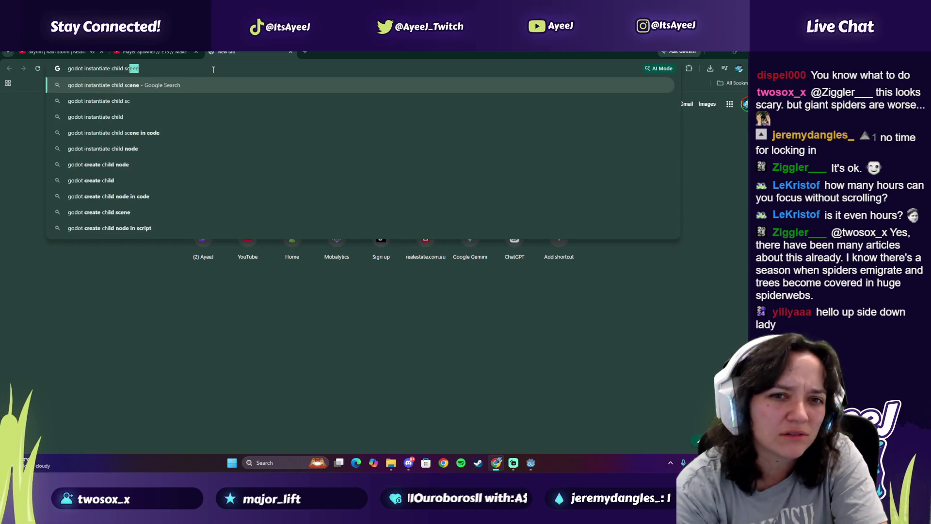
{"action": "key", "text": "Return"}
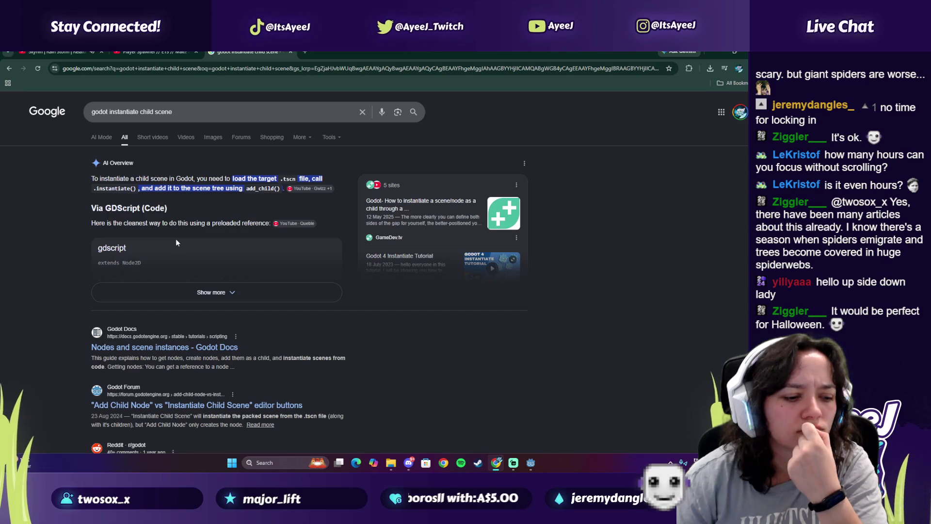
{"action": "left_click", "coordinate": [202, 293]}
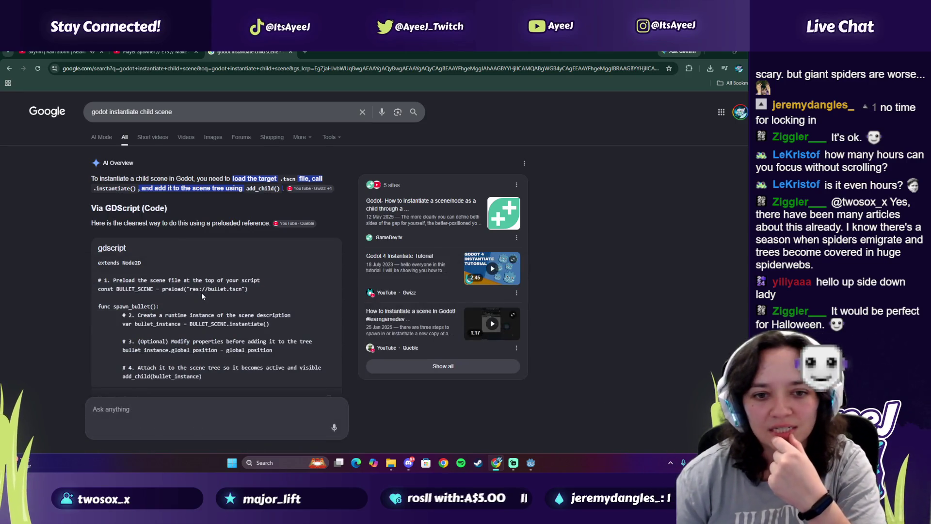
Refine the search to 'godot instantiate child scene shortcut', then close the search tab
{"action": "left_click", "coordinate": [196, 111]}
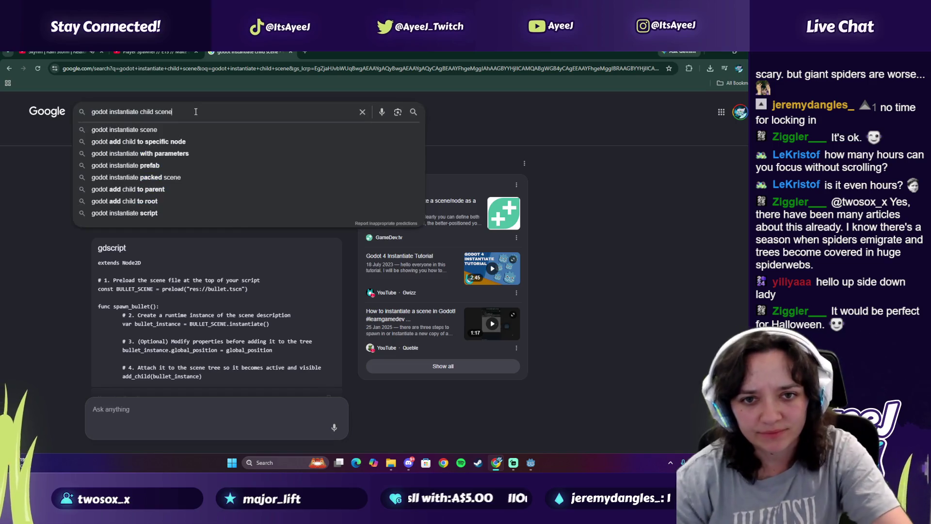
{"action": "type", "text": "sceneshortcut"}
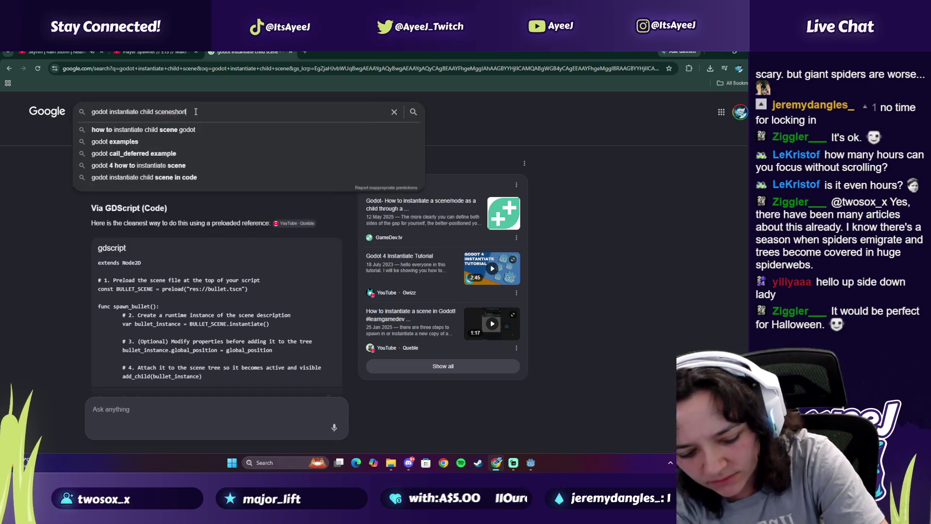
{"action": "key", "text": "Return"}
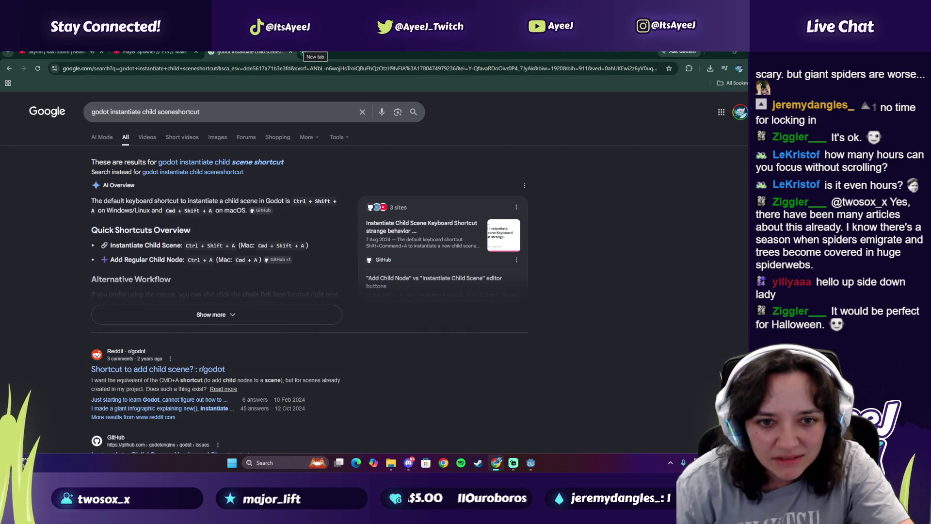
{"action": "left_click", "coordinate": [290, 53]}
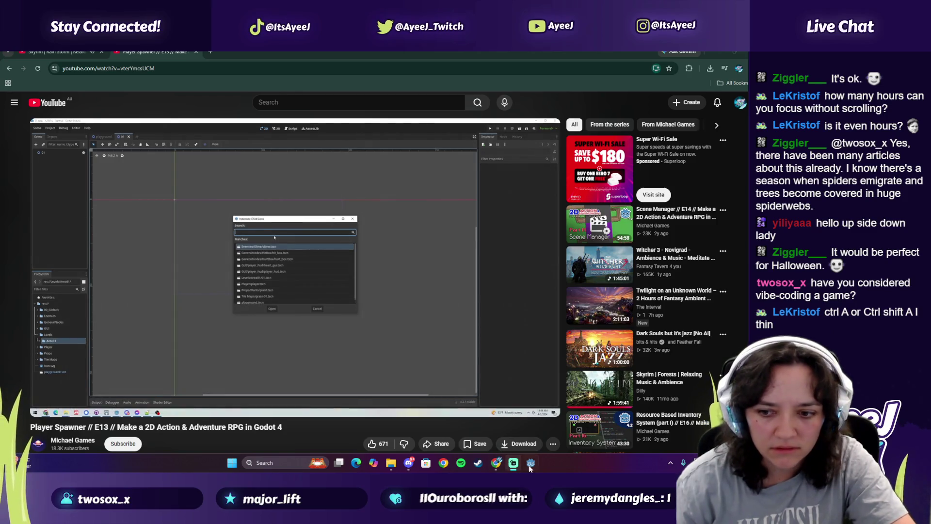
In Godot, open the scene-instancing picker with Ctrl+Shift+O and scroll through the scene list
{"action": "left_click", "coordinate": [528, 465]}
{"action": "key", "text": "ctrl+shift+o"}
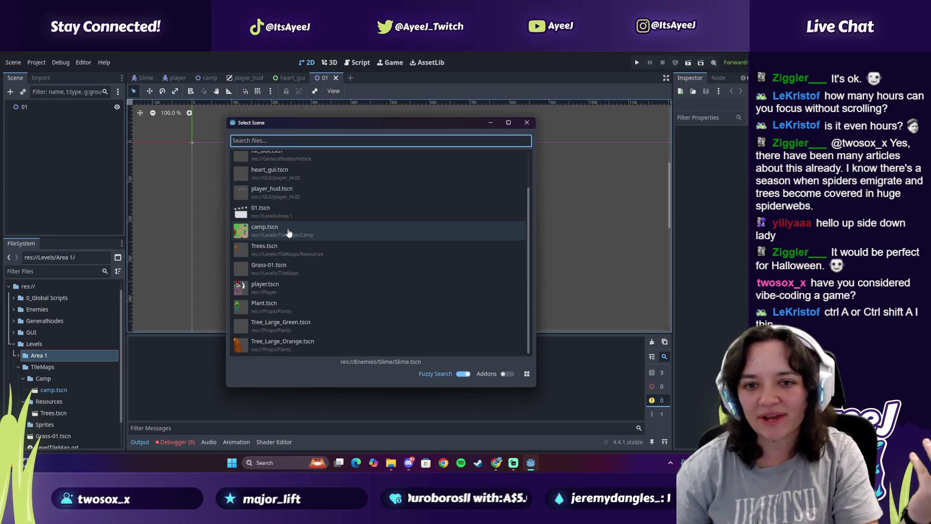
{"action": "scroll", "coordinate": [288, 233], "scroll_direction": "up", "scroll_amount": 3}
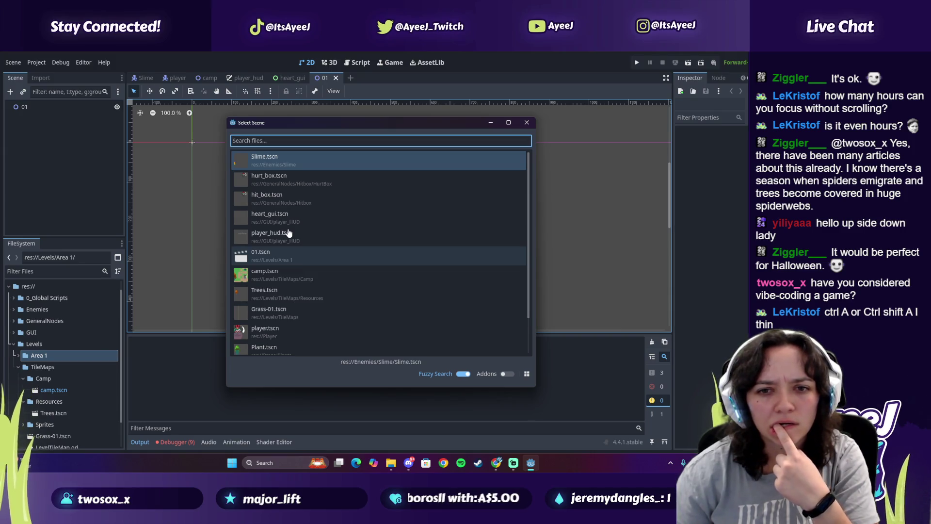
{"action": "scroll", "coordinate": [288, 233], "scroll_direction": "down", "scroll_amount": 2}
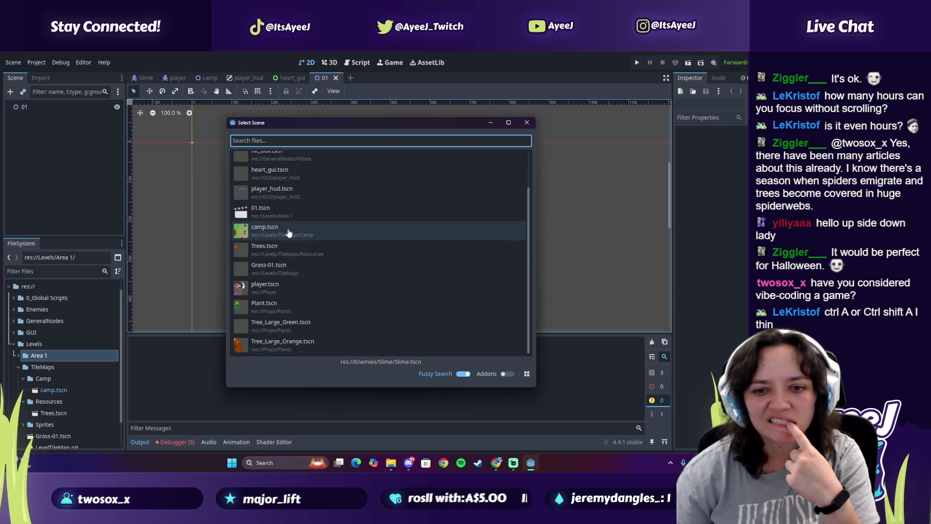
{"action": "scroll", "coordinate": [288, 233], "scroll_direction": "up", "scroll_amount": 2}
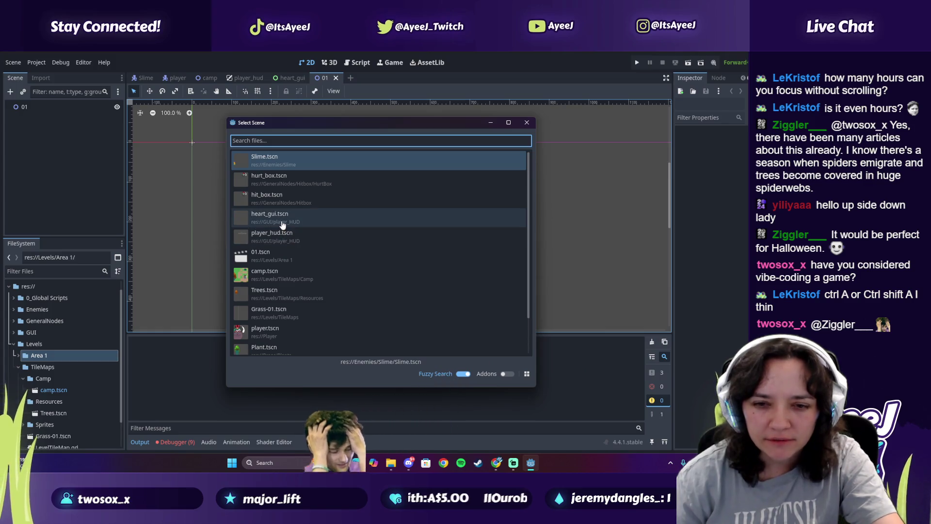
{"action": "scroll", "coordinate": [283, 224], "scroll_direction": "down", "scroll_amount": 1}
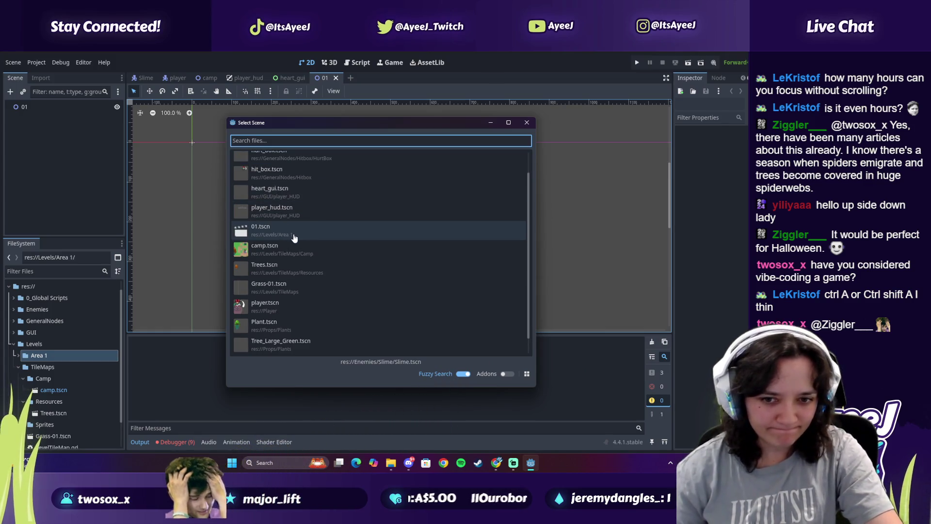
{"action": "scroll", "coordinate": [294, 245], "scroll_direction": "down", "scroll_amount": 1}
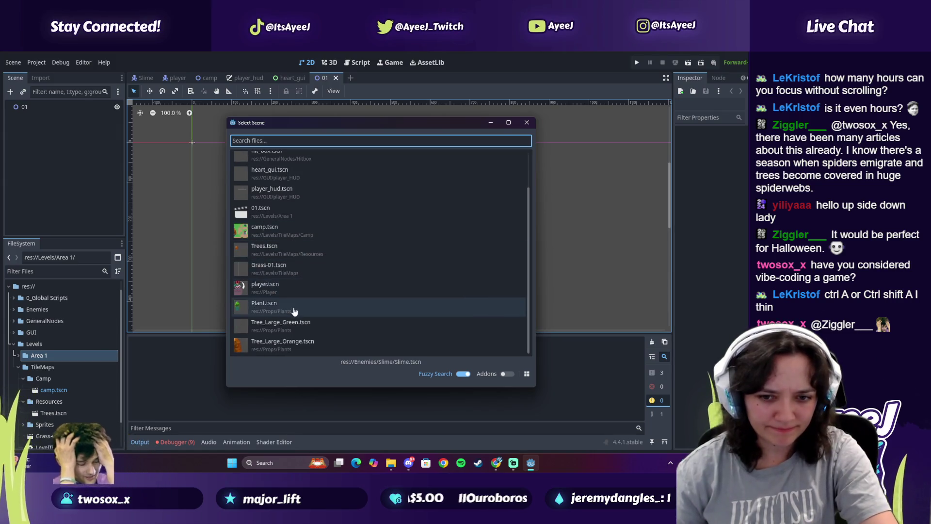
{"action": "scroll", "coordinate": [289, 295], "scroll_direction": "up", "scroll_amount": 3}
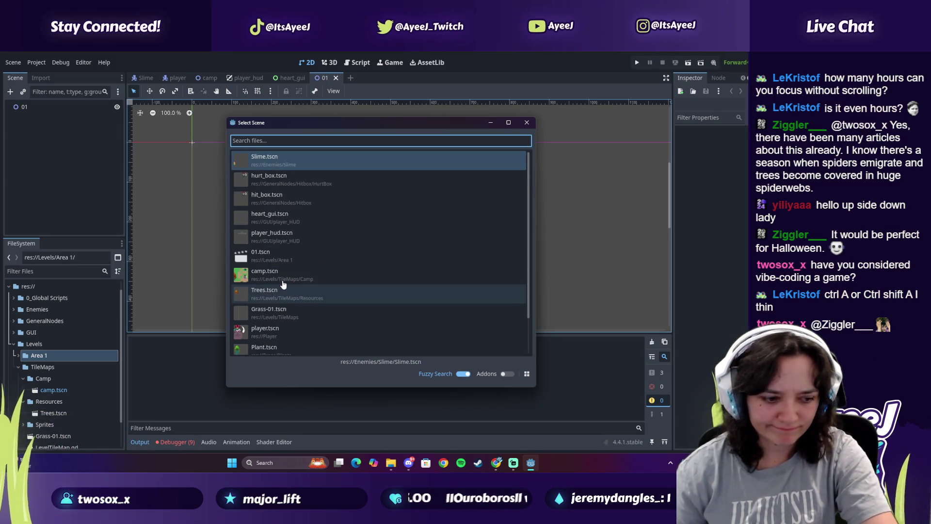
Check the tutorial video briefly, then filter the scene picker by typing 'ti'
{"action": "key", "text": "alt+Tab"}
{"action": "key", "text": "alt+Tab"}
{"action": "key", "text": "alt+Tab"}
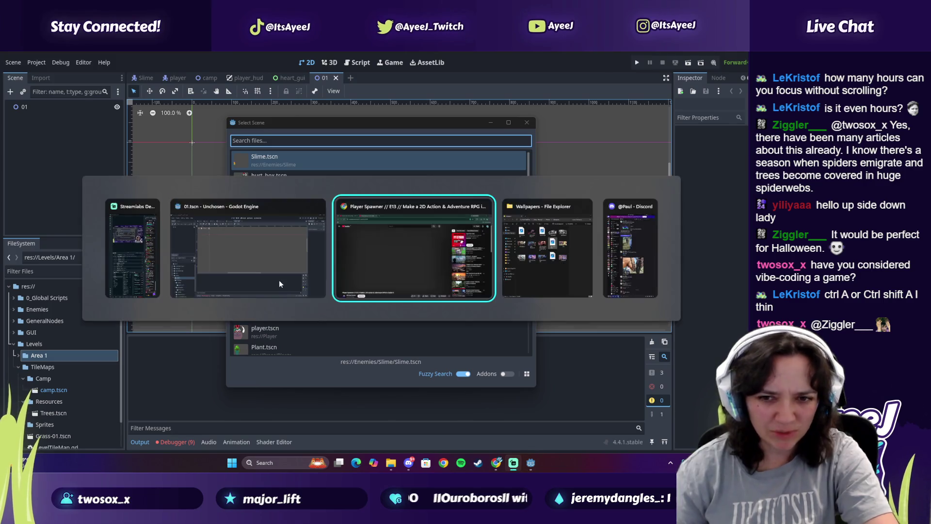
{"action": "left_click", "coordinate": [186, 315]}
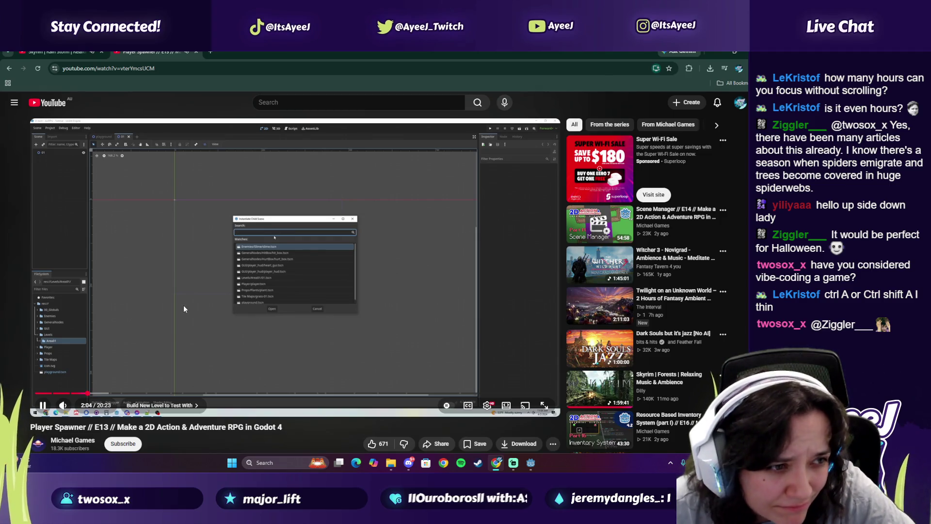
{"action": "left_click", "coordinate": [184, 304]}
{"action": "key", "text": "alt+Tab"}
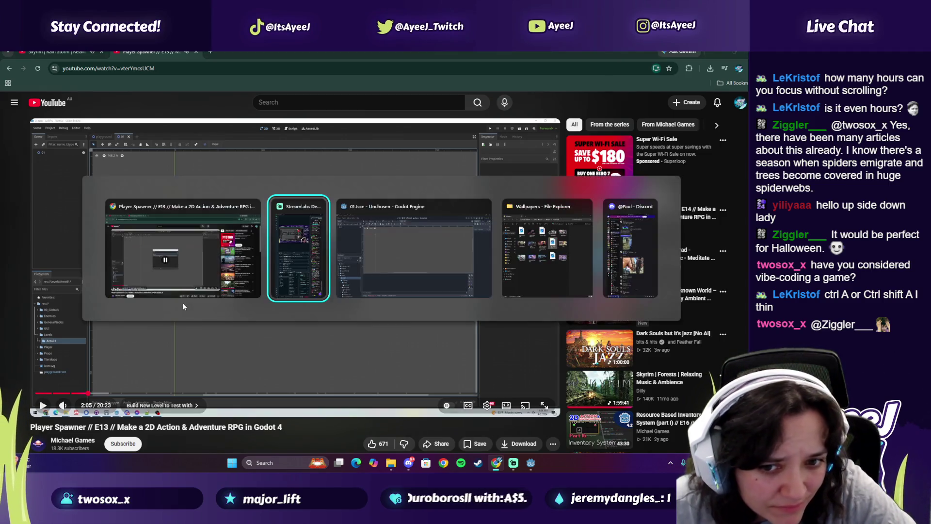
{"action": "key", "text": "alt+Tab"}
{"action": "key", "text": "alt+Tab"}
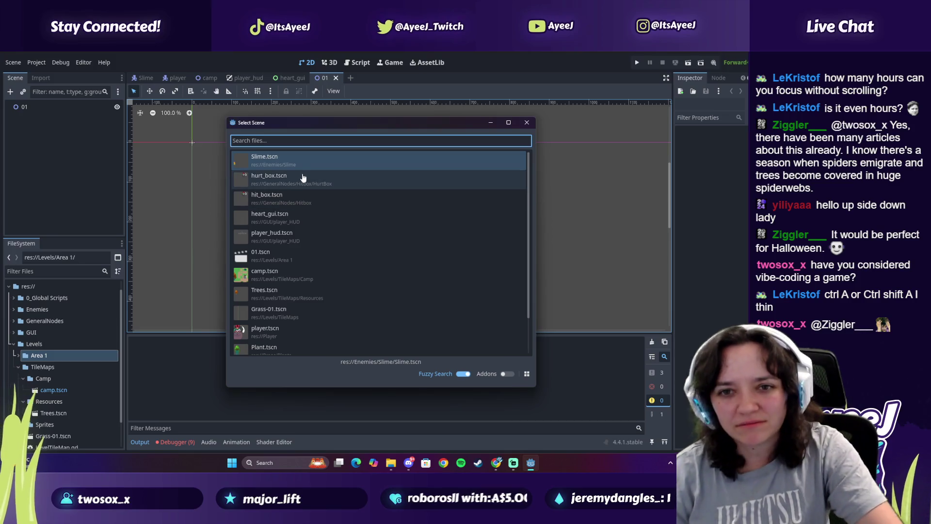
{"action": "type", "text": "tile"}
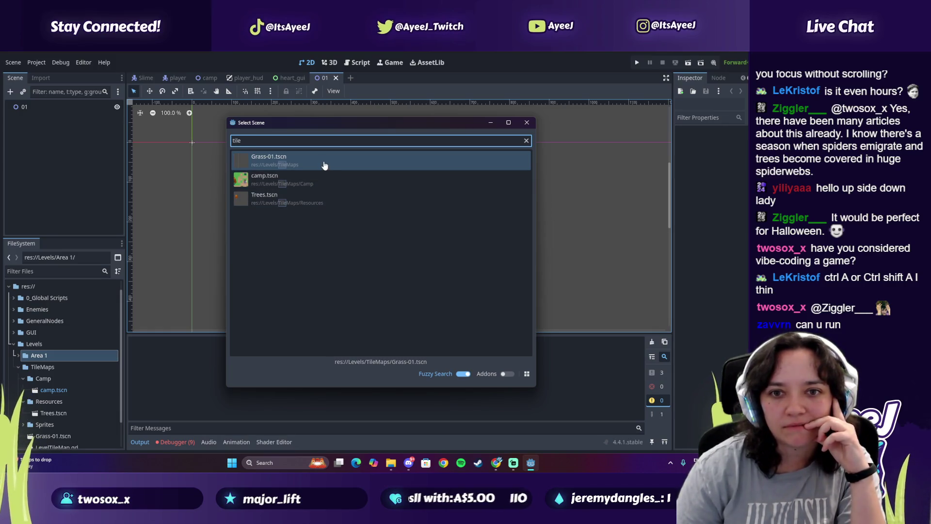
Instance Grass-01.tscn as a child of the 01 scene, then resume the tutorial video
{"action": "left_click", "coordinate": [325, 166]}
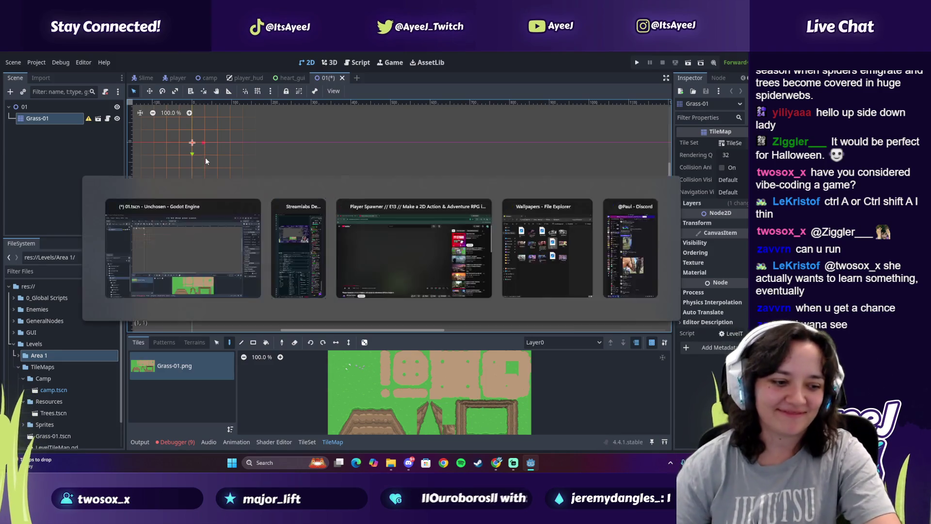
{"action": "key", "text": "alt+Tab"}
{"action": "left_click", "coordinate": [268, 230]}
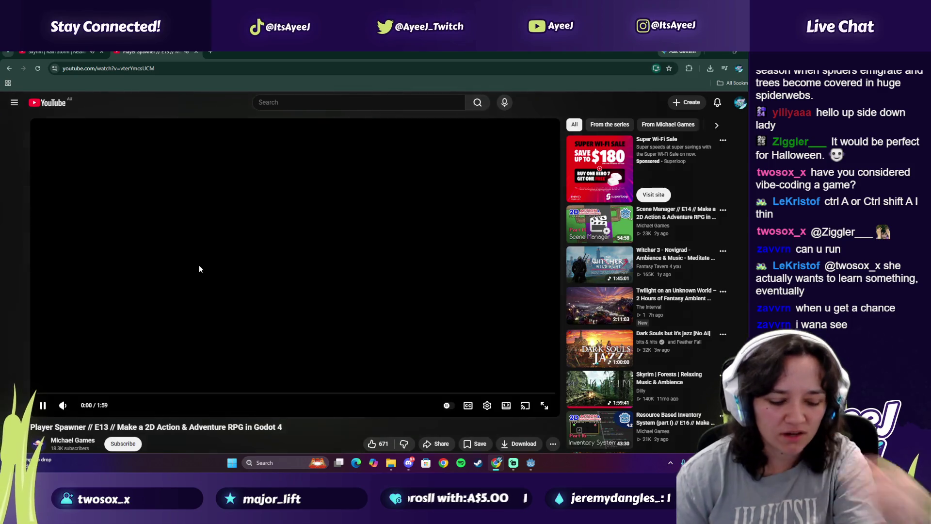
{"action": "left_click", "coordinate": [198, 268]}
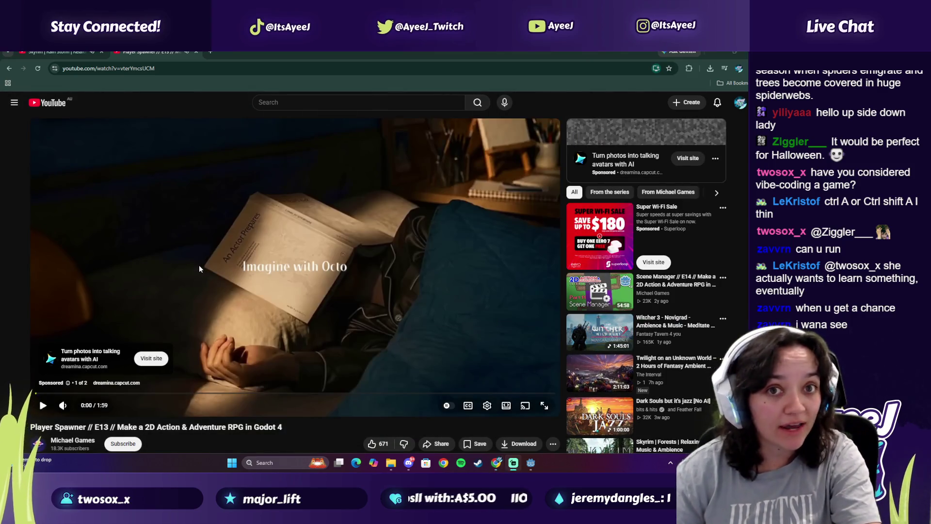
Back in Godot, zoom the viewport out and save and run the project
{"action": "left_click", "coordinate": [531, 463]}
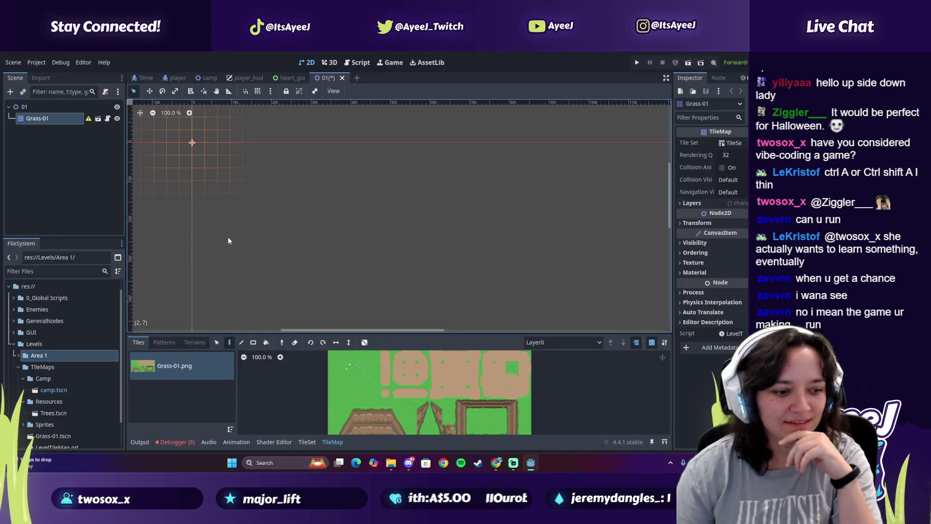
{"action": "scroll", "coordinate": [242, 229], "scroll_direction": "down", "scroll_amount": 3}
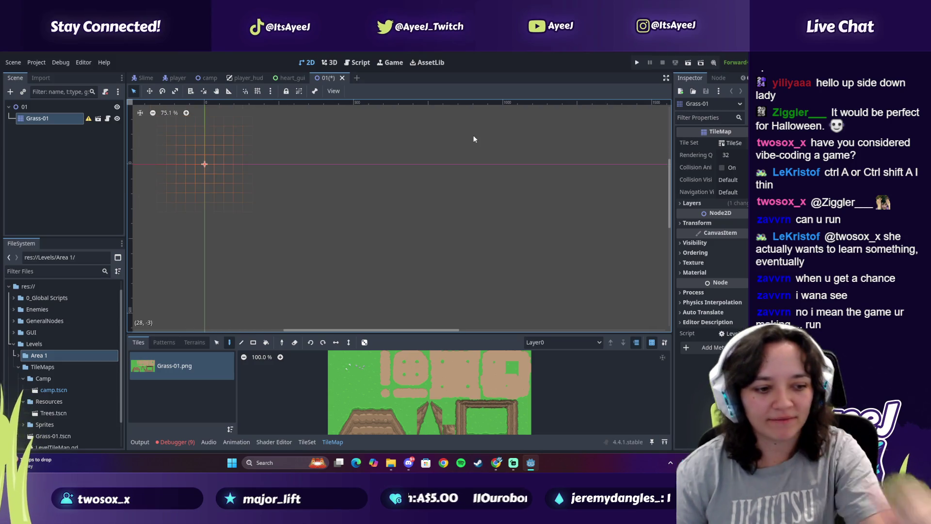
{"action": "left_click", "coordinate": [635, 62]}
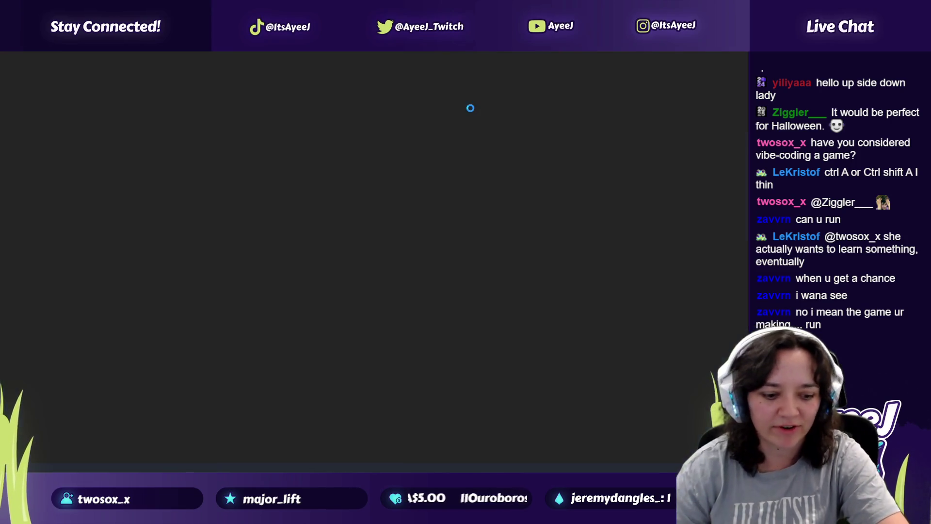
Walk the character around the grass map in all four directions with the arrow keys
{"action": "key", "text": "Left"}
{"action": "key", "text": "Down"}
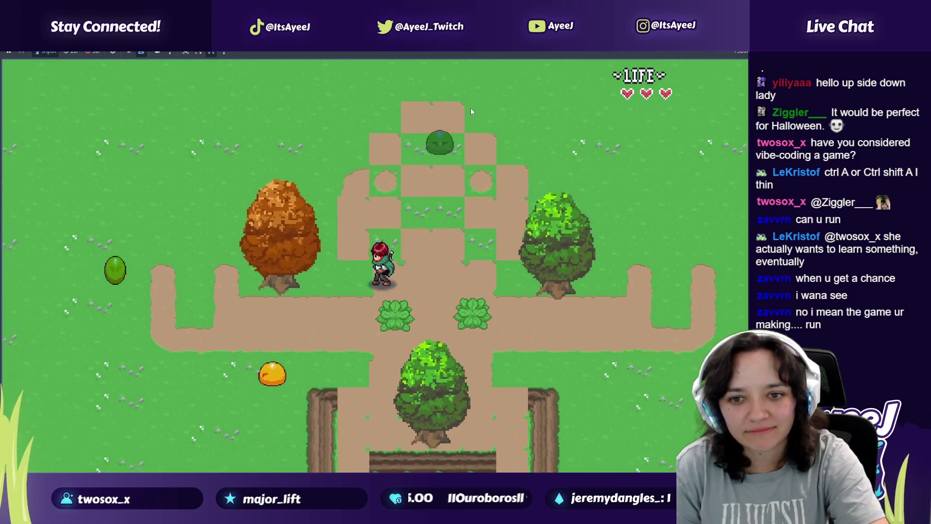
{"action": "key", "text": "Right"}
{"action": "key", "text": "Up"}
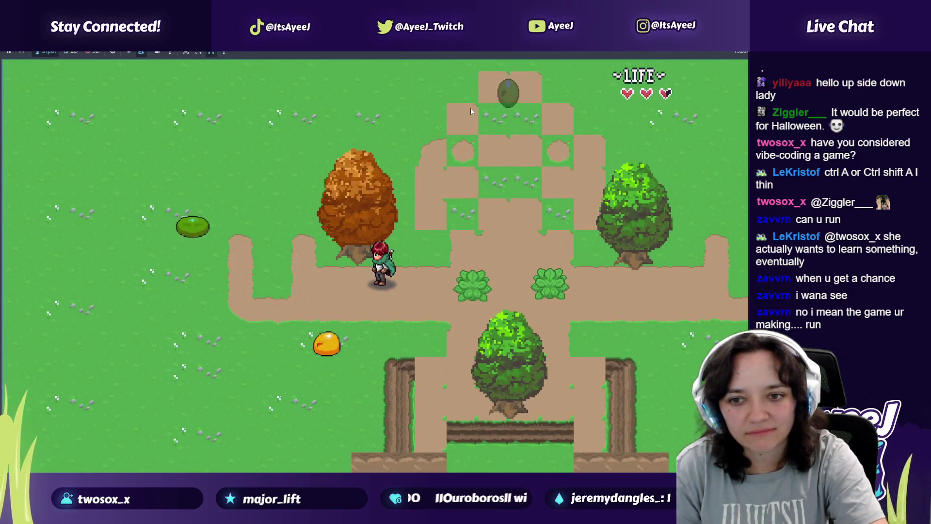
{"action": "key", "text": "Down"}
{"action": "key", "text": "Left"}
{"action": "key", "text": "Up"}
{"action": "key", "text": "Down"}
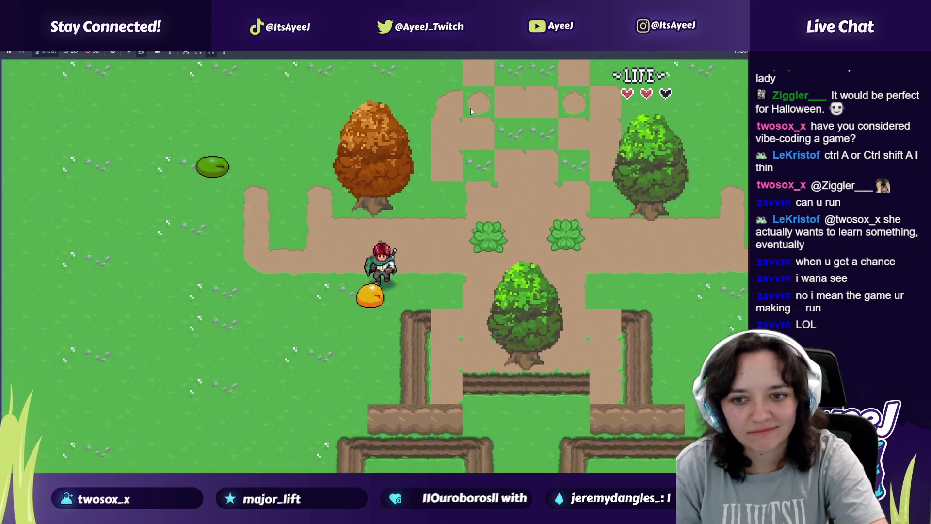
{"action": "key", "text": "Up"}
{"action": "key", "text": "Down"}
{"action": "key", "text": "Up"}
{"action": "key", "text": "Down"}
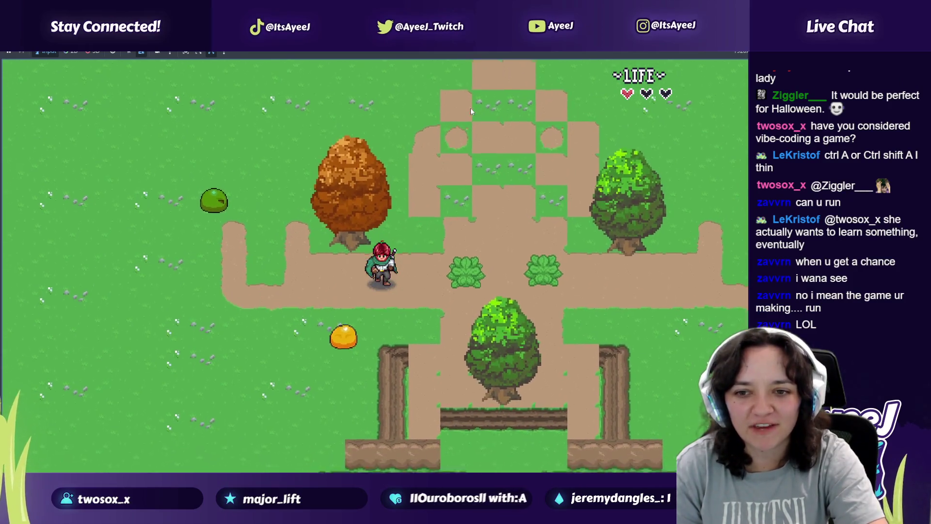
{"action": "key", "text": "Left"}
{"action": "key", "text": "Down"}
Swing the sword with Space while moving around, then return to the Godot editor
{"action": "key", "text": "space"}
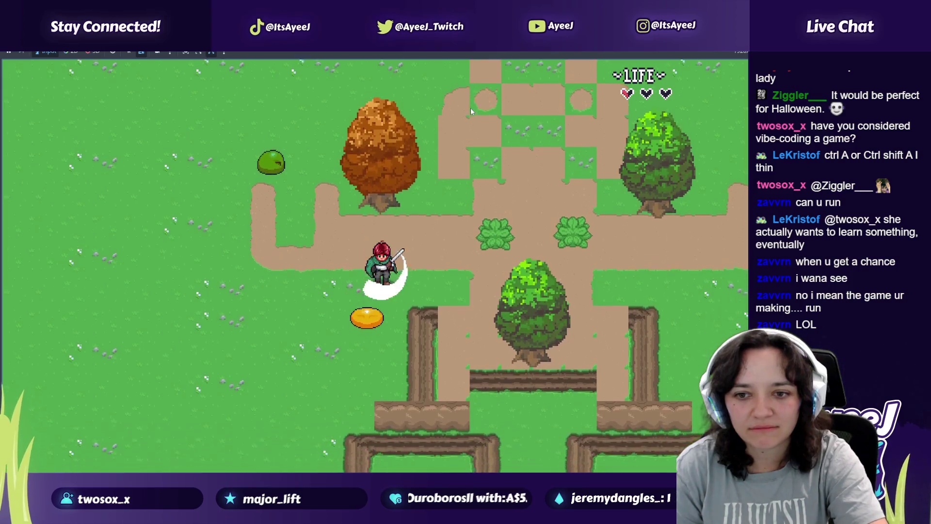
{"action": "key", "text": "Down"}
{"action": "key", "text": "Left"}
{"action": "key", "text": "Up"}
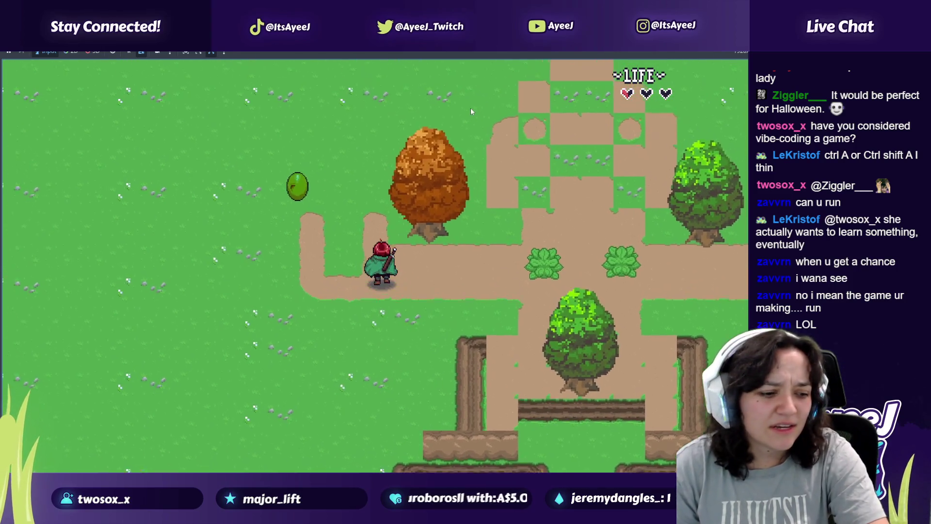
{"action": "key", "text": "Up"}
{"action": "key", "text": "Left"}
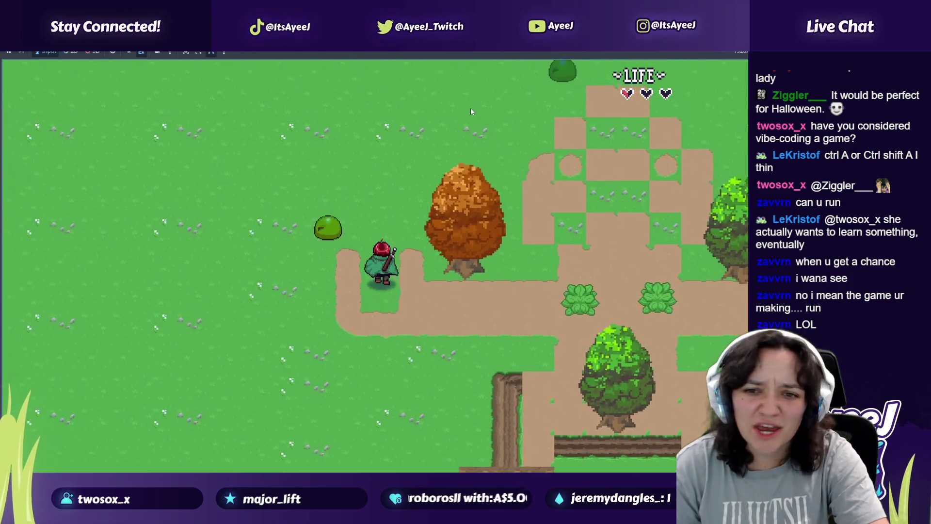
{"action": "key", "text": "space"}
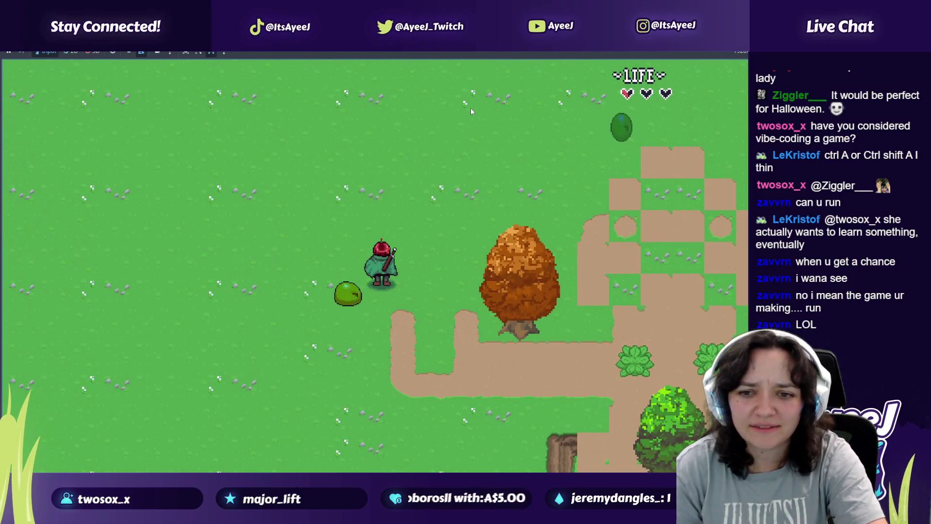
{"action": "key", "text": "Up"}
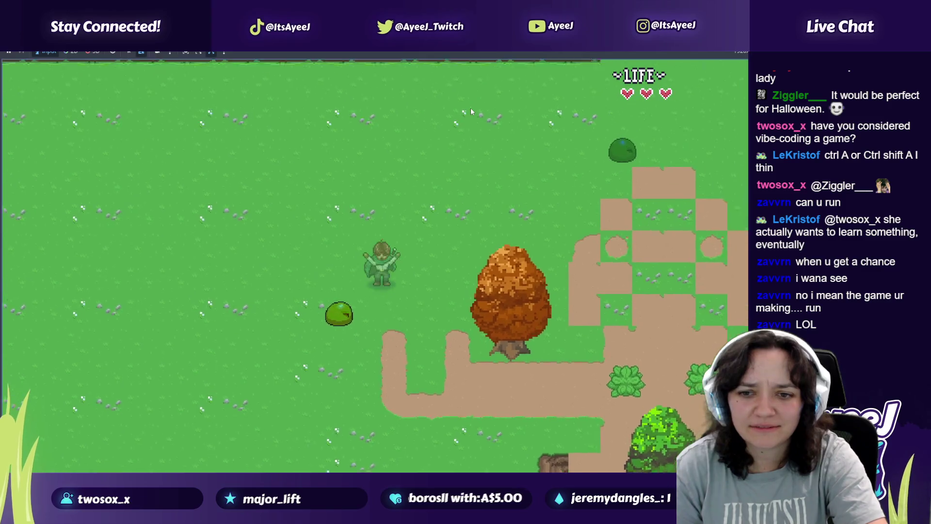
{"action": "key", "text": "Down"}
{"action": "key", "text": "Left"}
{"action": "key", "text": "space"}
{"action": "key", "text": "Right"}
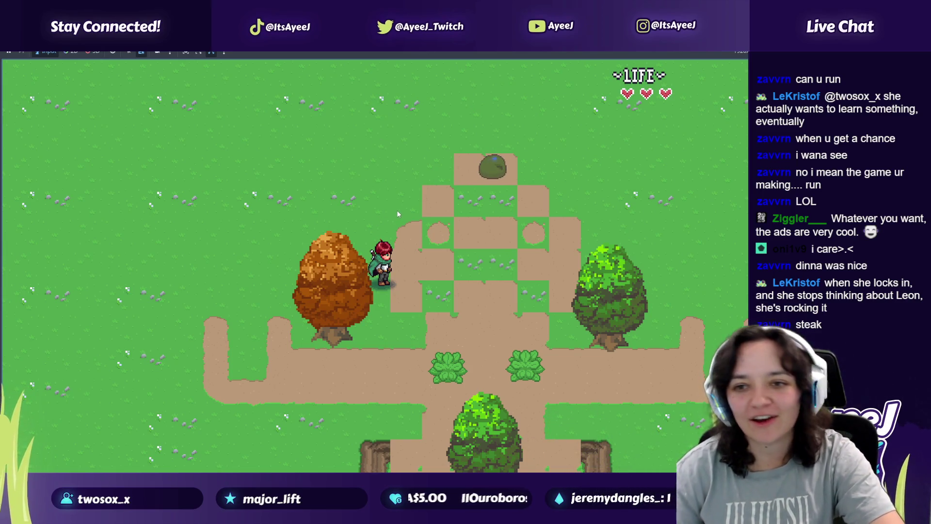
{"action": "key", "text": "alt+Tab"}
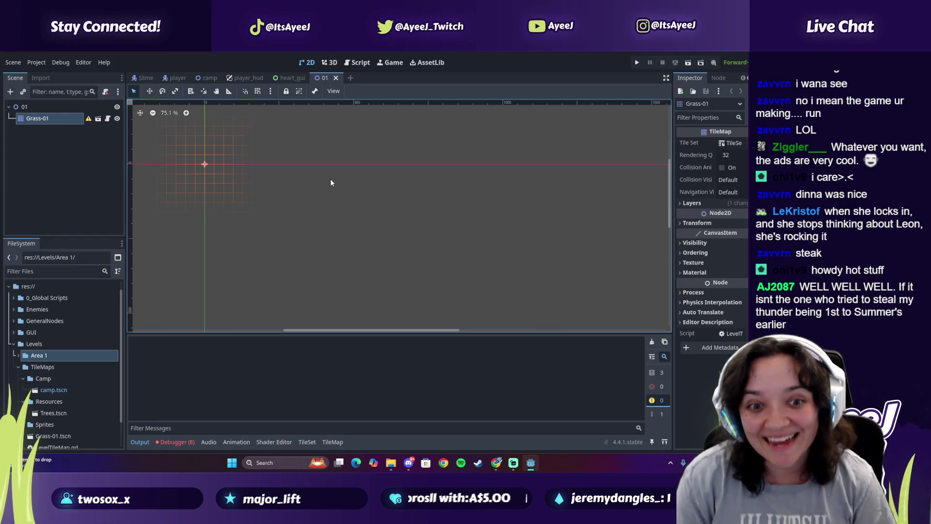
Select the Grass-01 tilemap and pick a 4x3 grass block from the tileset
{"action": "double_click", "coordinate": [54, 118]}
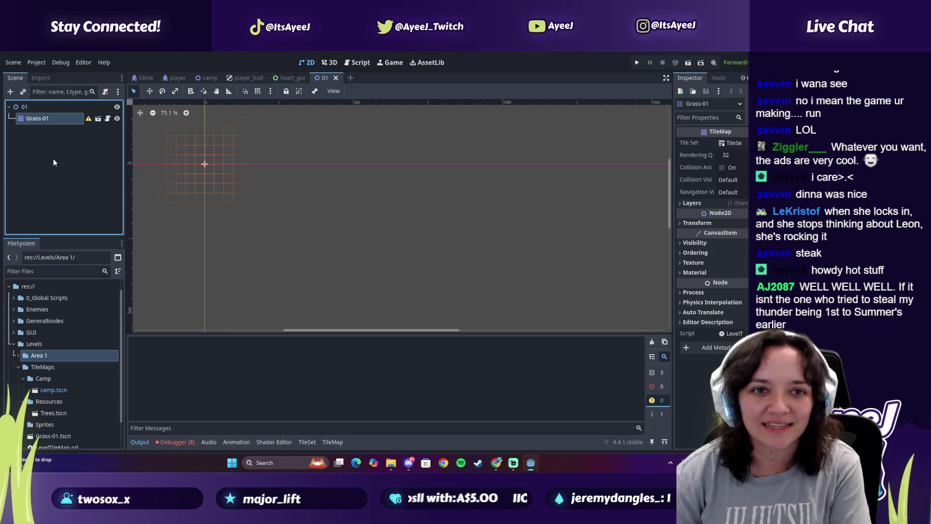
{"action": "key", "text": "Return"}
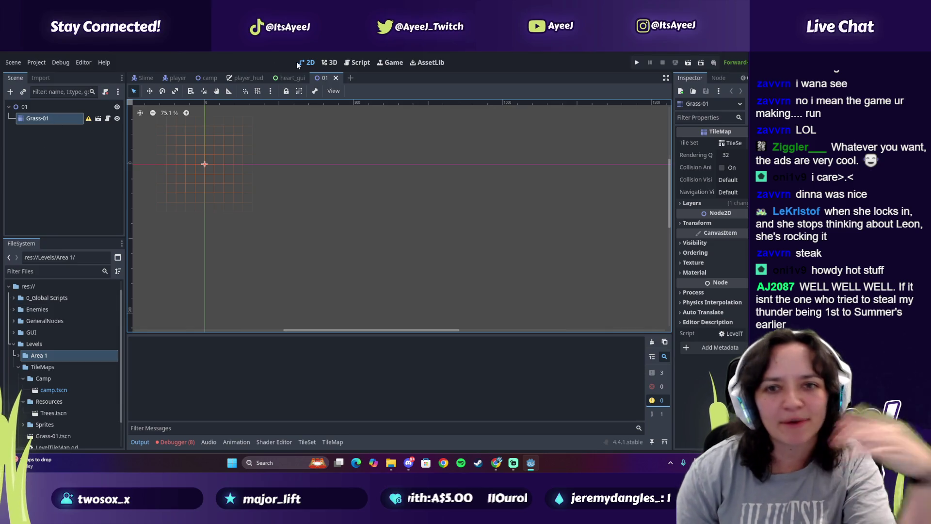
{"action": "left_click", "coordinate": [57, 156]}
{"action": "double_click", "coordinate": [24, 118]}
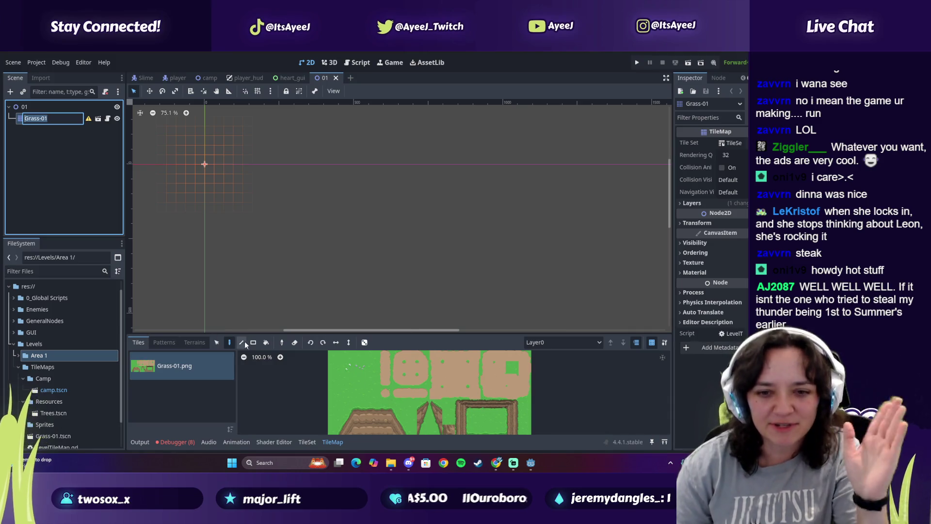
{"action": "key", "text": "Escape"}
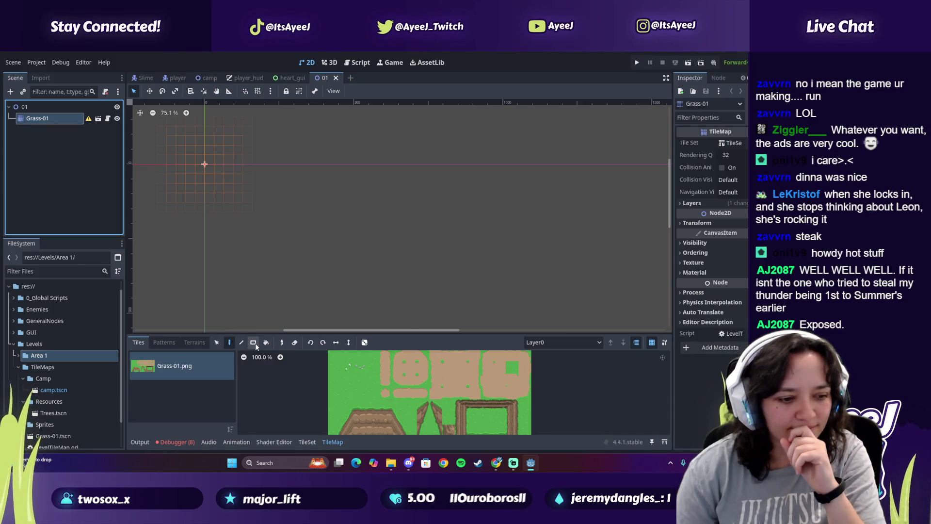
{"action": "left_click", "coordinate": [346, 367]}
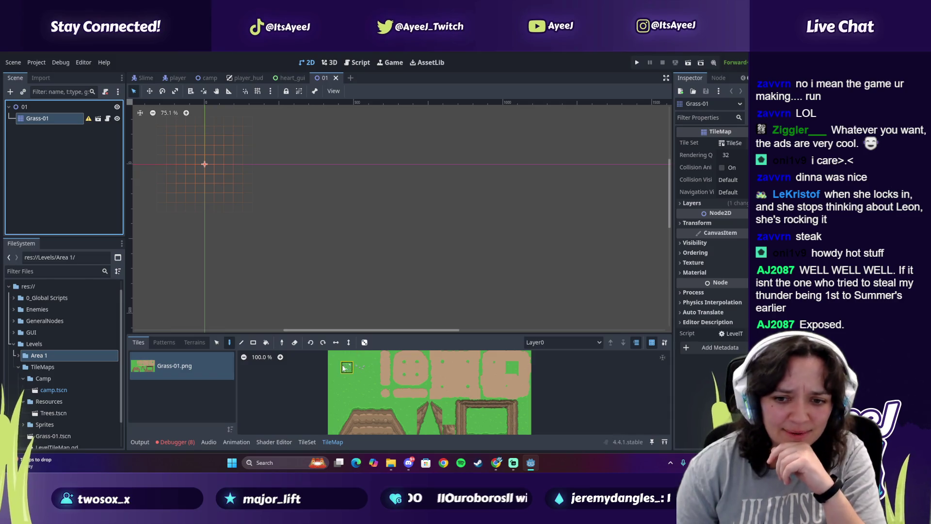
{"action": "left_click_drag", "start_coordinate": [335, 356], "coordinate": [372, 381]}
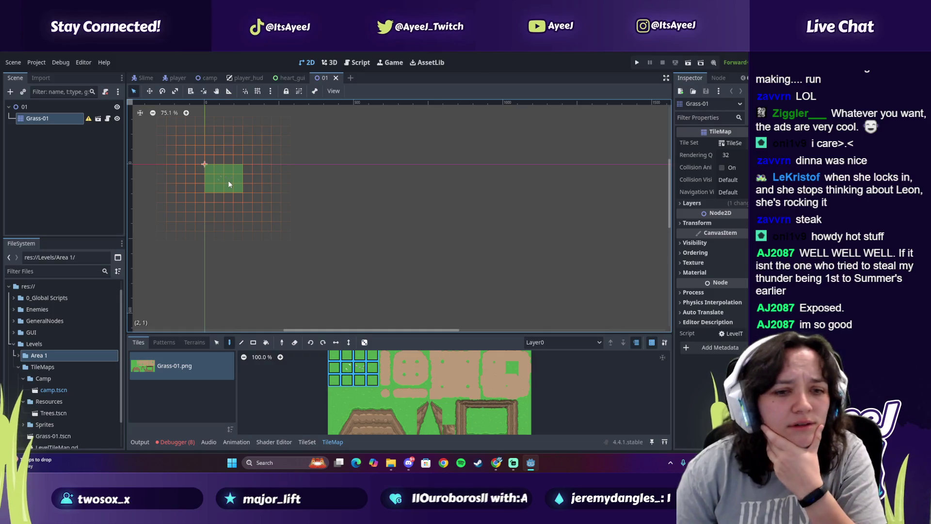
Paint an 8x6 grass rectangle, then use a 2x2 block to add strips tapering downward
{"action": "left_click", "coordinate": [230, 183]}
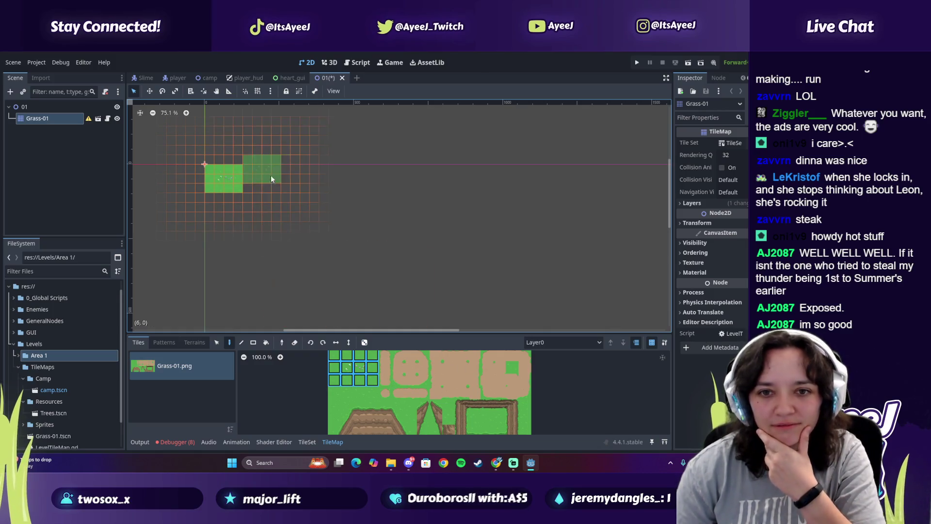
{"action": "mouse_move", "coordinate": [261, 182]}
{"action": "left_mouse_down"}
{"action": "mouse_move", "coordinate": [244, 213]}
{"action": "mouse_move", "coordinate": [283, 220]}
{"action": "left_mouse_up"}
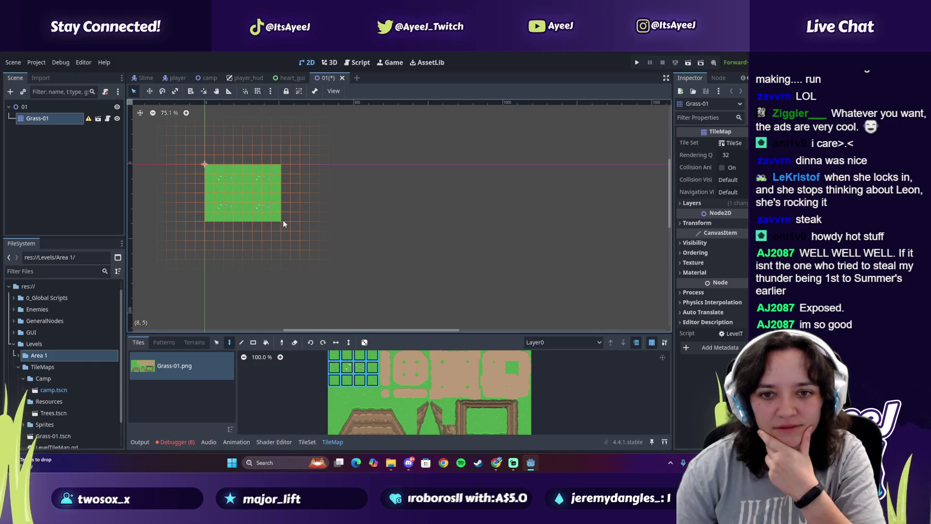
{"action": "mouse_move", "coordinate": [347, 393]}
{"action": "left_mouse_down"}
{"action": "mouse_move", "coordinate": [335, 392]}
{"action": "mouse_move", "coordinate": [334, 380]}
{"action": "mouse_move", "coordinate": [361, 387]}
{"action": "left_mouse_up"}
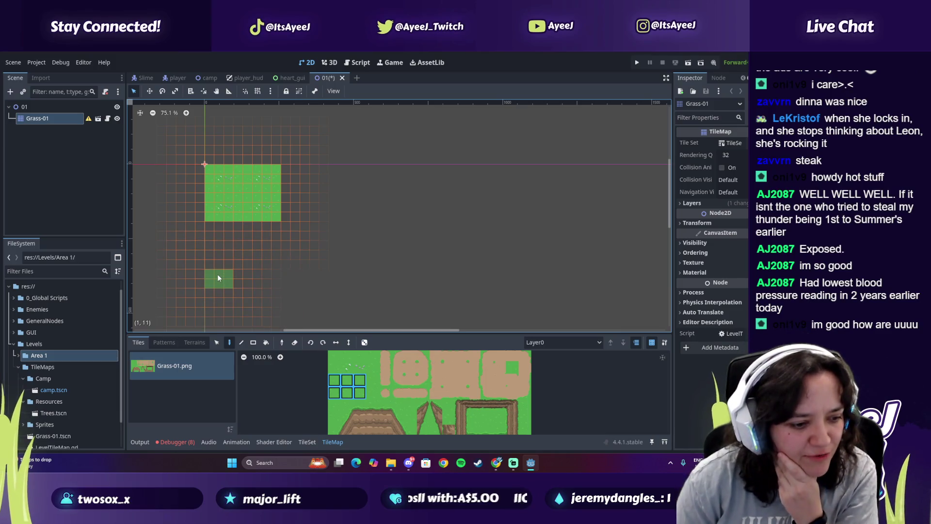
{"action": "mouse_move", "coordinate": [215, 232]}
{"action": "left_mouse_down"}
{"action": "mouse_move", "coordinate": [304, 238]}
{"action": "mouse_move", "coordinate": [295, 187]}
{"action": "left_mouse_up"}
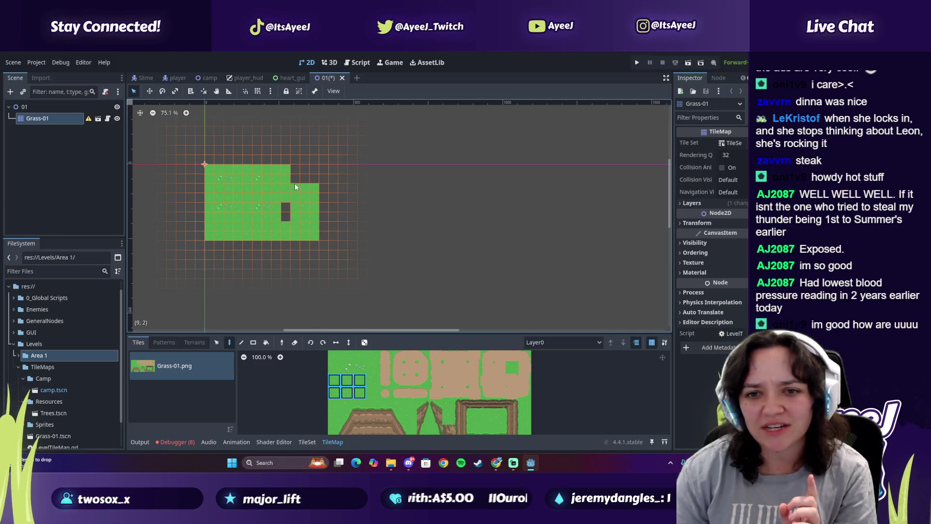
{"action": "mouse_move", "coordinate": [351, 201]}
{"action": "left_mouse_down"}
{"action": "mouse_move", "coordinate": [336, 181]}
{"action": "mouse_move", "coordinate": [380, 223]}
{"action": "mouse_move", "coordinate": [413, 223]}
{"action": "mouse_move", "coordinate": [397, 184]}
{"action": "left_mouse_up"}
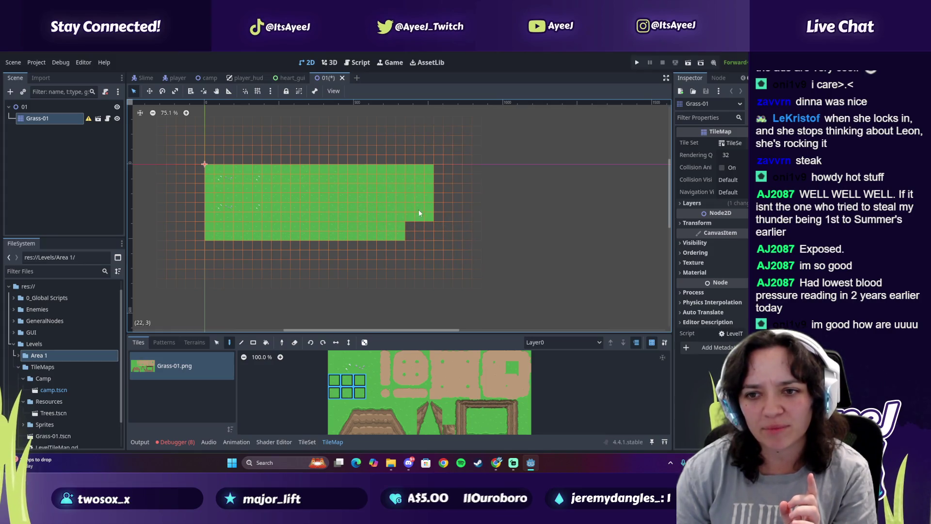
{"action": "left_click_drag", "start_coordinate": [247, 258], "coordinate": [364, 258]}
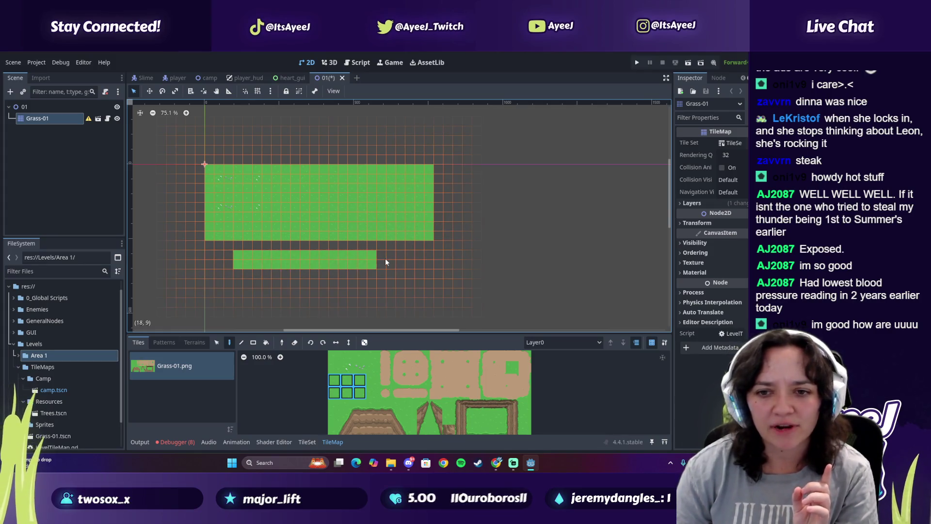
{"action": "left_click_drag", "start_coordinate": [233, 250], "coordinate": [371, 254]}
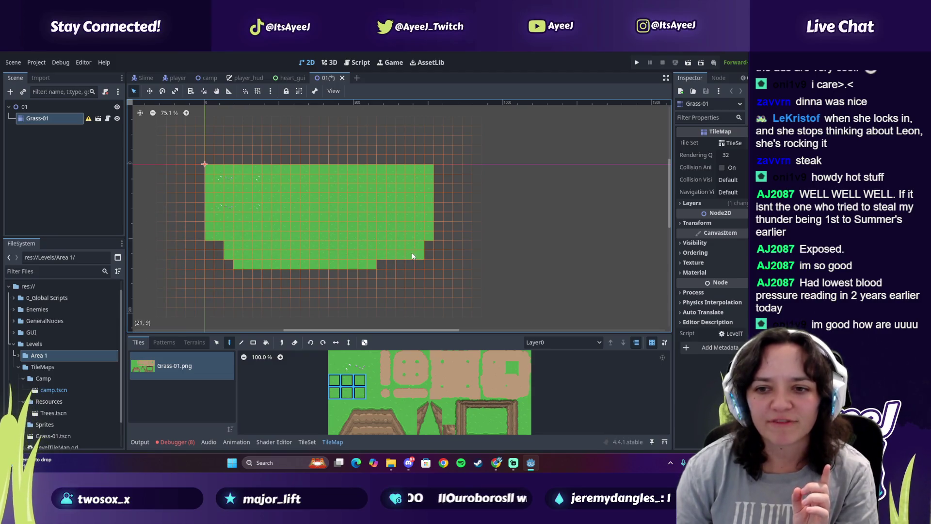
{"action": "left_click_drag", "start_coordinate": [294, 282], "coordinate": [366, 286]}
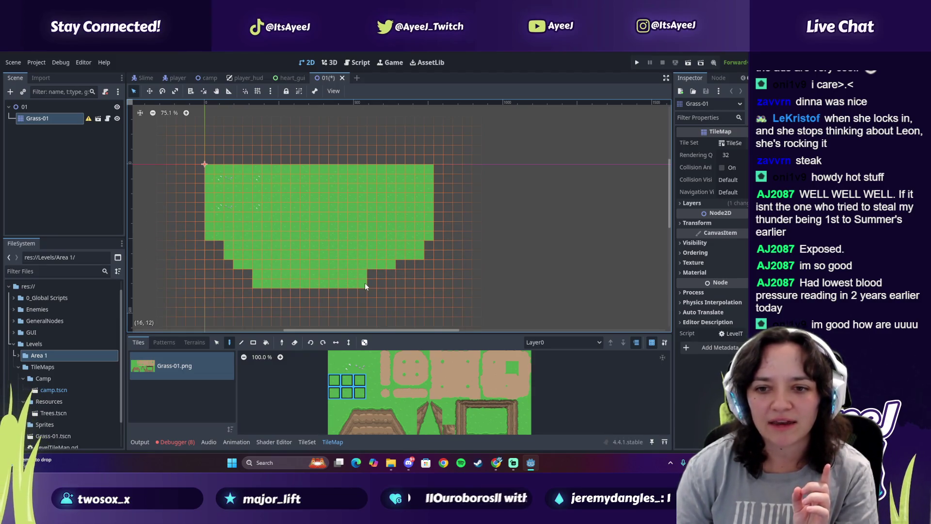
{"action": "left_click", "coordinate": [304, 298]}
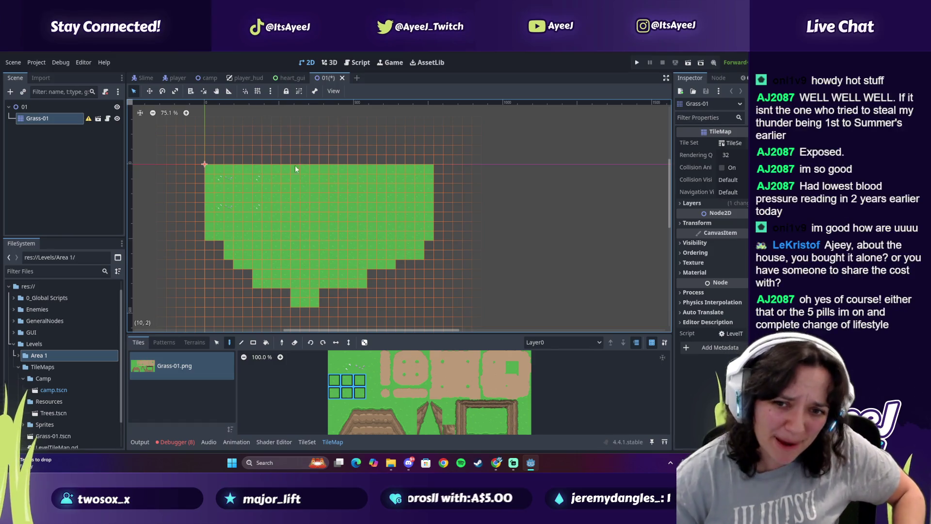
Fill the bottom row, bottom-right cell and left-side gaps with the 2x2 grass brush
{"action": "mouse_move", "coordinate": [326, 301]}
{"action": "left_mouse_down"}
{"action": "mouse_move", "coordinate": [411, 304]}
{"action": "mouse_move", "coordinate": [413, 251]}
{"action": "left_mouse_up"}
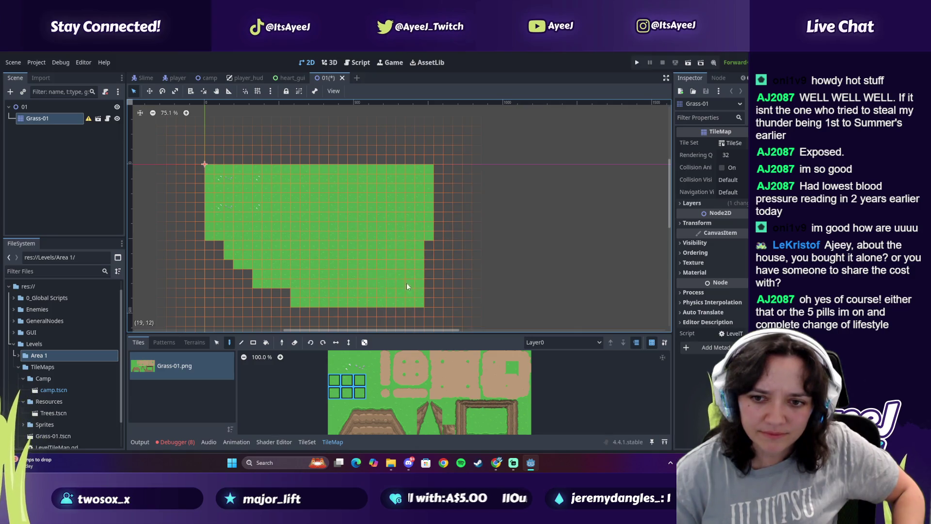
{"action": "left_click", "coordinate": [421, 303]}
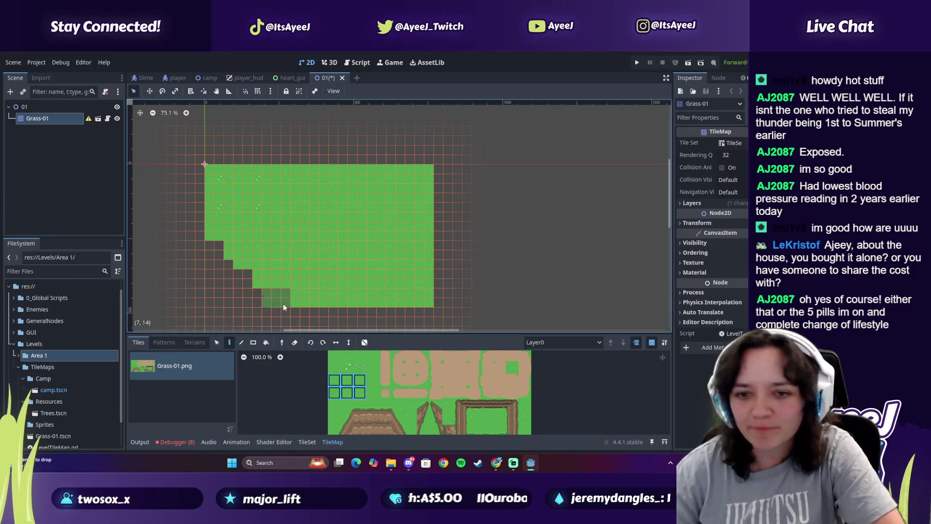
{"action": "mouse_move", "coordinate": [225, 301]}
{"action": "left_mouse_down"}
{"action": "mouse_move", "coordinate": [217, 301]}
{"action": "mouse_move", "coordinate": [217, 257]}
{"action": "left_mouse_up"}
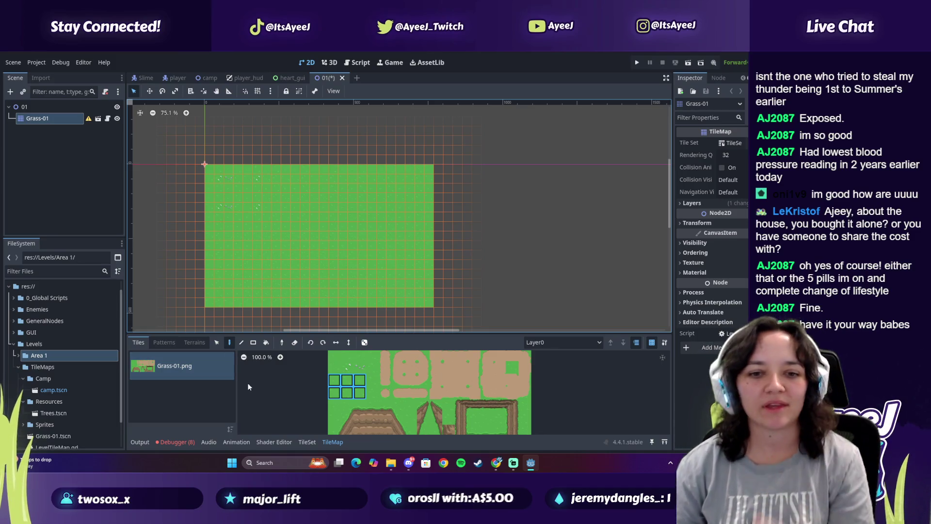
{"action": "left_click", "coordinate": [194, 342]}
Choose the Path terrain and doodle connected dirt-path lines across the grass
{"action": "left_click", "coordinate": [162, 380]}
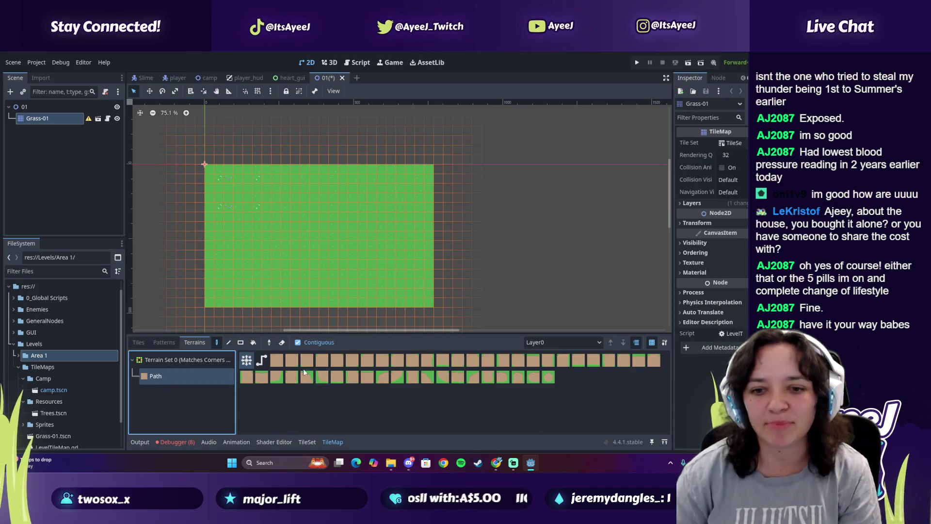
{"action": "left_click_drag", "start_coordinate": [247, 197], "coordinate": [386, 239]}
{"action": "left_click", "coordinate": [385, 235]}
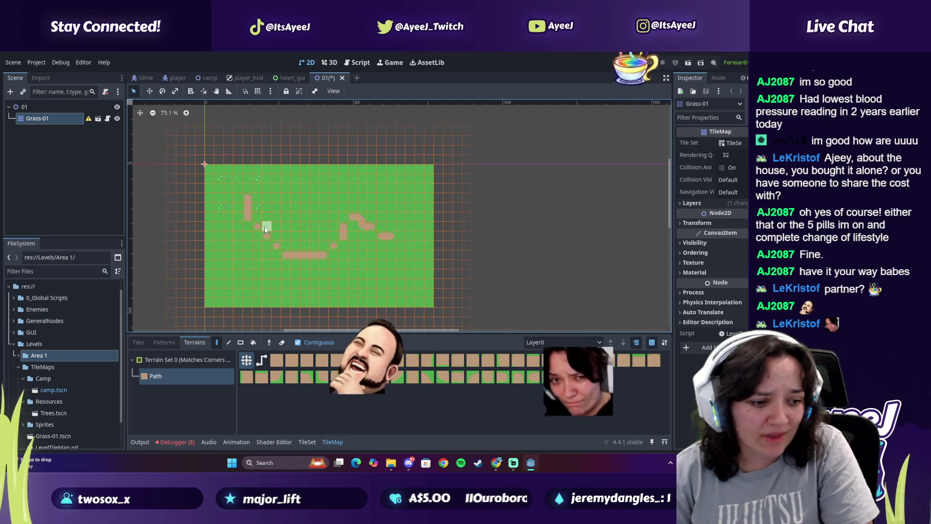
{"action": "mouse_move", "coordinate": [260, 223]}
{"action": "left_mouse_down"}
{"action": "mouse_move", "coordinate": [282, 253]}
{"action": "mouse_move", "coordinate": [343, 260]}
{"action": "mouse_move", "coordinate": [351, 226]}
{"action": "mouse_move", "coordinate": [385, 240]}
{"action": "left_mouse_up"}
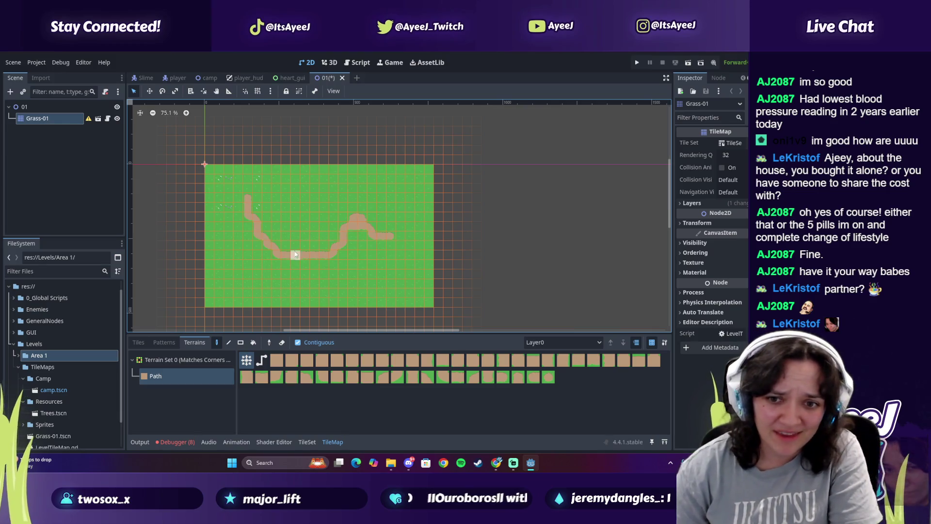
{"action": "left_click_drag", "start_coordinate": [247, 199], "coordinate": [333, 205]}
{"action": "left_click", "coordinate": [356, 213]}
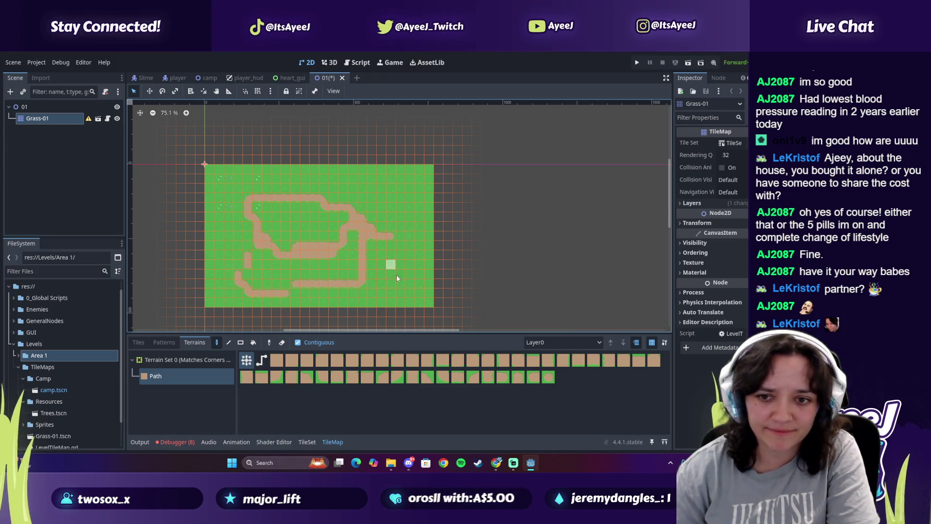
Undo the last three path strokes and draw a new dirt path across the top
{"action": "key", "text": "ctrl+z"}
{"action": "key", "text": "ctrl+z"}
{"action": "key", "text": "ctrl+z"}
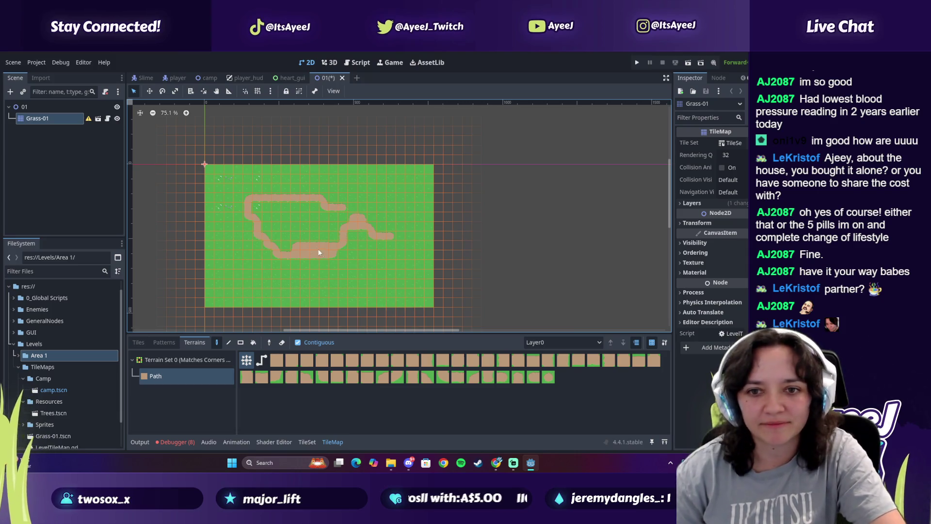
{"action": "key", "text": "ctrl+z"}
{"action": "key", "text": "ctrl+z"}
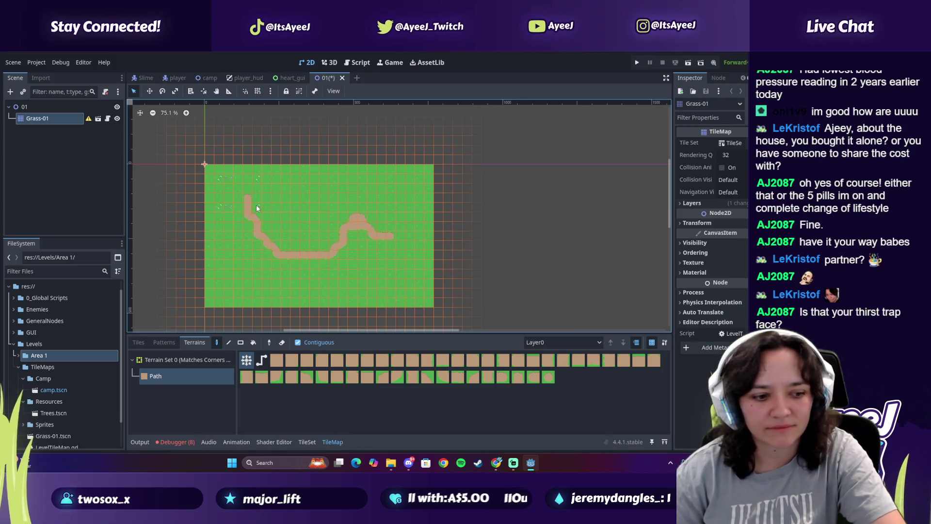
{"action": "key", "text": "ctrl+z"}
{"action": "key", "text": "ctrl+z"}
{"action": "key", "text": "ctrl+z"}
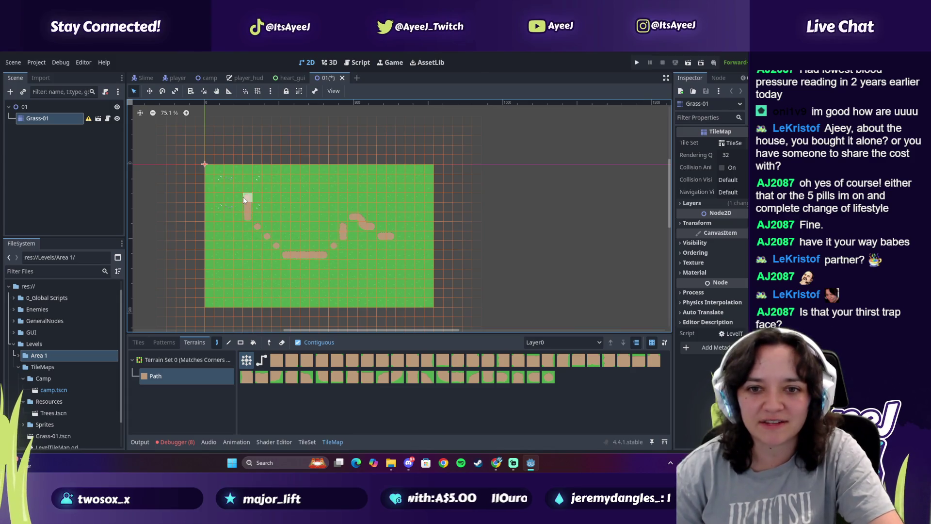
{"action": "mouse_move", "coordinate": [222, 180]}
{"action": "left_mouse_down"}
{"action": "mouse_move", "coordinate": [350, 188]}
{"action": "mouse_move", "coordinate": [249, 252]}
{"action": "mouse_move", "coordinate": [400, 229]}
{"action": "mouse_move", "coordinate": [304, 214]}
{"action": "left_mouse_up"}
Undo the top path stroke and draw a vertical path closing the gap into the horizontal path
{"action": "key", "text": "ctrl+z"}
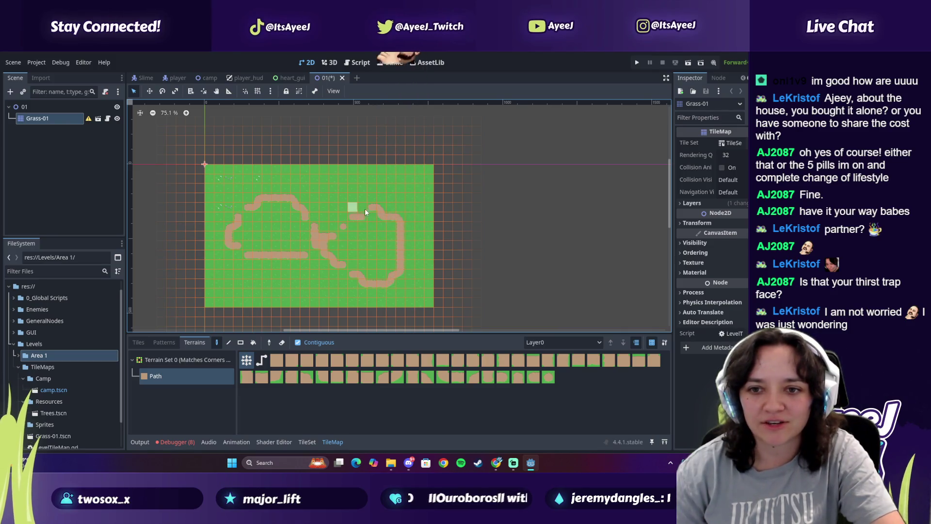
{"action": "left_click_drag", "start_coordinate": [237, 255], "coordinate": [242, 208]}
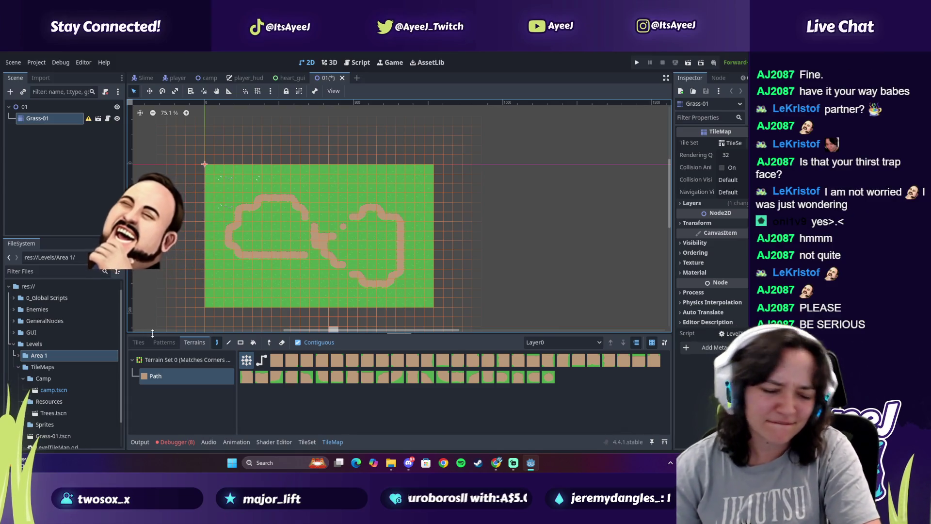
Redraw the looping dirt path with fresh Path strokes and undos, then bring up Spotify
{"action": "key", "text": "ctrl+z"}
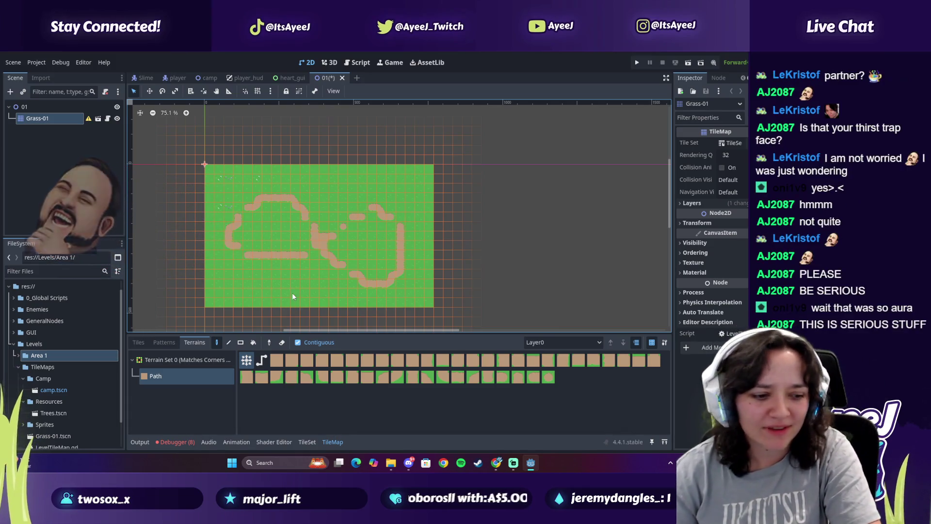
{"action": "key", "text": "ctrl+z"}
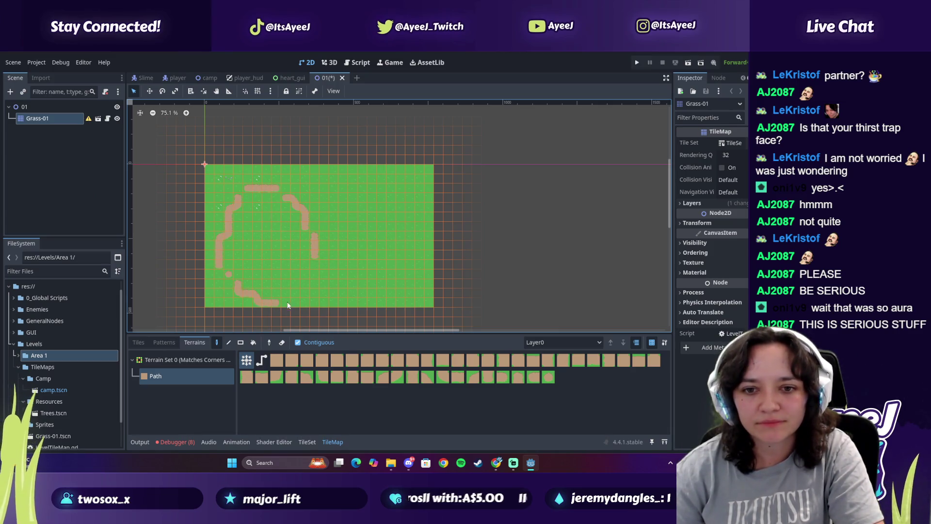
{"action": "mouse_move", "coordinate": [408, 244]}
{"action": "left_mouse_down"}
{"action": "mouse_move", "coordinate": [371, 280]}
{"action": "mouse_move", "coordinate": [344, 254]}
{"action": "left_mouse_up"}
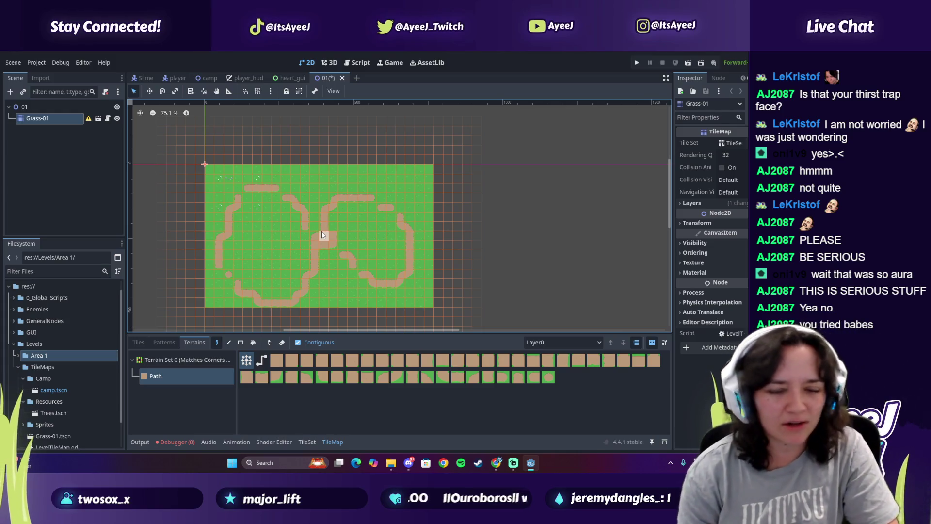
{"action": "key", "text": "ctrl+z"}
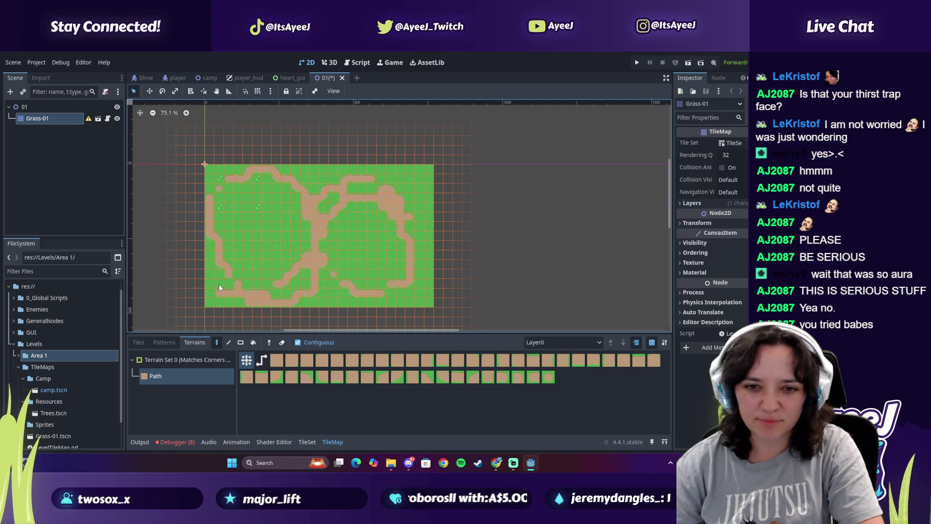
{"action": "left_click_drag", "start_coordinate": [328, 296], "coordinate": [394, 287]}
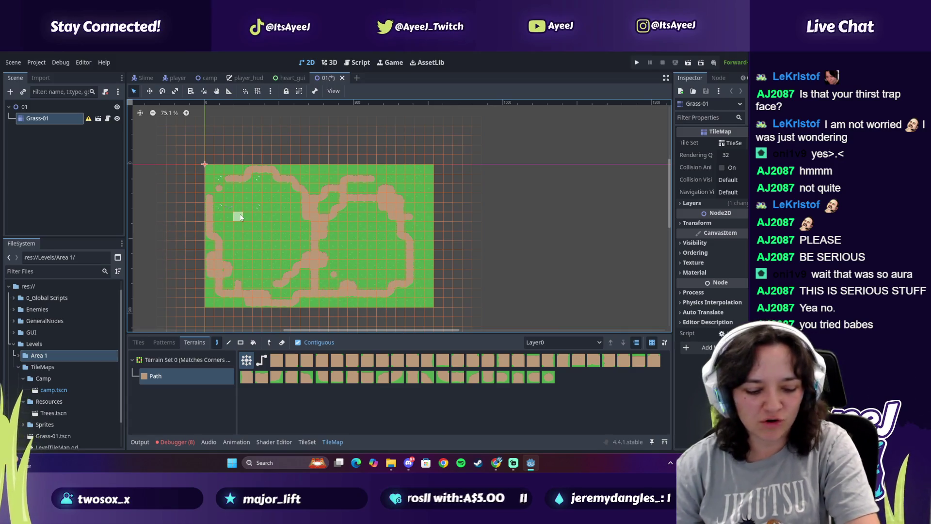
{"action": "key", "text": "ctrl+z"}
{"action": "key", "text": "ctrl+z"}
{"action": "key", "text": "ctrl+z"}
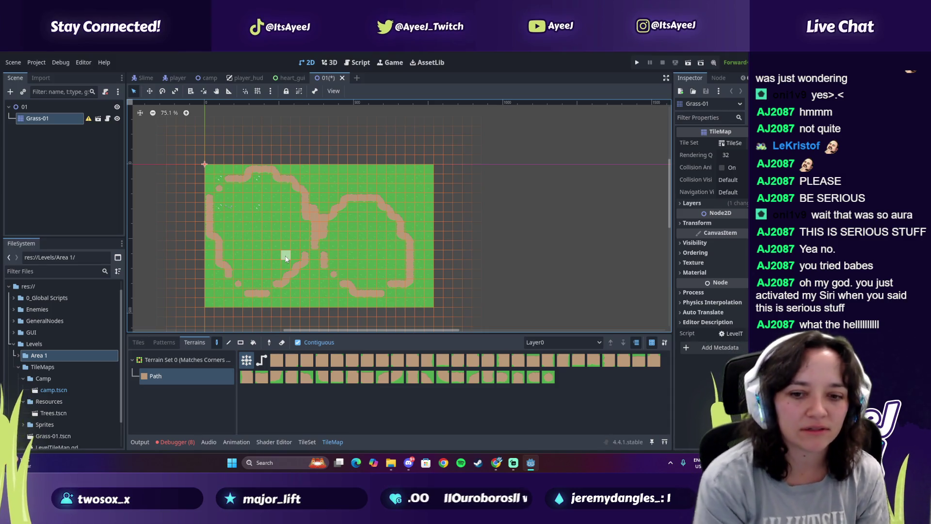
{"action": "left_click", "coordinate": [461, 463]}
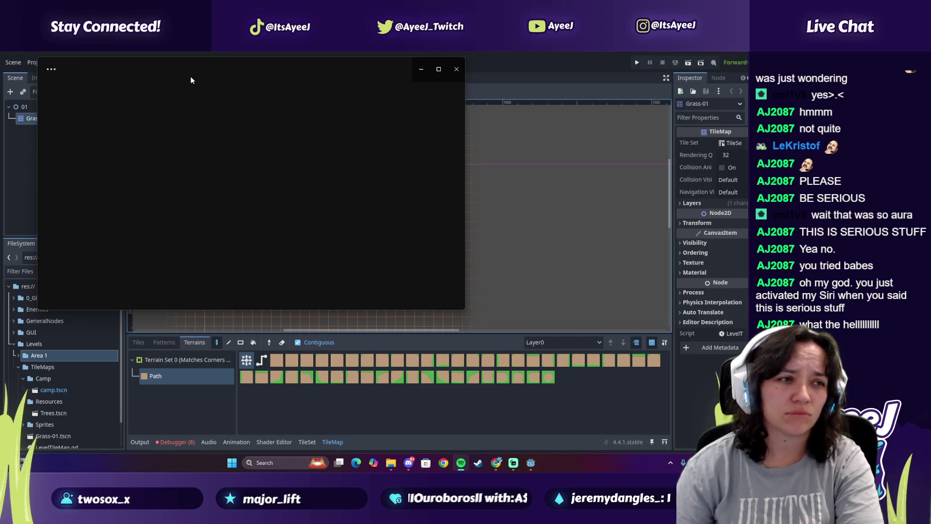
Search Spotify for 'butterfly', play SMiLE.dk's Butterfly and turn up the volume
{"action": "left_click", "coordinate": [190, 72]}
{"action": "type", "text": "butterfy"}
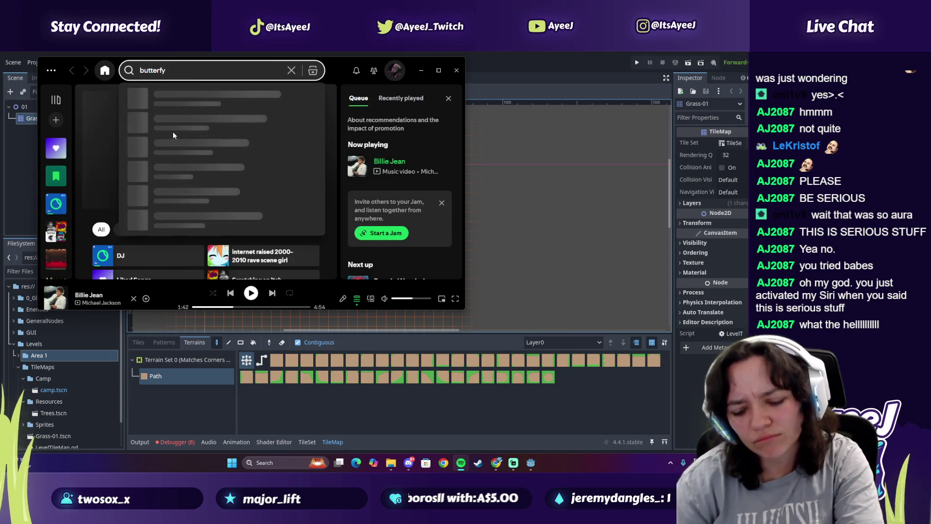
{"action": "key", "text": "BackSpace"}
{"action": "type", "text": "ly"}
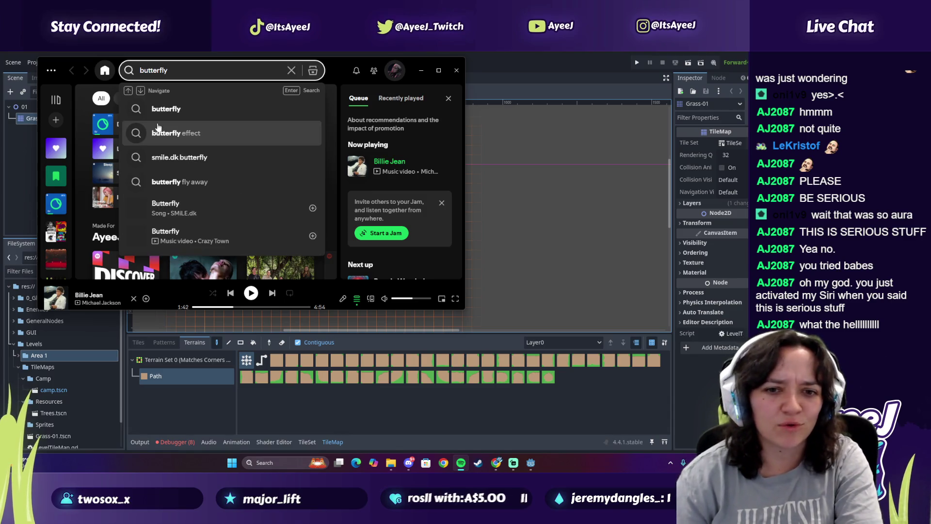
{"action": "left_click", "coordinate": [137, 209]}
{"action": "left_click", "coordinate": [423, 299]}
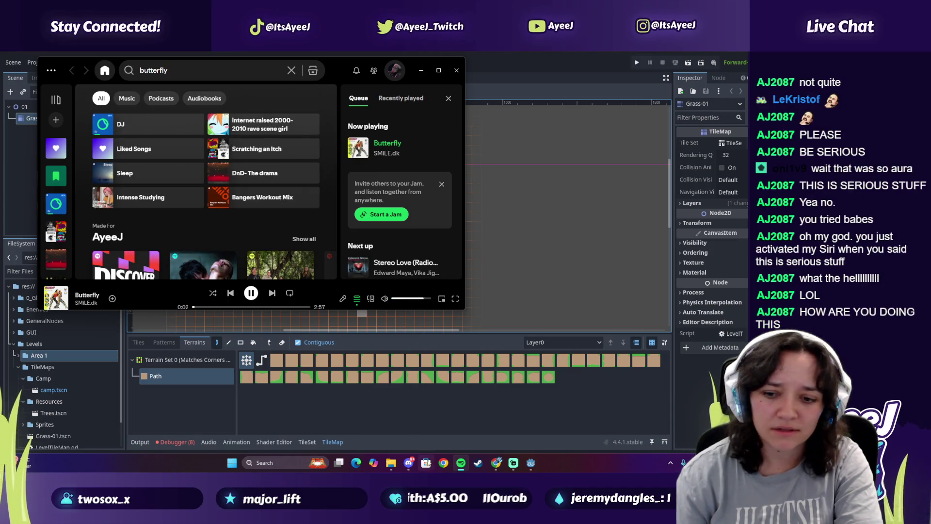
Pause the Skyrim ambience video in Chrome and return to the Godot editor
{"action": "left_click", "coordinate": [493, 465]}
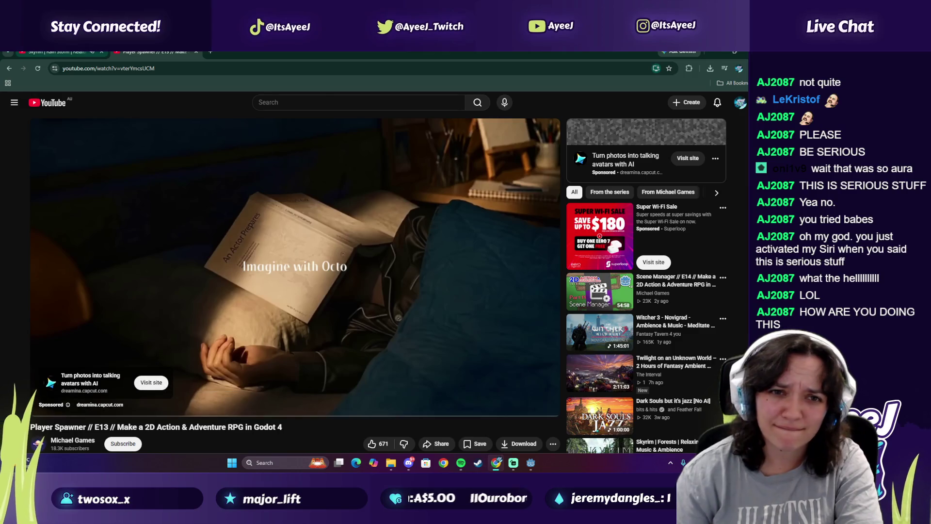
{"action": "key", "text": "ctrl+Tab"}
{"action": "left_click", "coordinate": [244, 261]}
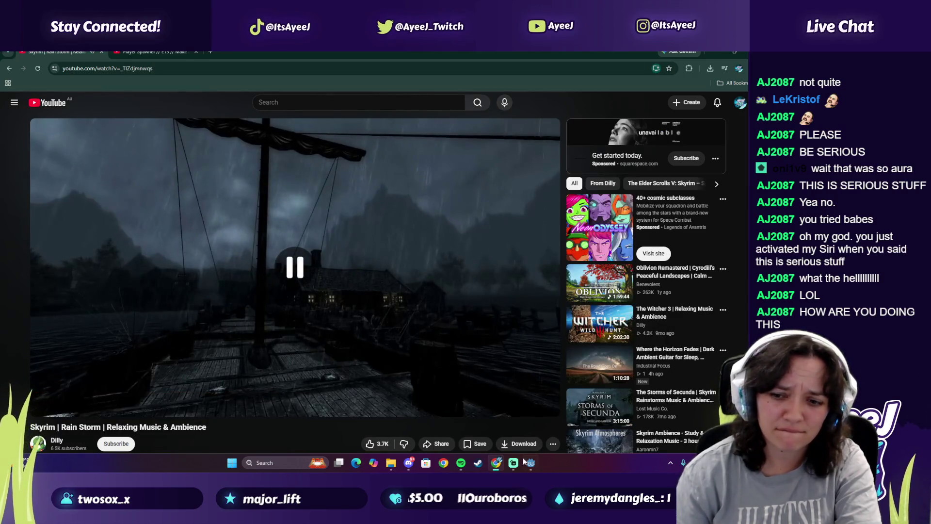
{"action": "left_click", "coordinate": [531, 462]}
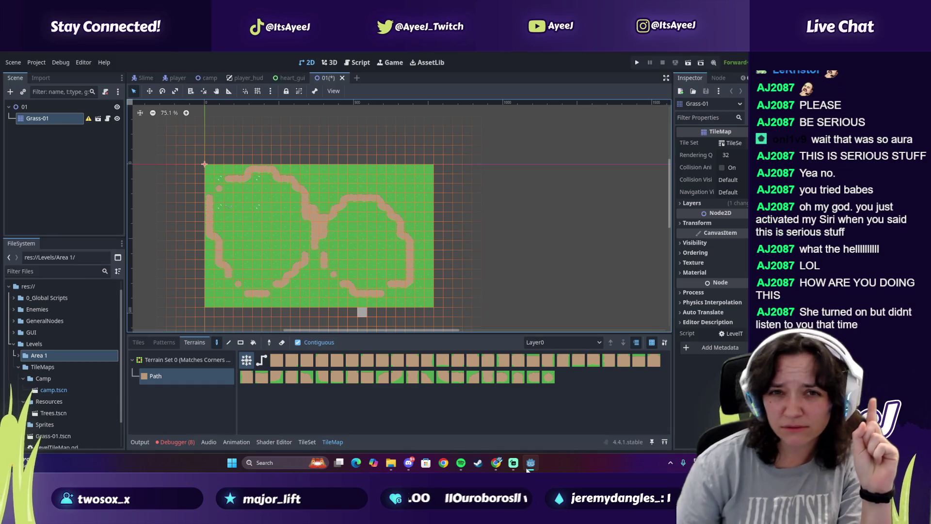
Start the Skyrim rain ambience video in Chrome, then undo the dirt path tiles in Godot
{"action": "mouse_move", "coordinate": [513, 464]}
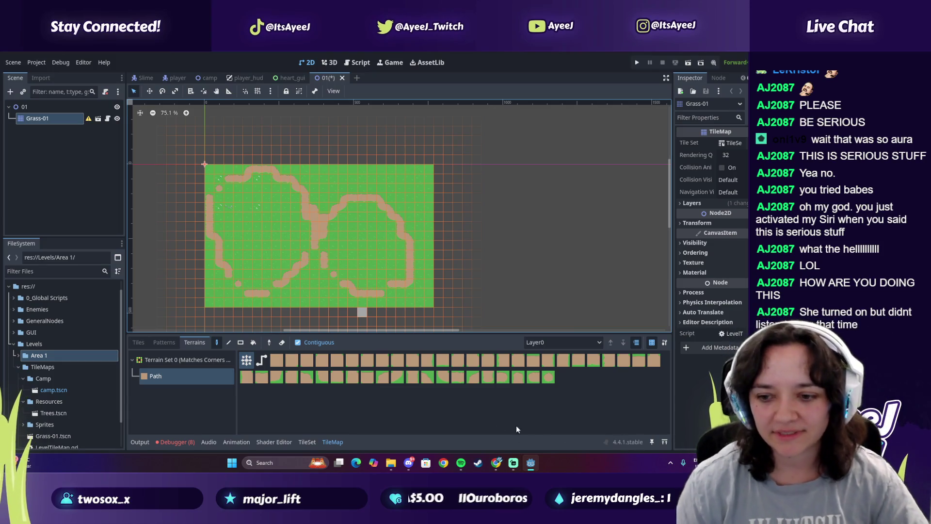
{"action": "left_click", "coordinate": [498, 463]}
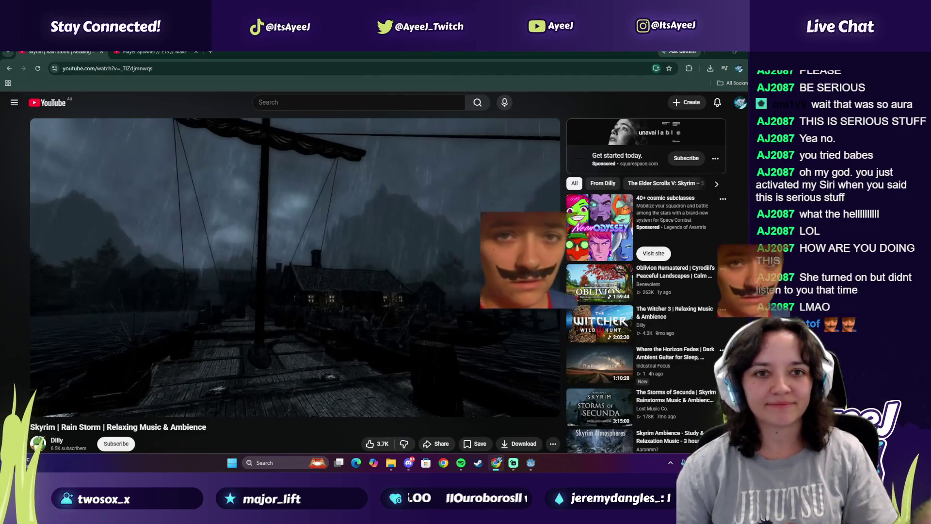
{"action": "left_click", "coordinate": [272, 296]}
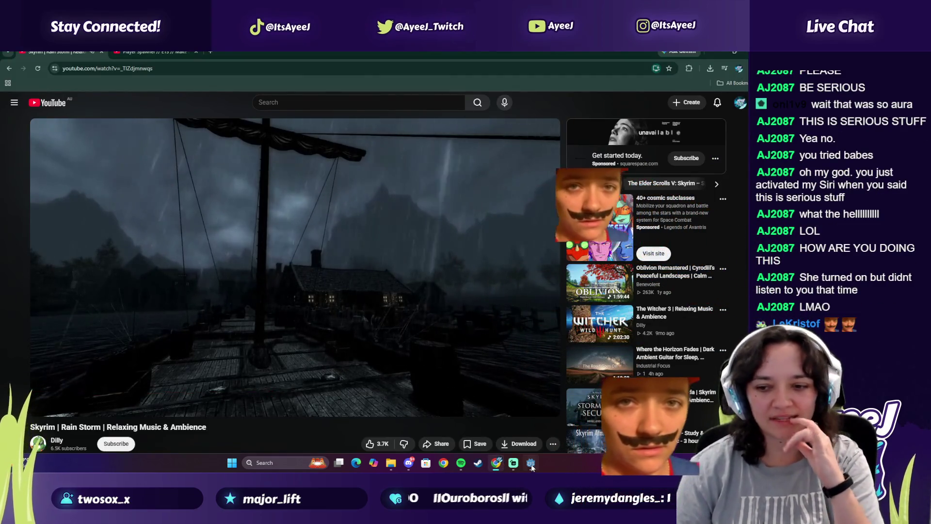
{"action": "left_click", "coordinate": [531, 462]}
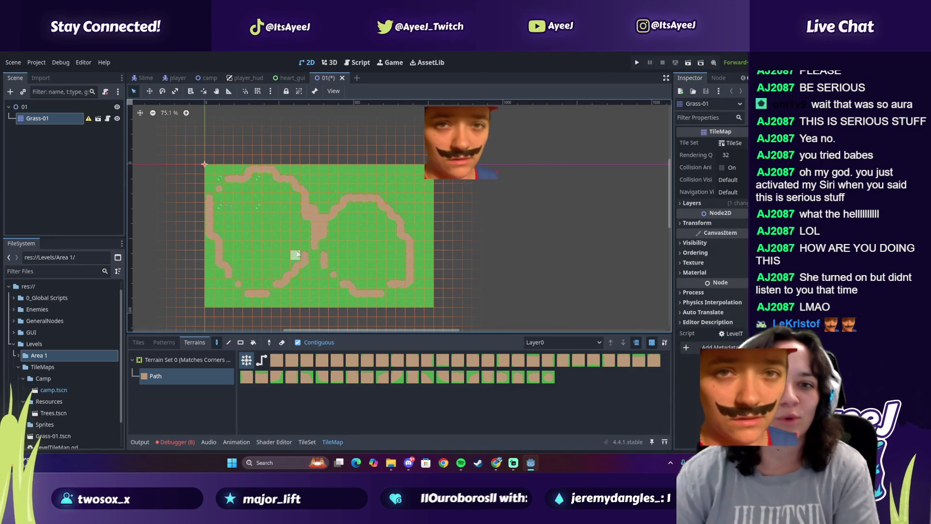
{"action": "key", "text": "ctrl+z"}
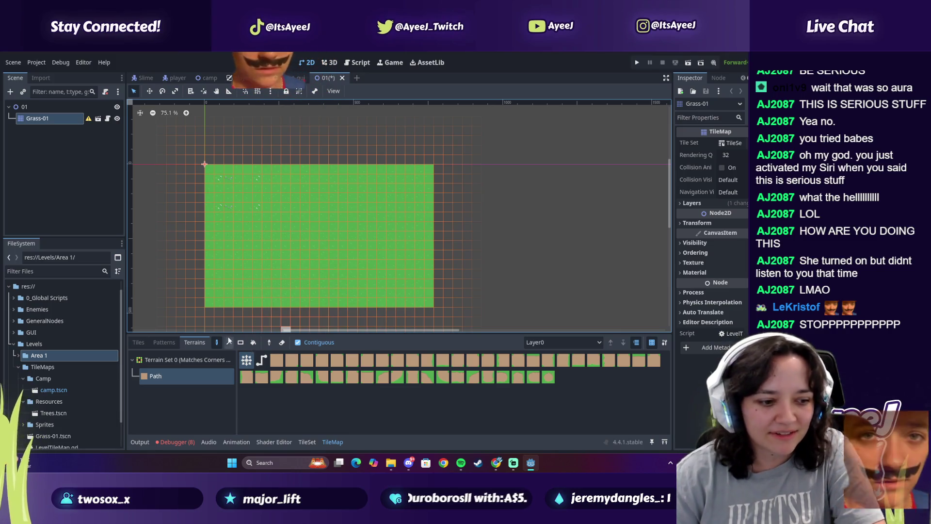
Pick a 4x4 block of Grass-01 atlas tiles and paint grass beside the top-right edge
{"action": "left_click", "coordinate": [163, 346]}
{"action": "left_click", "coordinate": [142, 344]}
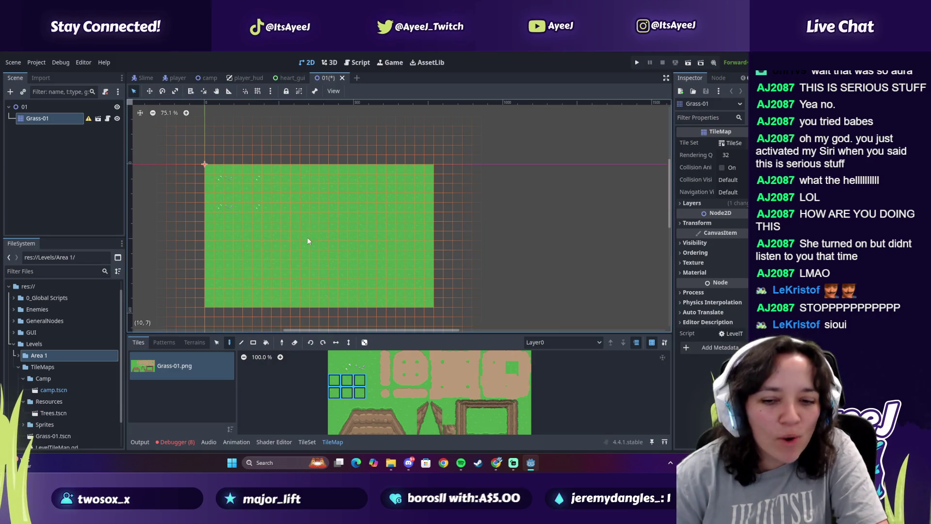
{"action": "left_click", "coordinate": [334, 356]}
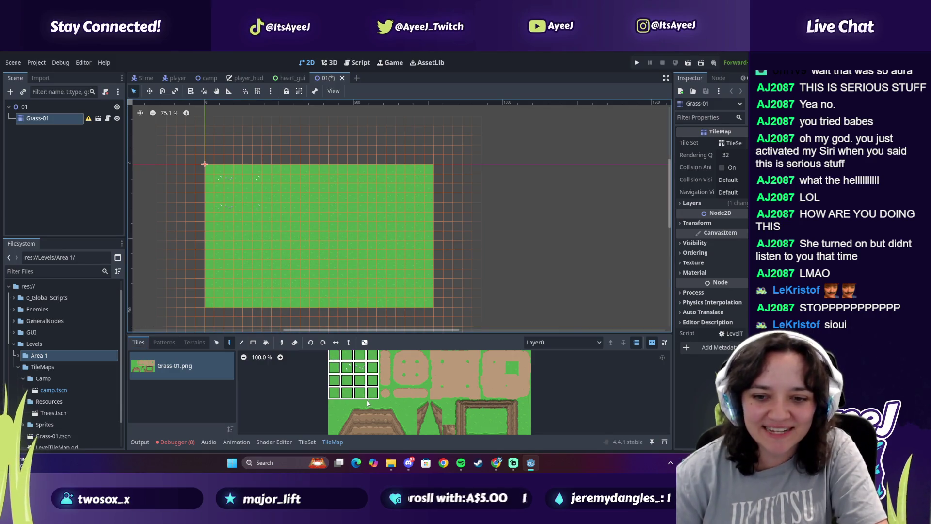
{"action": "left_click_drag", "start_coordinate": [334, 356], "coordinate": [372, 393]}
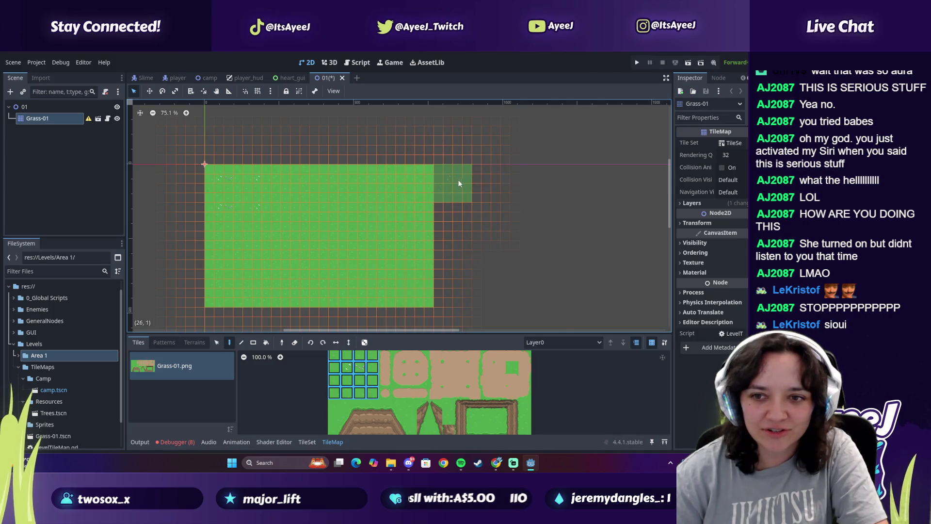
{"action": "left_click_drag", "start_coordinate": [457, 183], "coordinate": [463, 297]}
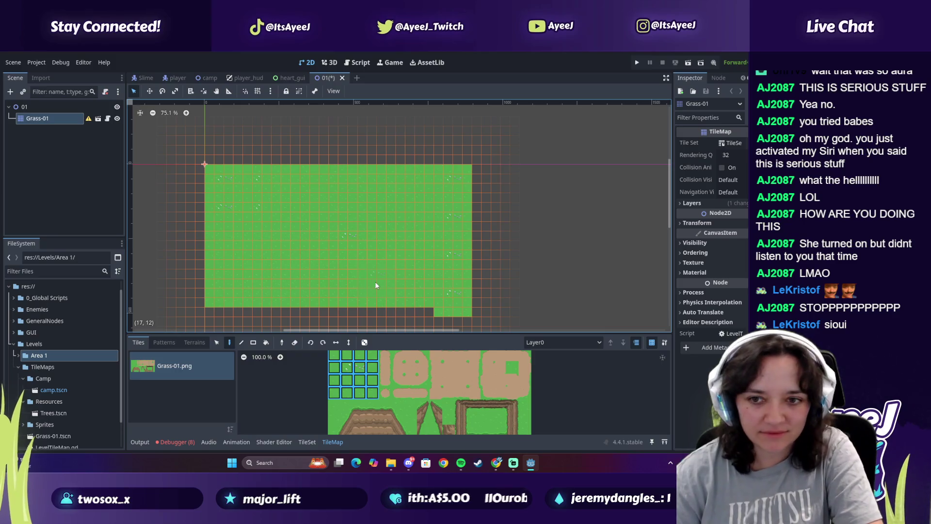
{"action": "key", "text": "ctrl+z"}
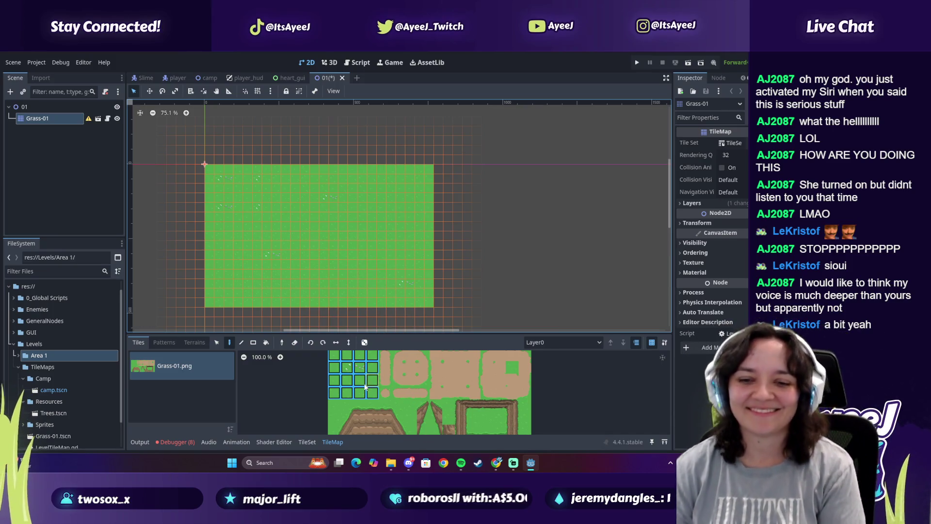
{"action": "left_click", "coordinate": [445, 186]}
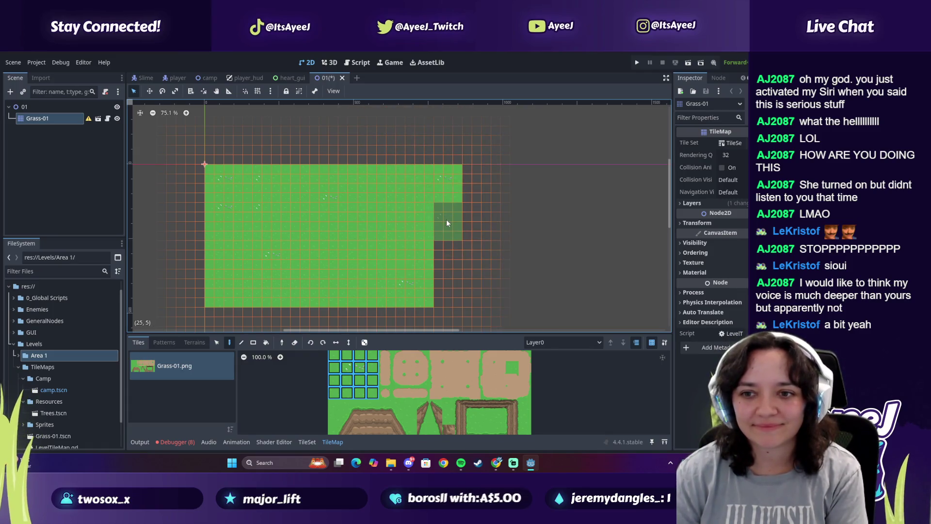
Select a 3x2 grass tile block and fill the empty bottom row with grass
{"action": "left_click", "coordinate": [353, 391]}
{"action": "left_click_drag", "start_coordinate": [362, 391], "coordinate": [368, 378]}
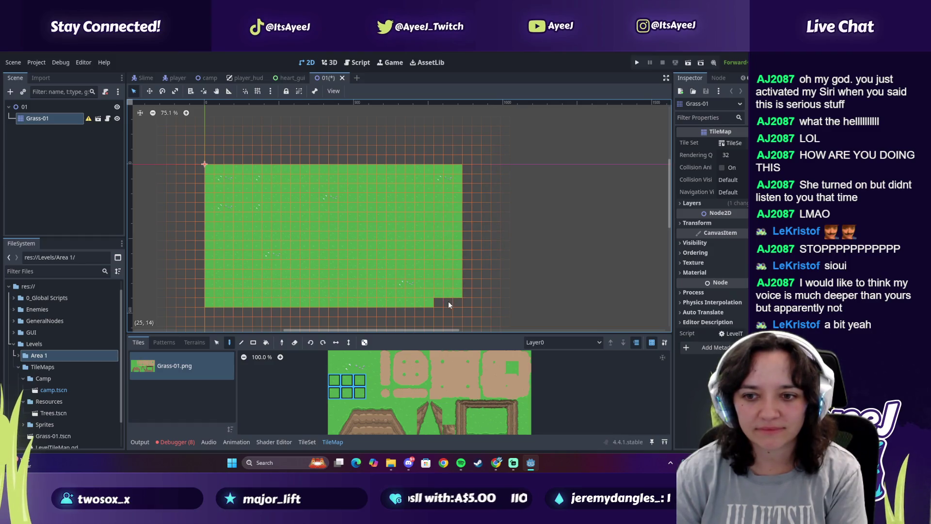
{"action": "left_click_drag", "start_coordinate": [444, 307], "coordinate": [230, 302]}
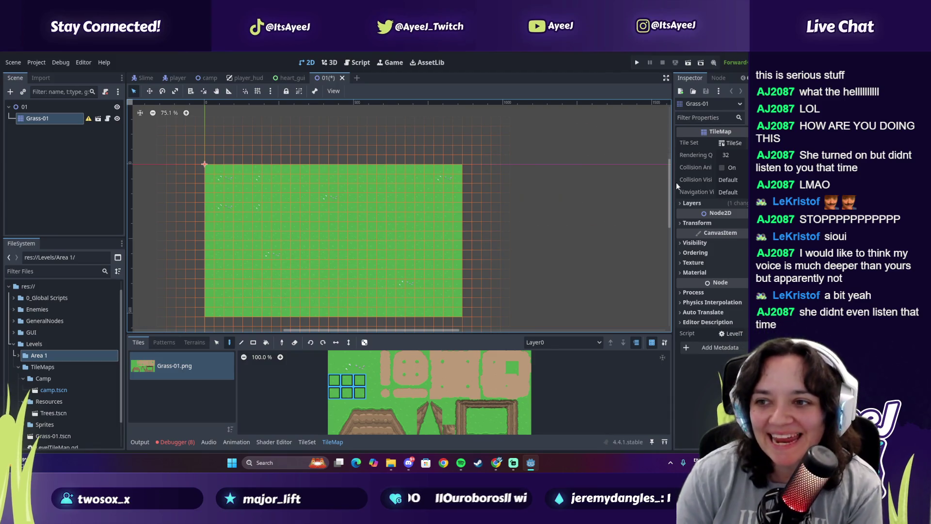
{"action": "scroll", "coordinate": [657, 211], "scroll_direction": "down", "scroll_amount": 3}
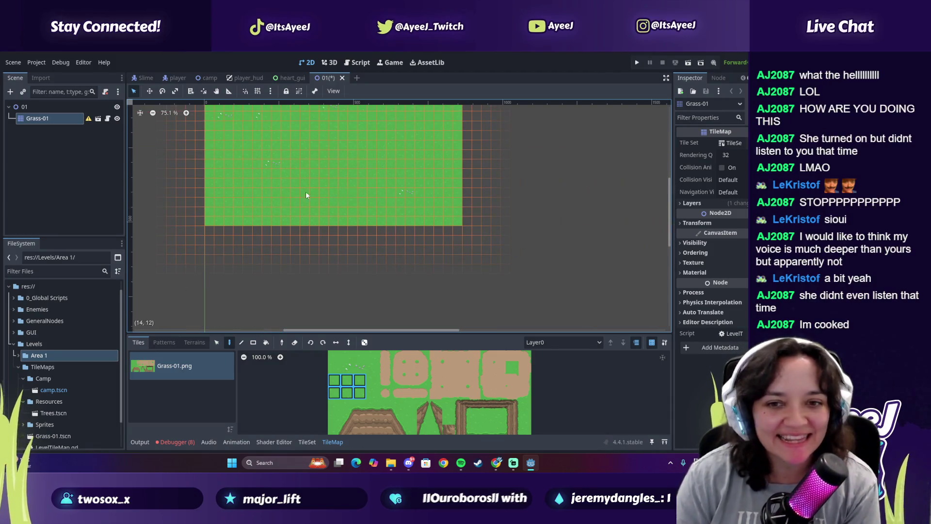
Extend the grass down one row and along the right side
{"action": "left_click_drag", "start_coordinate": [216, 237], "coordinate": [412, 237]}
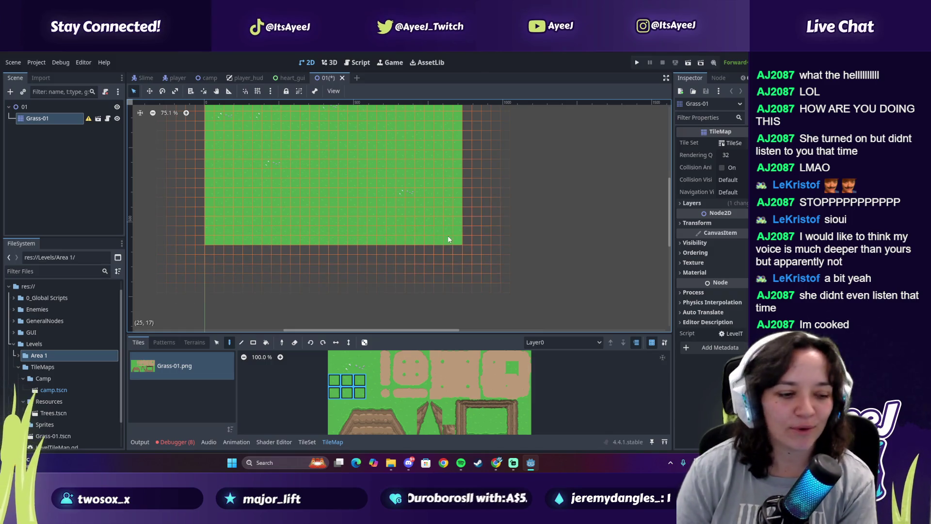
{"action": "scroll", "coordinate": [674, 205], "scroll_direction": "up", "scroll_amount": 2}
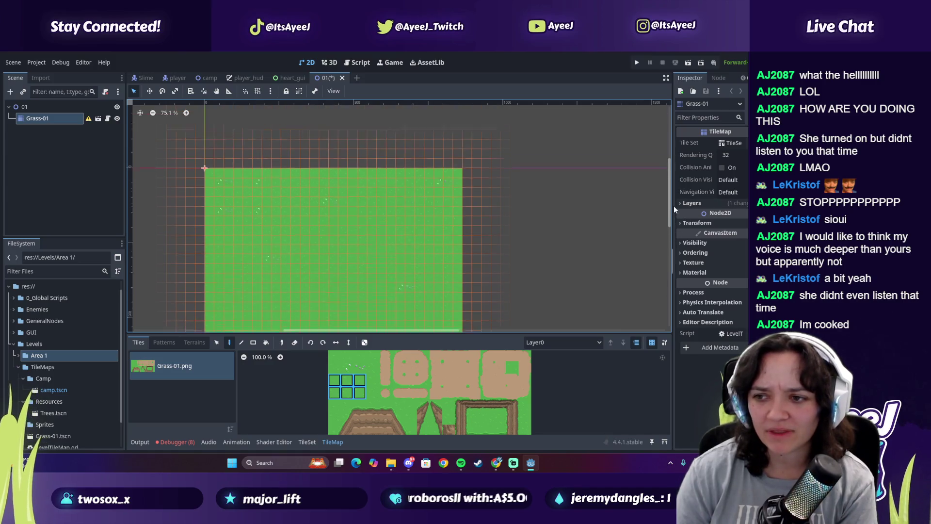
{"action": "left_click", "coordinate": [481, 140]}
{"action": "left_click_drag", "start_coordinate": [481, 140], "coordinate": [476, 244]}
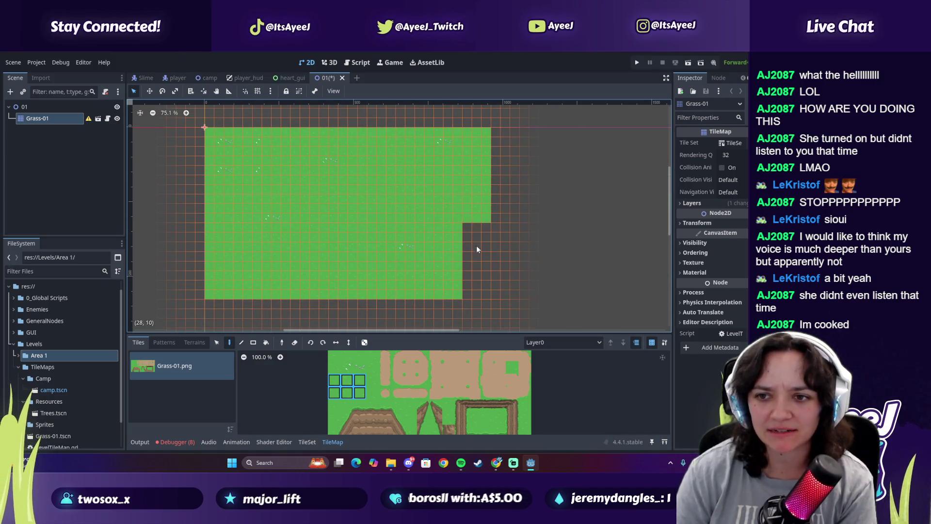
Using a 4x3 grass block, widen the grass further right and along the bottom edge
{"action": "left_click_drag", "start_coordinate": [334, 356], "coordinate": [367, 377]}
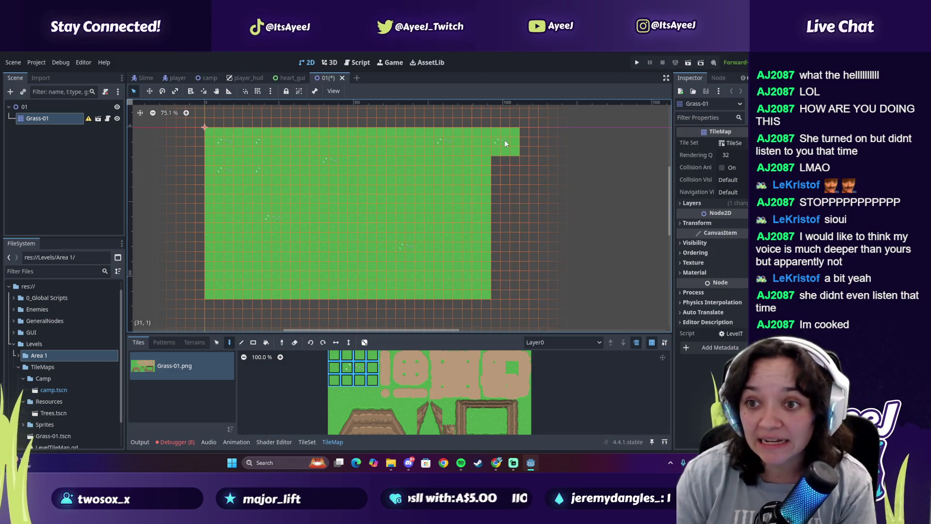
{"action": "left_click_drag", "start_coordinate": [504, 140], "coordinate": [506, 276]}
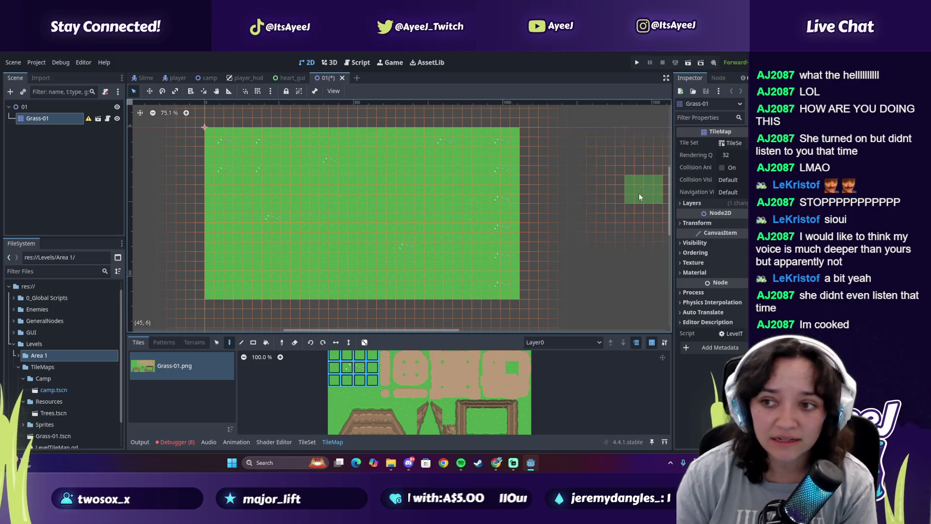
{"action": "scroll", "coordinate": [437, 223], "scroll_direction": "down", "scroll_amount": 3}
{"action": "left_click_drag", "start_coordinate": [220, 235], "coordinate": [505, 238]}
Select smaller 2x2 and 3x2 grass blocks, then return to Path terrain painting
{"action": "left_click", "coordinate": [334, 356]}
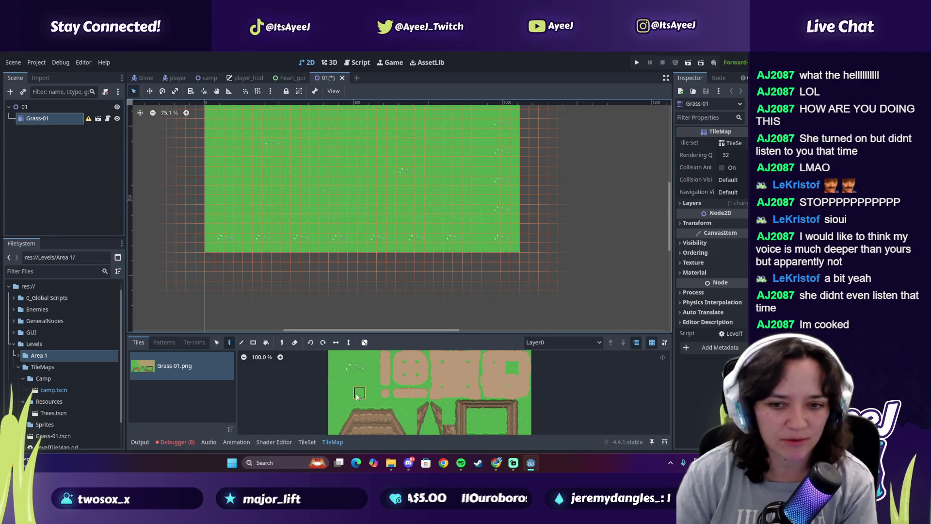
{"action": "left_click_drag", "start_coordinate": [346, 364], "coordinate": [347, 368]}
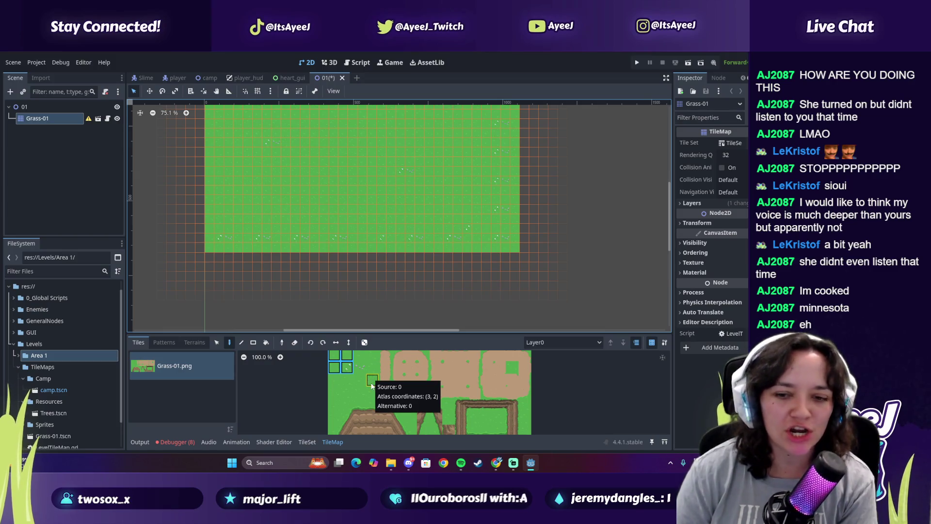
{"action": "mouse_move", "coordinate": [365, 395]}
{"action": "left_mouse_down"}
{"action": "mouse_move", "coordinate": [338, 380]}
{"action": "mouse_move", "coordinate": [346, 382]}
{"action": "left_mouse_up"}
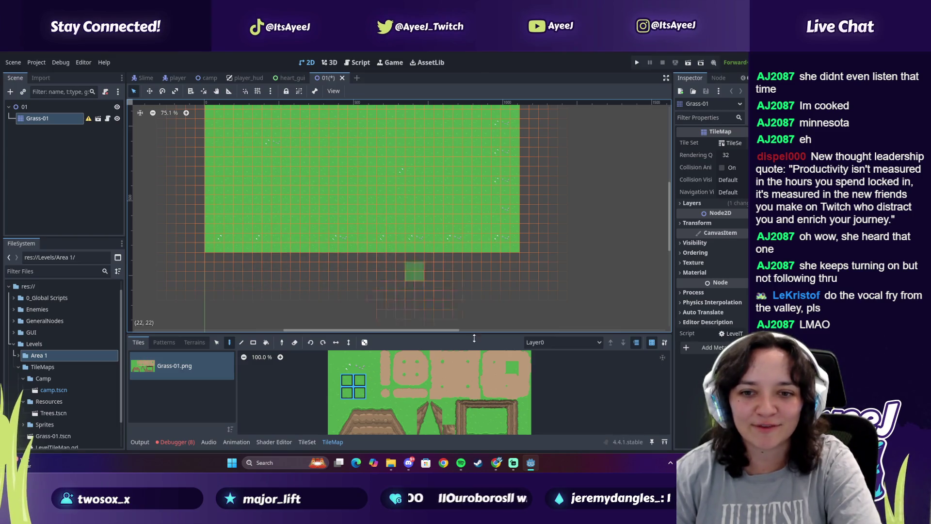
{"action": "left_click", "coordinate": [194, 342]}
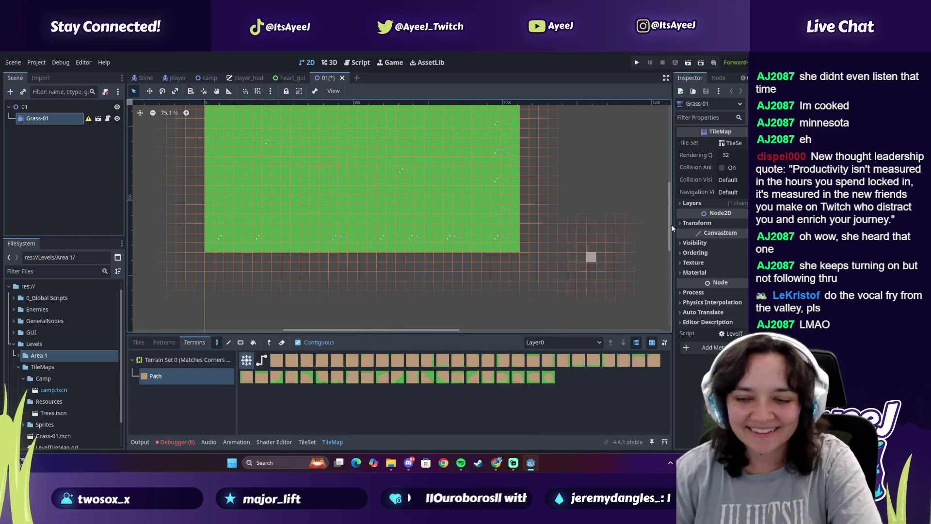
Paint curving dirt path strokes across the grass, then undo them all
{"action": "mouse_move", "coordinate": [668, 247]}
{"action": "left_mouse_down"}
{"action": "mouse_move", "coordinate": [672, 212]}
{"action": "mouse_move", "coordinate": [670, 230]}
{"action": "left_mouse_up"}
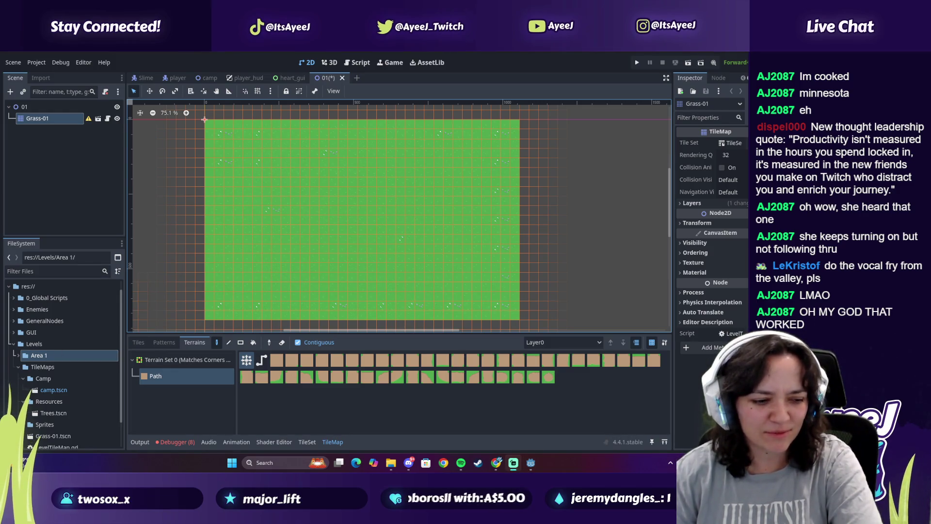
{"action": "mouse_move", "coordinate": [237, 167]}
{"action": "left_mouse_down"}
{"action": "mouse_move", "coordinate": [225, 189]}
{"action": "mouse_move", "coordinate": [329, 252]}
{"action": "mouse_move", "coordinate": [348, 218]}
{"action": "left_mouse_up"}
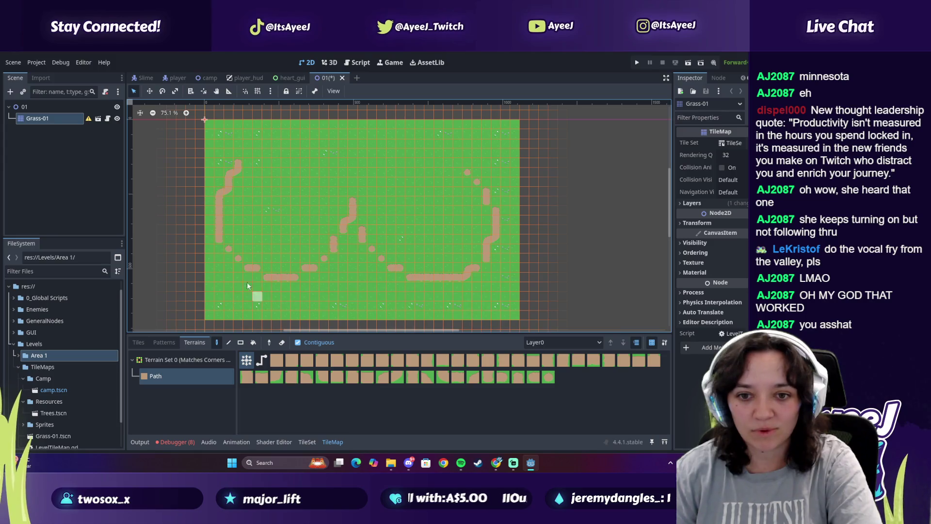
{"action": "left_click_drag", "start_coordinate": [265, 289], "coordinate": [285, 311]}
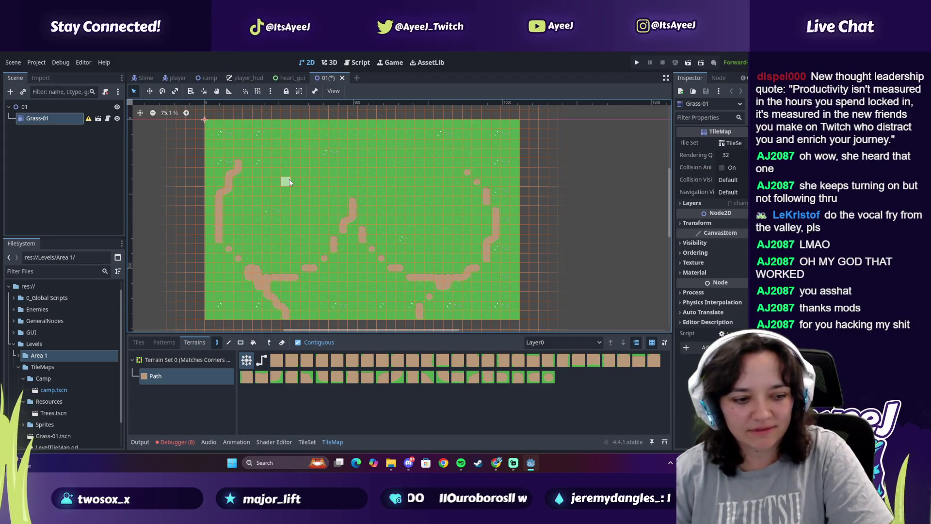
{"action": "key", "text": "ctrl+z"}
{"action": "key", "text": "ctrl+z"}
{"action": "key", "text": "ctrl+z"}
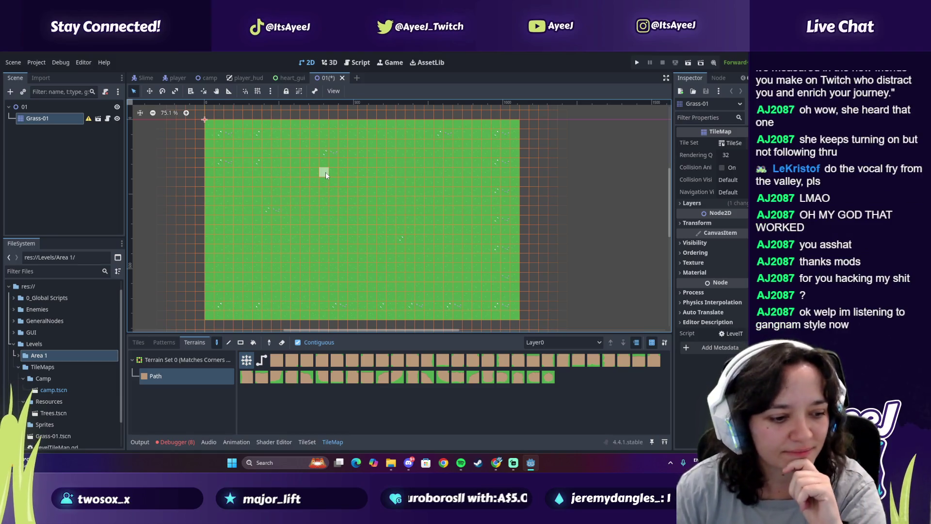
Doodle a path loop with a side stroke and eye dot, then undo those pieces
{"action": "mouse_move", "coordinate": [325, 172]}
{"action": "left_mouse_down"}
{"action": "mouse_move", "coordinate": [287, 186]}
{"action": "mouse_move", "coordinate": [344, 168]}
{"action": "left_mouse_up"}
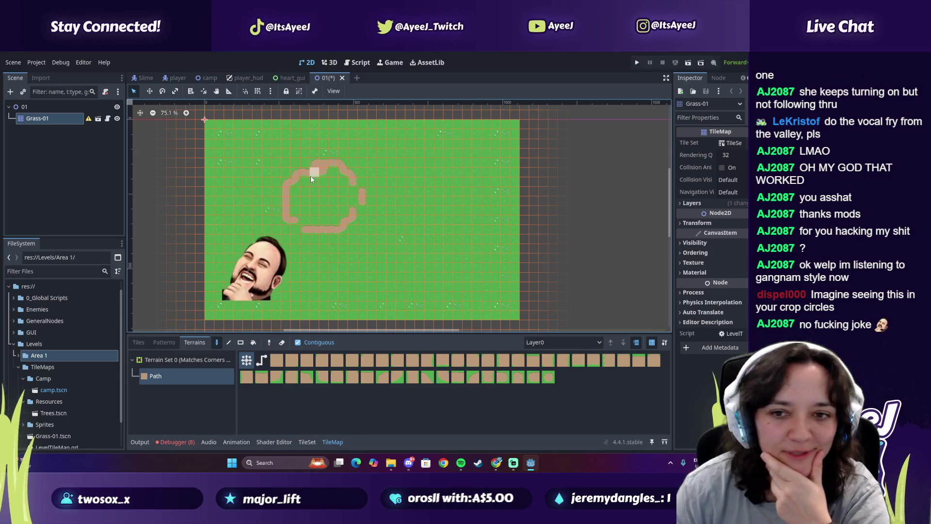
{"action": "left_click_drag", "start_coordinate": [285, 202], "coordinate": [286, 156]}
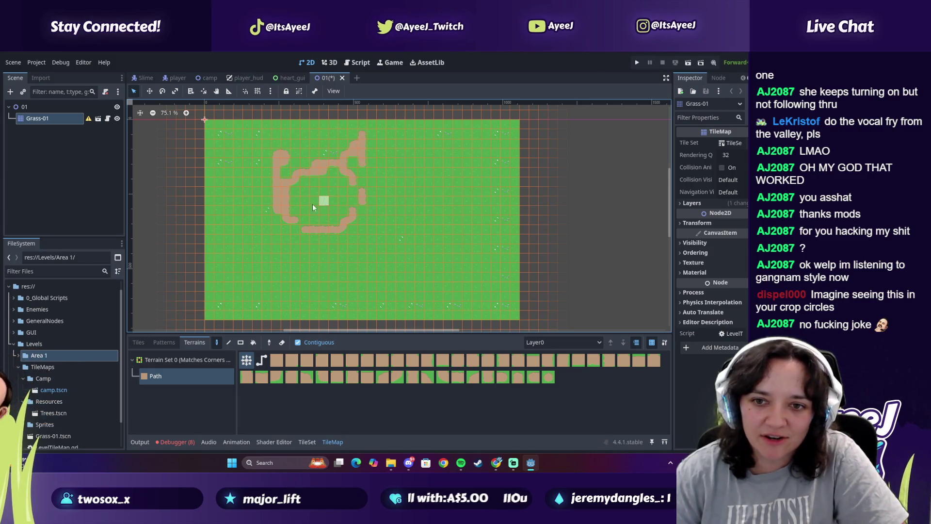
{"action": "left_click", "coordinate": [335, 191]}
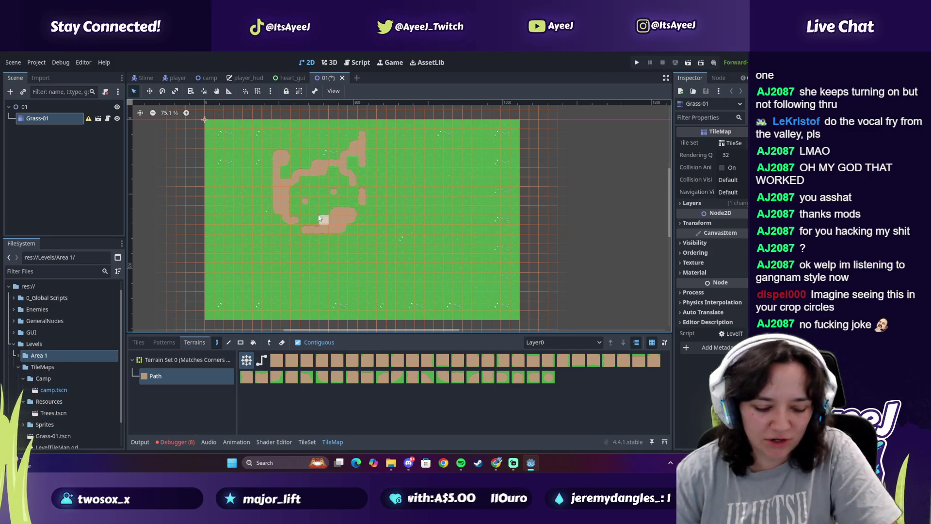
{"action": "key", "text": "ctrl+z"}
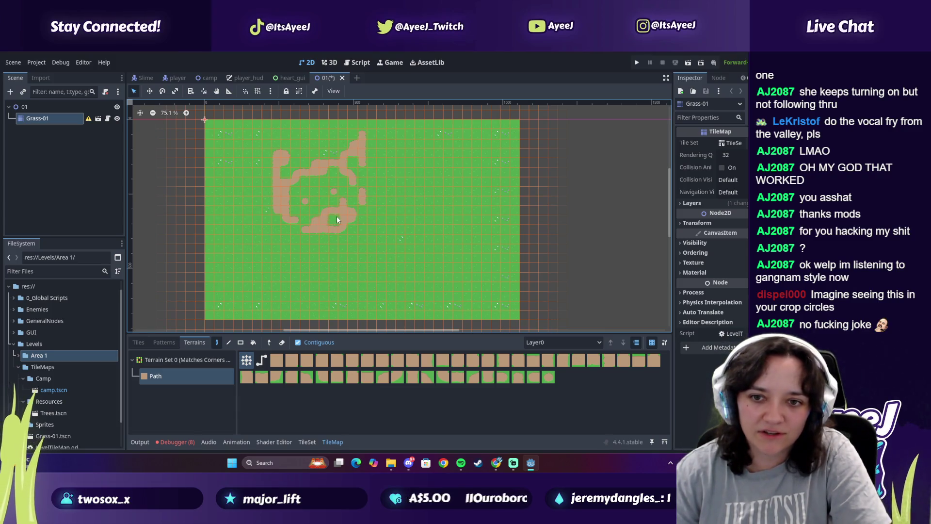
{"action": "key", "text": "ctrl+z"}
{"action": "key", "text": "ctrl+z"}
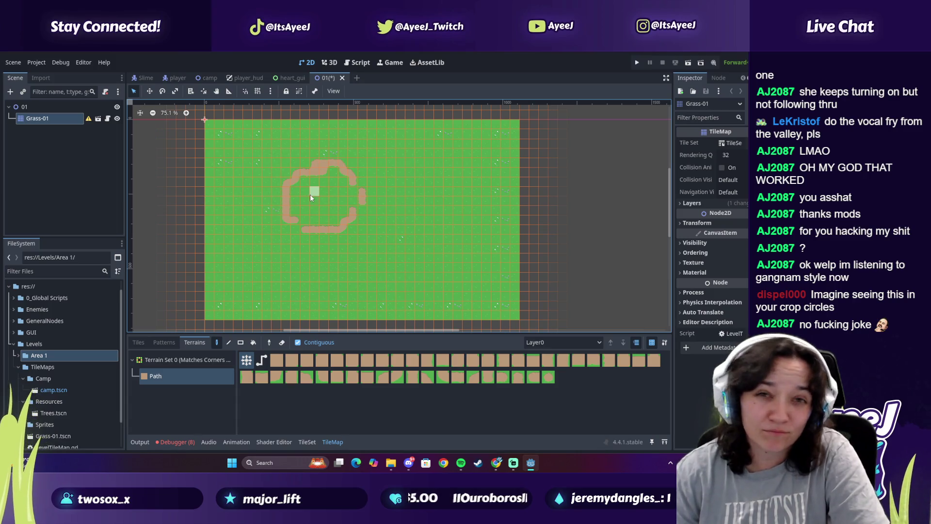
{"action": "key", "text": "ctrl+z"}
{"action": "key", "text": "ctrl+z"}
{"action": "key", "text": "ctrl+z"}
Paint a larger path loop with two inner dots, undo, and repaint the loop from the top
{"action": "mouse_move", "coordinate": [307, 171]}
{"action": "left_mouse_down"}
{"action": "mouse_move", "coordinate": [388, 215]}
{"action": "mouse_move", "coordinate": [310, 173]}
{"action": "left_mouse_up"}
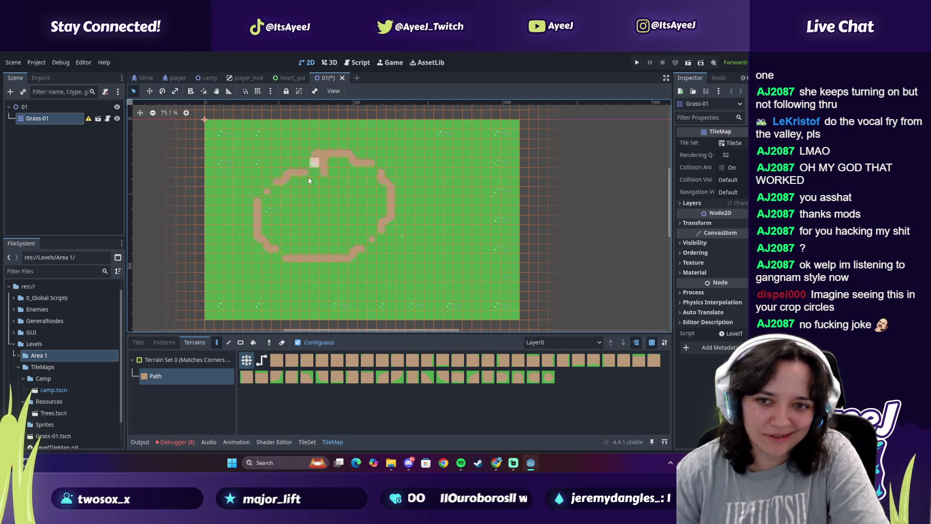
{"action": "left_click", "coordinate": [286, 201]}
{"action": "left_click", "coordinate": [295, 211]}
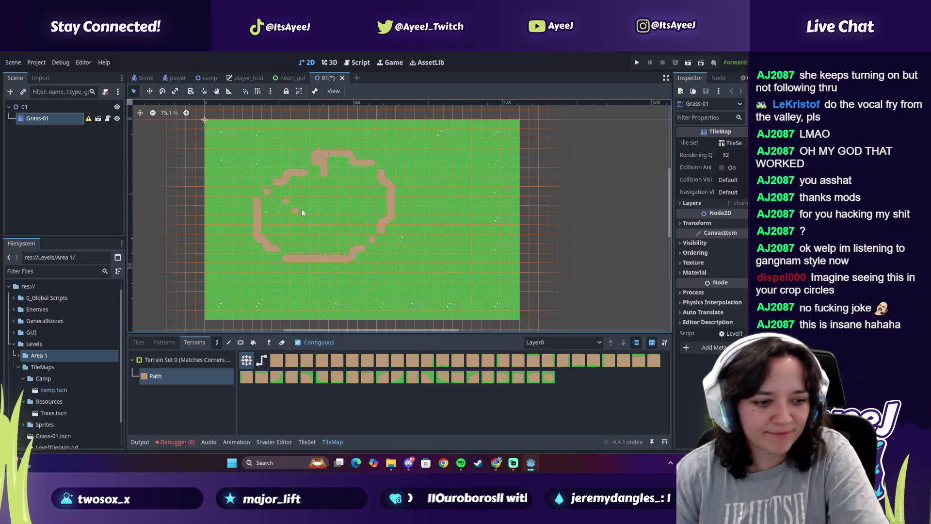
{"action": "key", "text": "ctrl+z"}
{"action": "key", "text": "ctrl+z"}
{"action": "key", "text": "ctrl+z"}
{"action": "mouse_move", "coordinate": [345, 154]}
{"action": "left_mouse_down"}
{"action": "mouse_move", "coordinate": [235, 250]}
{"action": "mouse_move", "coordinate": [403, 202]}
{"action": "left_mouse_up"}
Add a right eye dot, smile, left-side stroke and top-right ear, then a chin stroke
{"action": "left_click", "coordinate": [353, 201]}
{"action": "mouse_move", "coordinate": [285, 239]}
{"action": "left_mouse_down"}
{"action": "mouse_move", "coordinate": [294, 246]}
{"action": "mouse_move", "coordinate": [358, 237]}
{"action": "left_mouse_up"}
{"action": "left_click_drag", "start_coordinate": [237, 212], "coordinate": [245, 137]}
{"action": "mouse_move", "coordinate": [370, 172]}
{"action": "left_mouse_down"}
{"action": "mouse_move", "coordinate": [423, 144]}
{"action": "mouse_move", "coordinate": [431, 204]}
{"action": "mouse_move", "coordinate": [412, 223]}
{"action": "left_mouse_up"}
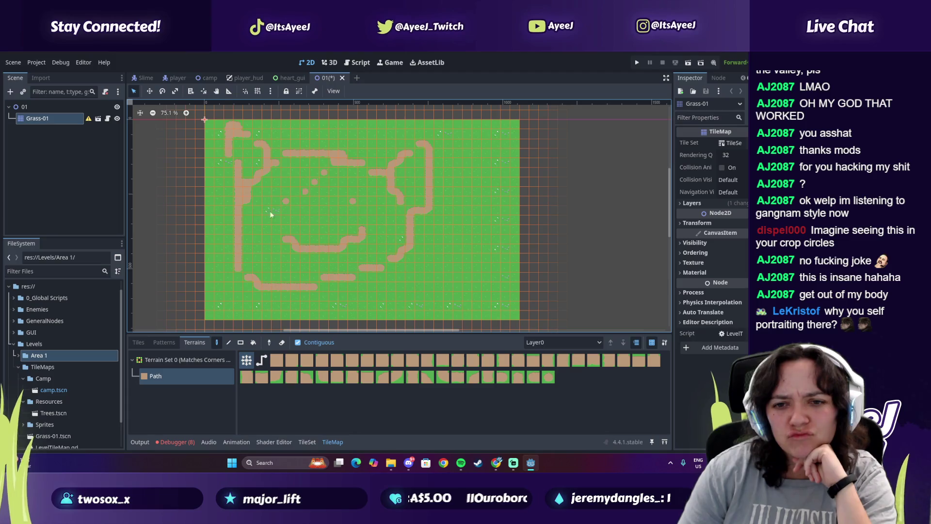
{"action": "key", "text": "ctrl+z"}
{"action": "key", "text": "ctrl+z"}
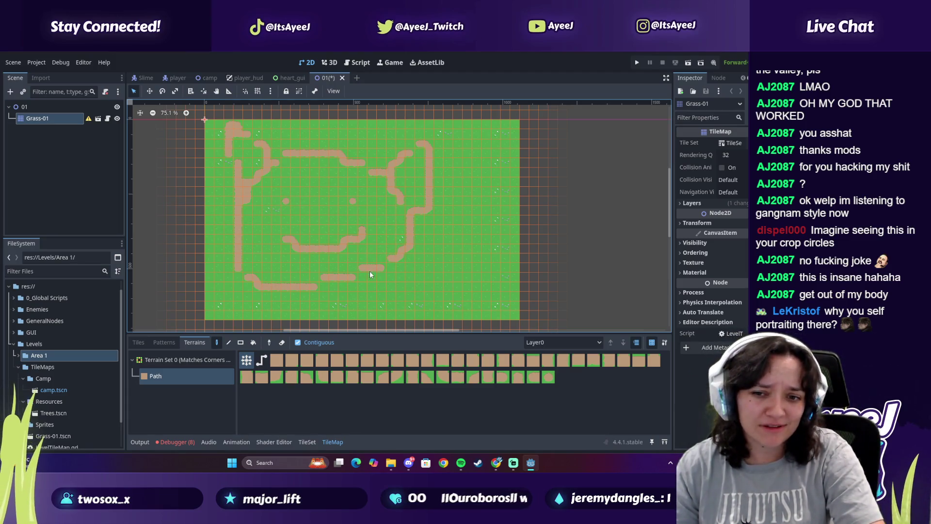
{"action": "left_click_drag", "start_coordinate": [279, 296], "coordinate": [318, 309]}
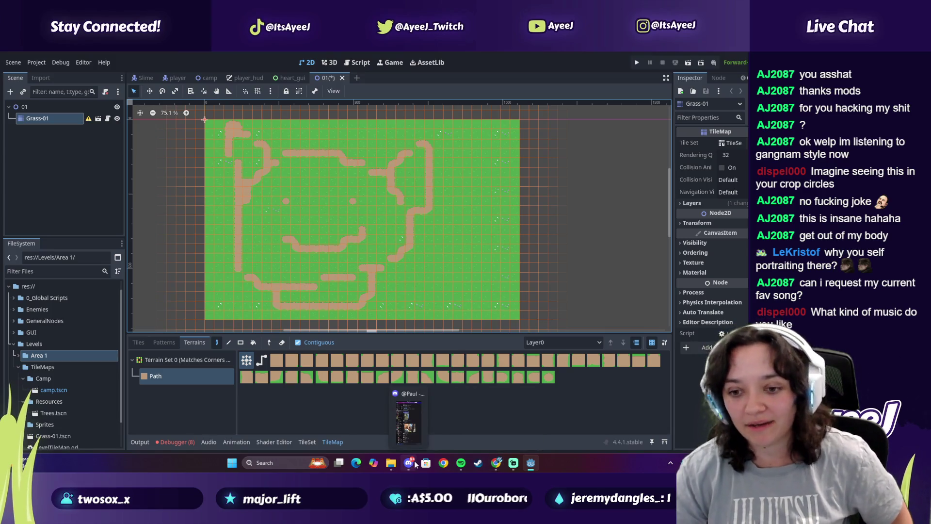
In Spotify, remove I See You Baby from Liked Songs
{"action": "left_click", "coordinate": [492, 464]}
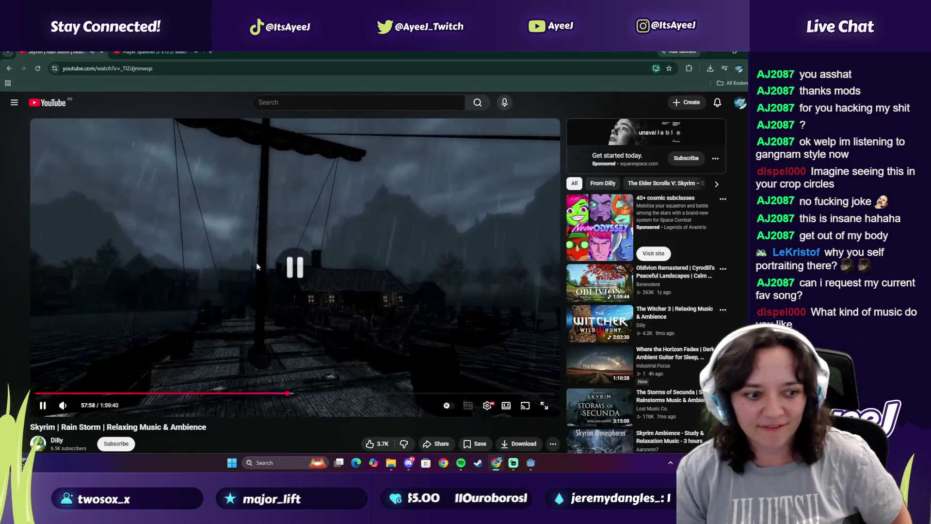
{"action": "left_click", "coordinate": [460, 462]}
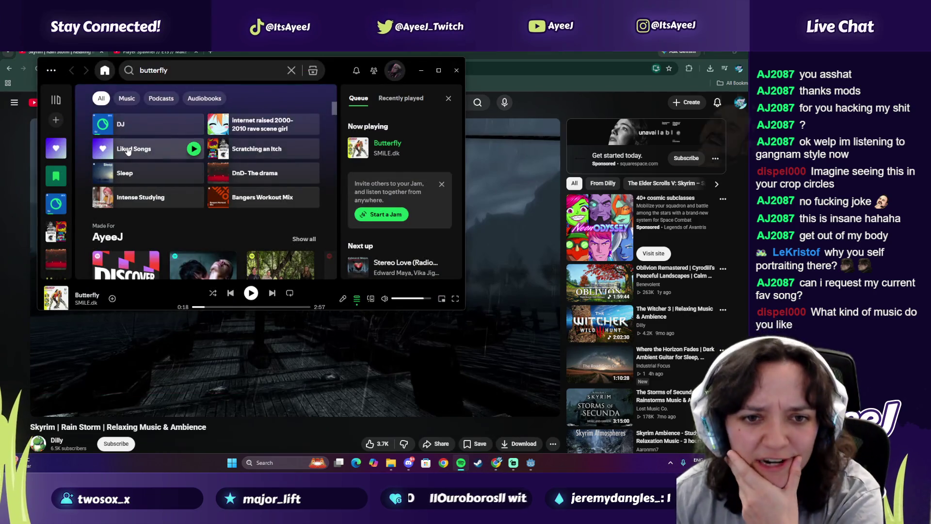
{"action": "left_click", "coordinate": [174, 196]}
{"action": "scroll", "coordinate": [145, 238], "scroll_direction": "down", "scroll_amount": 2}
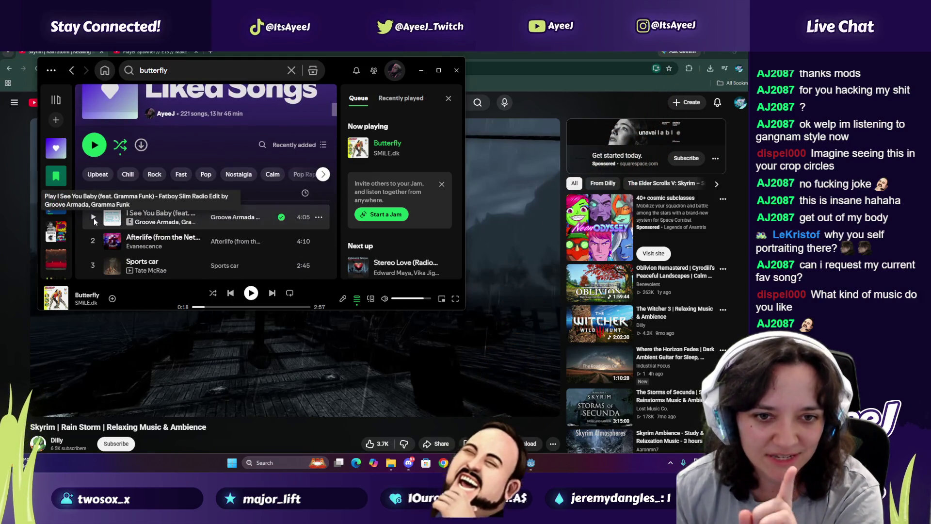
{"action": "left_click", "coordinate": [281, 217]}
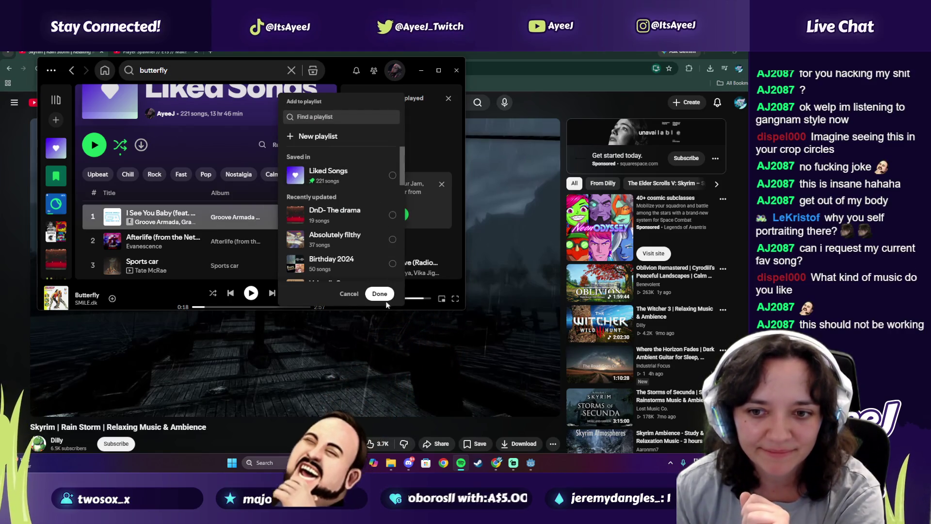
{"action": "left_click", "coordinate": [376, 294]}
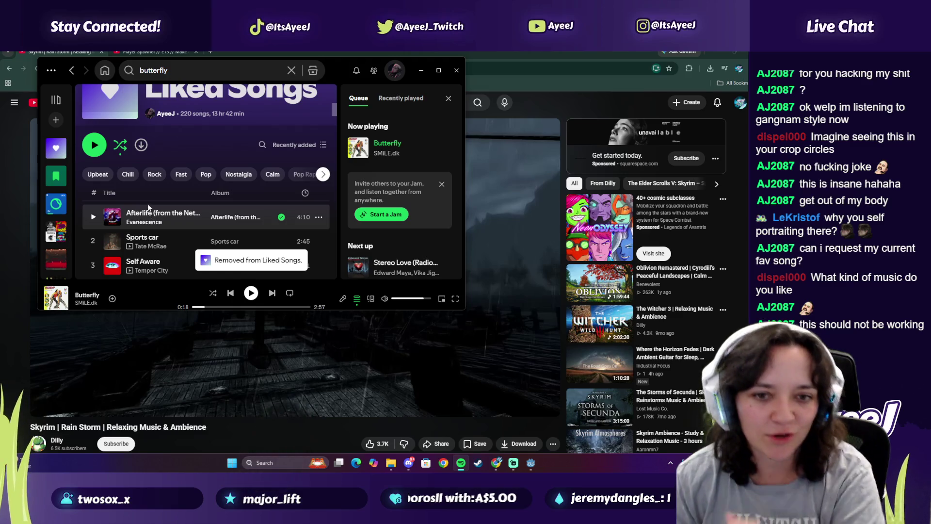
Play Self Aware and lower the playback volume slightly
{"action": "scroll", "coordinate": [152, 206], "scroll_direction": "down", "scroll_amount": 1}
{"action": "double_click", "coordinate": [145, 225]}
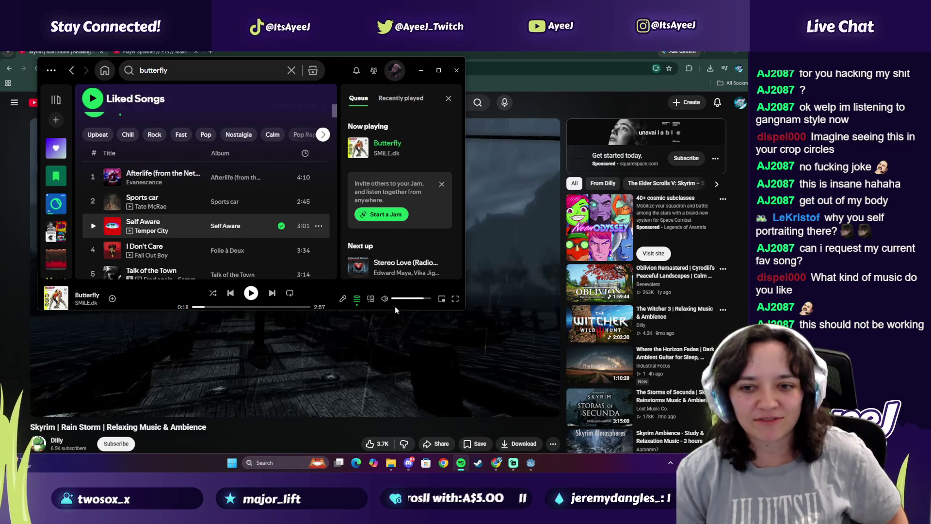
{"action": "left_click", "coordinate": [412, 299]}
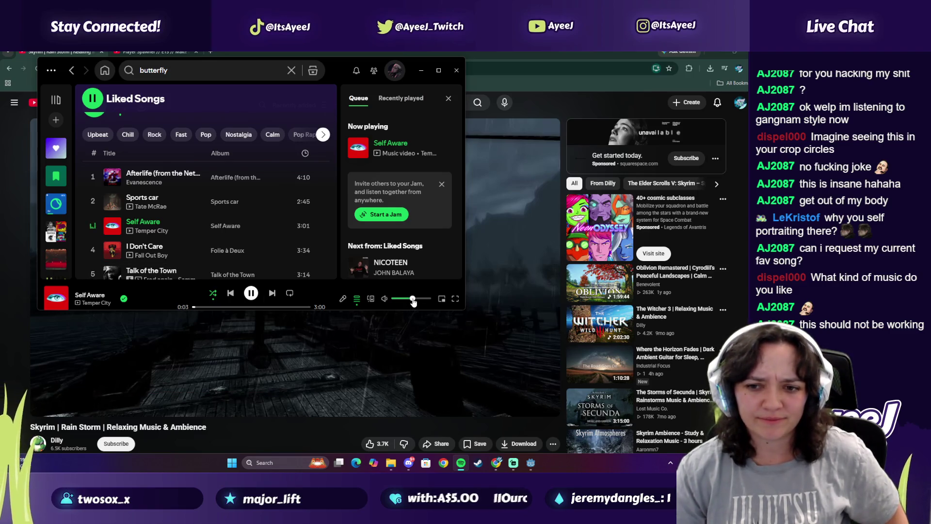
{"action": "scroll", "coordinate": [228, 189], "scroll_direction": "down", "scroll_amount": 1}
{"action": "scroll", "coordinate": [229, 194], "scroll_direction": "up", "scroll_amount": 1}
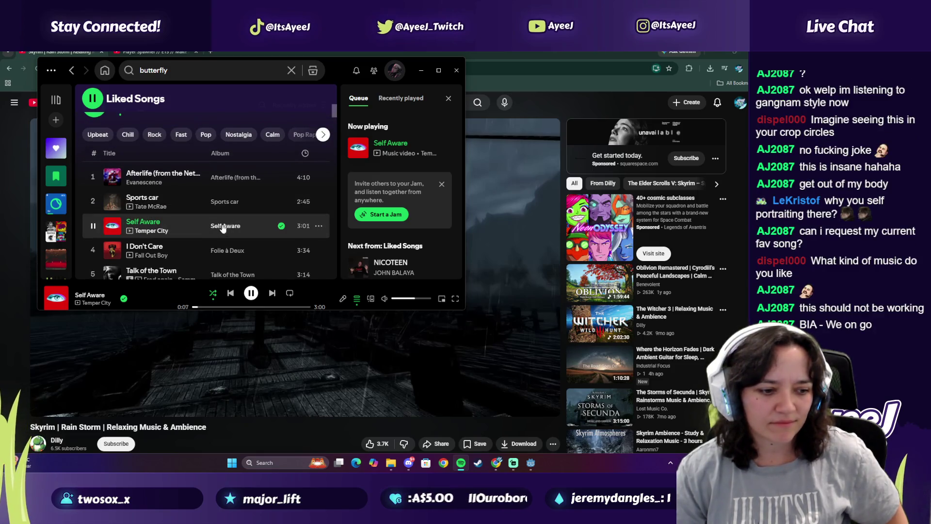
{"action": "left_click", "coordinate": [153, 70]}
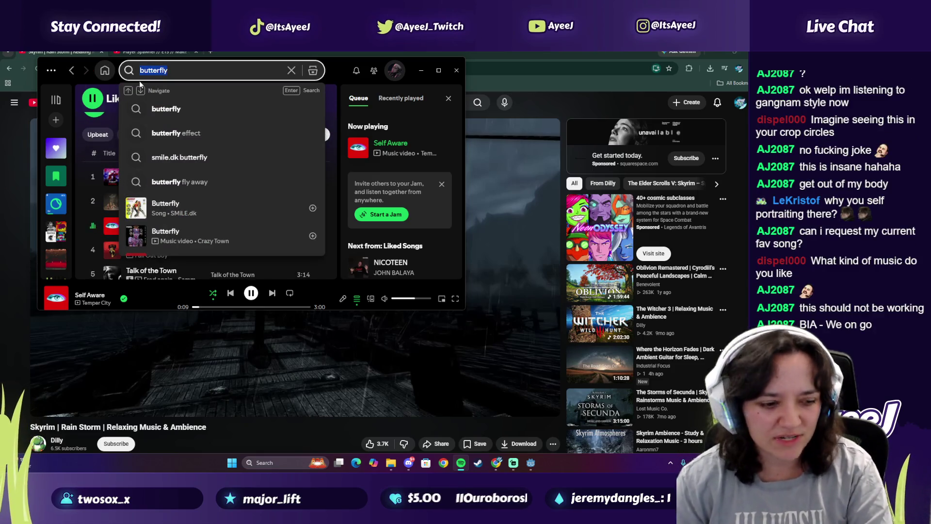
Play WE ON GO by BIA from the 'we on go' search and scroll its lyrics
{"action": "type", "text": "we on go"}
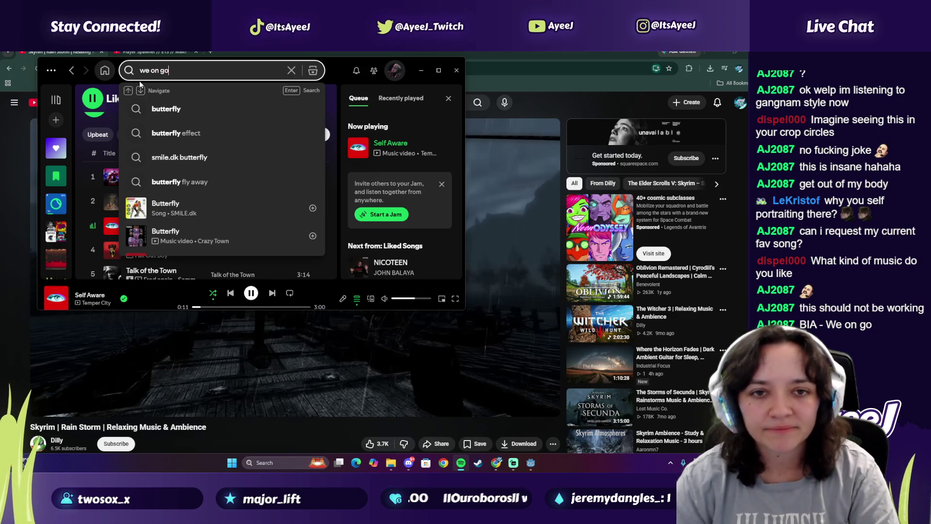
{"action": "left_click", "coordinate": [136, 207]}
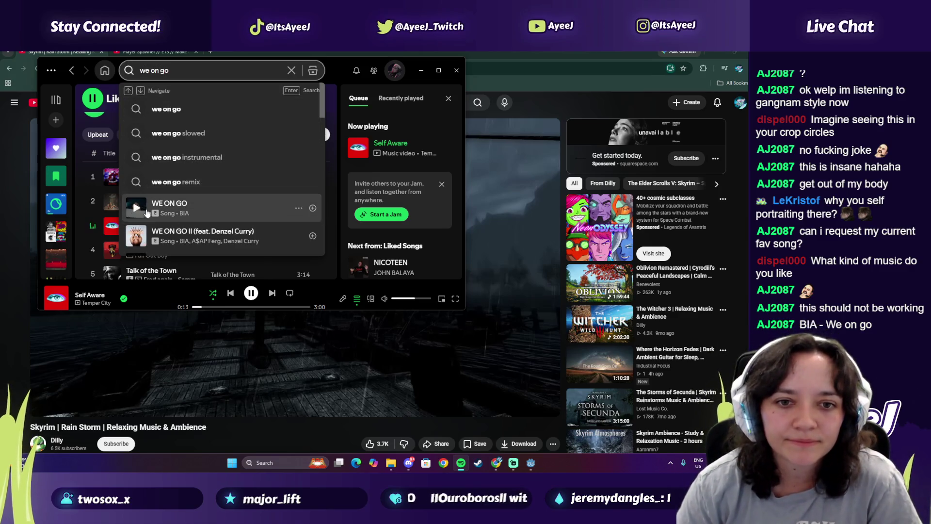
{"action": "left_click", "coordinate": [343, 299]}
{"action": "scroll", "coordinate": [161, 164], "scroll_direction": "down", "scroll_amount": 3}
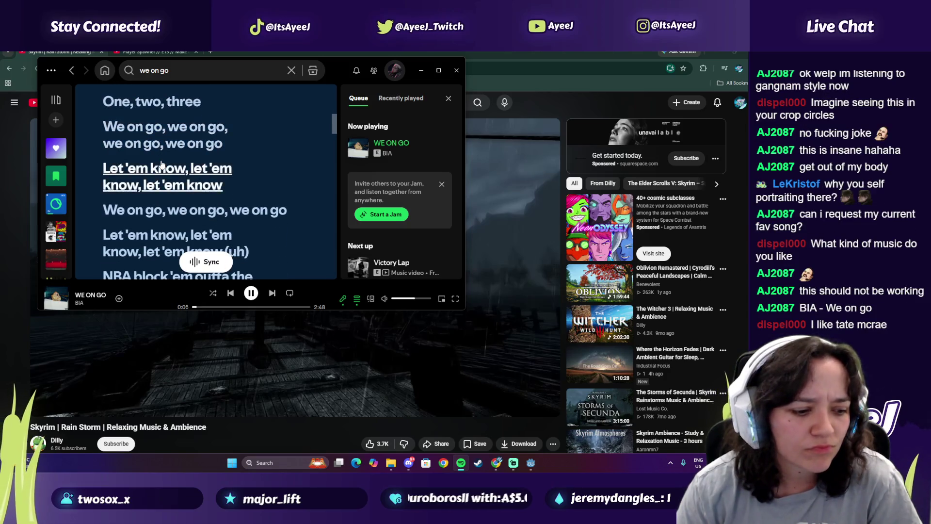
{"action": "scroll", "coordinate": [162, 165], "scroll_direction": "down", "scroll_amount": 2}
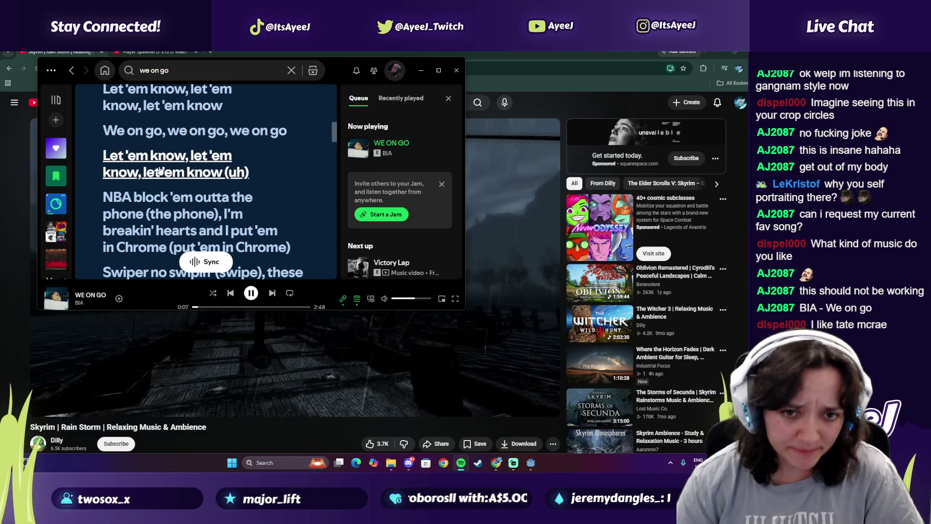
{"action": "scroll", "coordinate": [160, 169], "scroll_direction": "down", "scroll_amount": 3}
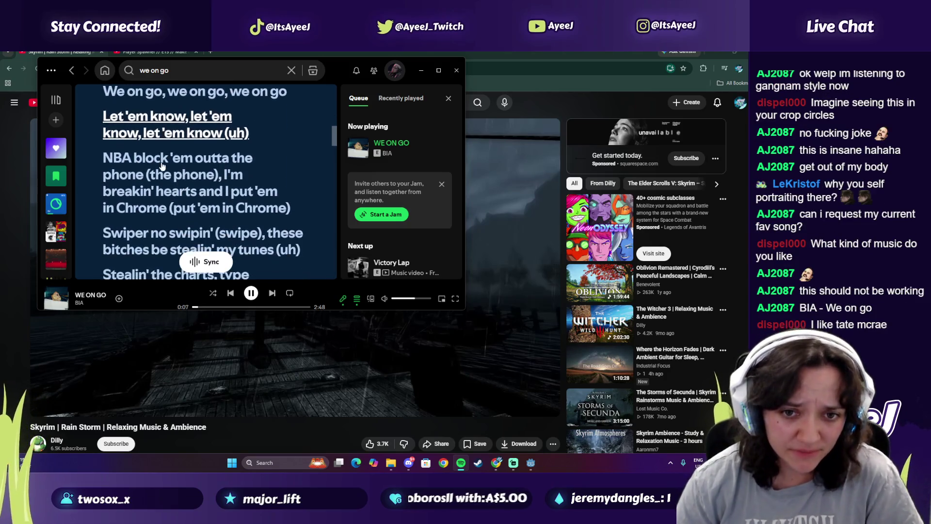
Go back to the Liked Songs playlist and browse through it
{"action": "left_click", "coordinate": [53, 154]}
{"action": "scroll", "coordinate": [164, 253], "scroll_direction": "down", "scroll_amount": 3}
{"action": "scroll", "coordinate": [178, 247], "scroll_direction": "down", "scroll_amount": 2}
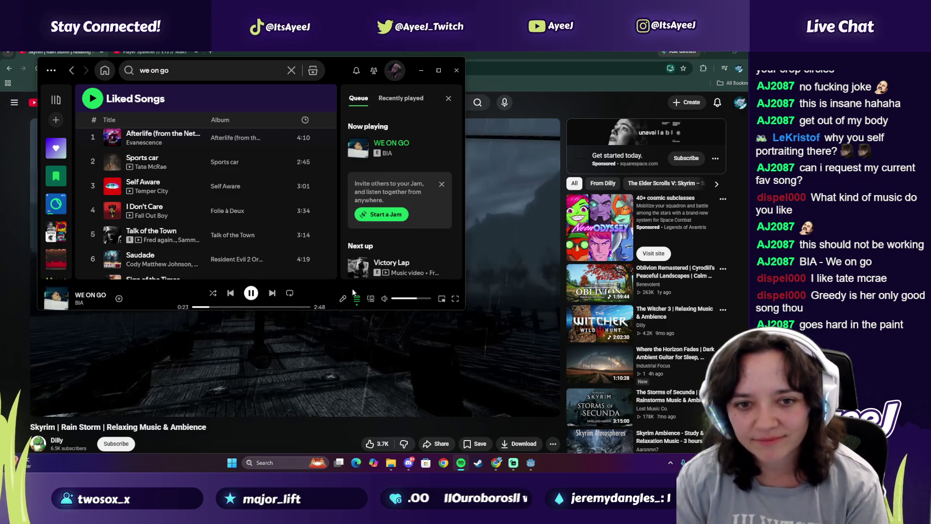
{"action": "scroll", "coordinate": [183, 207], "scroll_direction": "down", "scroll_amount": 3}
{"action": "scroll", "coordinate": [173, 195], "scroll_direction": "up", "scroll_amount": 2}
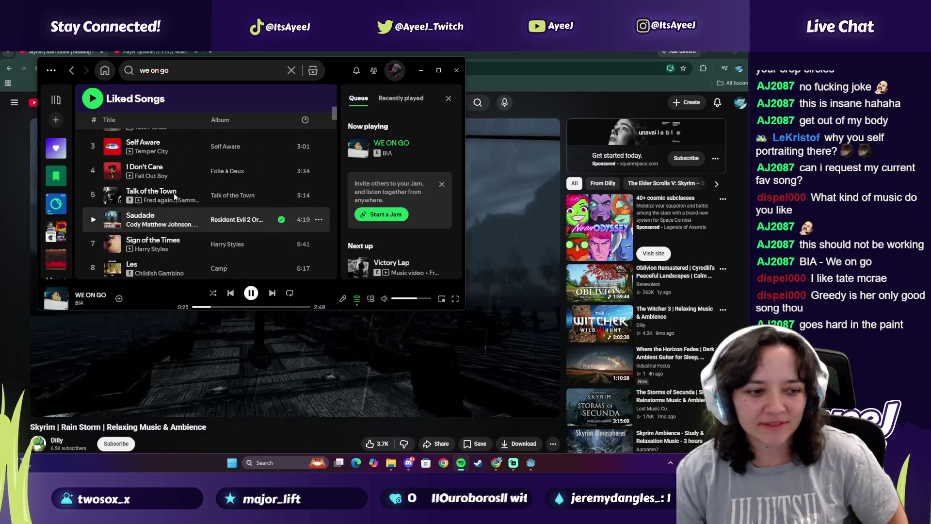
{"action": "left_click", "coordinate": [123, 75]}
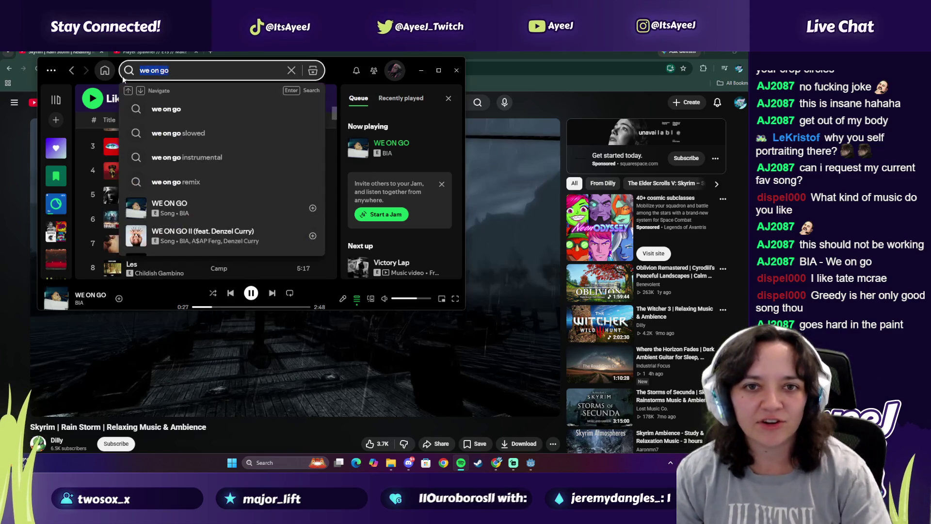
{"action": "type", "text": "grteedyu"}
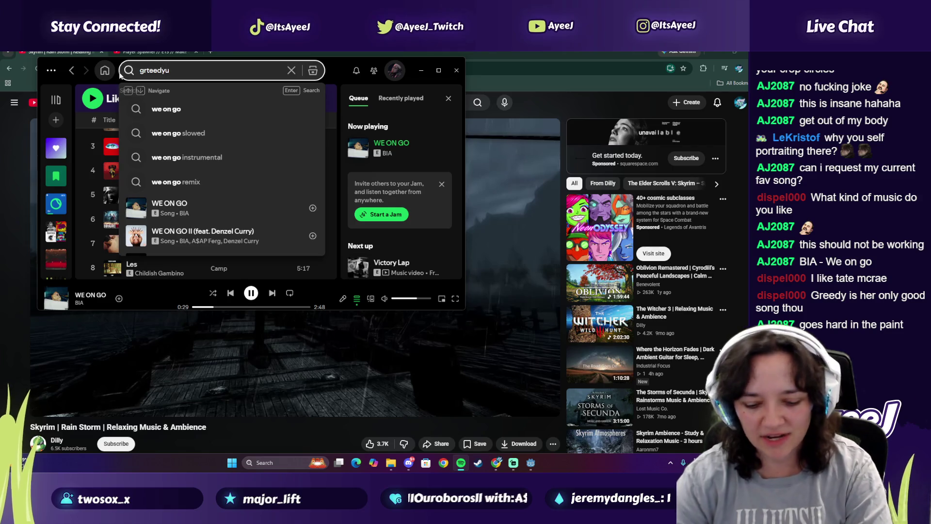
{"action": "key", "text": "BackSpace"}
{"action": "key", "text": "BackSpace"}
{"action": "key", "text": "BackSpace"}
{"action": "type", "text": "eedy"}
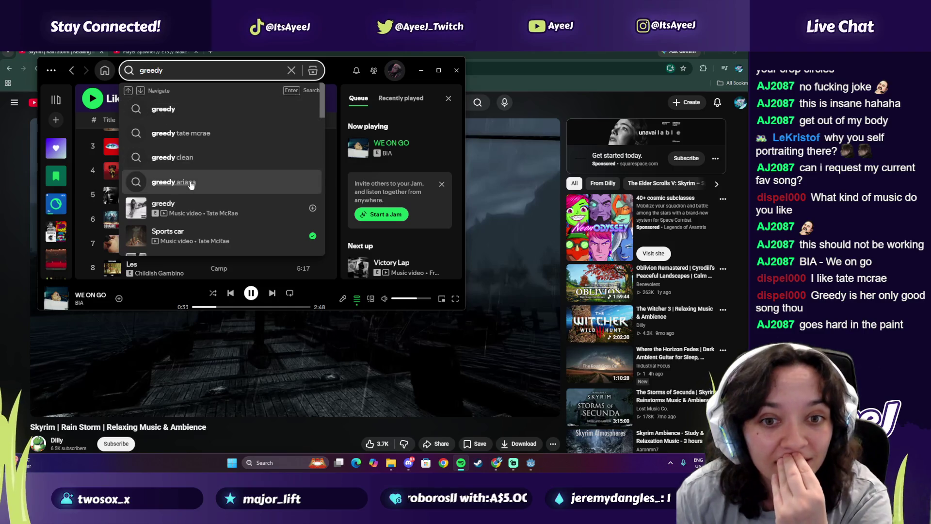
{"action": "scroll", "coordinate": [192, 185], "scroll_direction": "down", "scroll_amount": 1}
{"action": "right_click", "coordinate": [191, 168]}
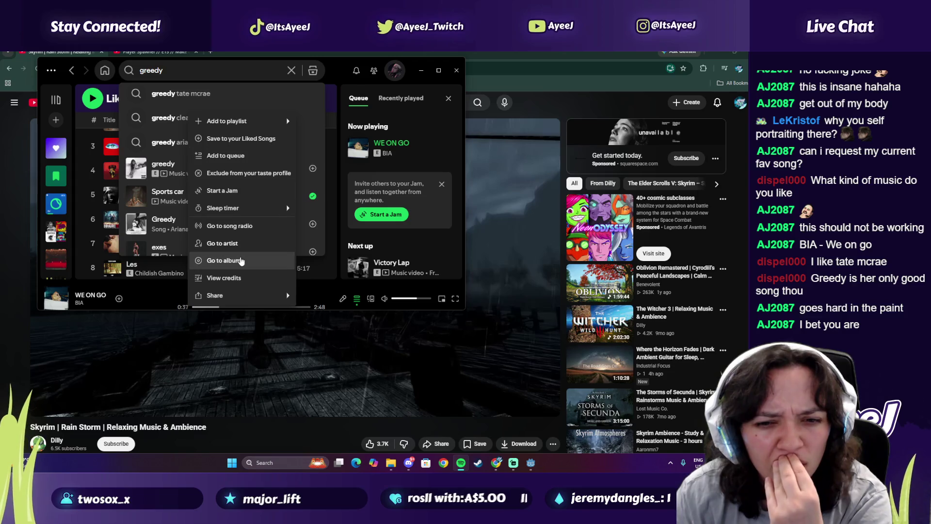
{"action": "left_click", "coordinate": [230, 161]}
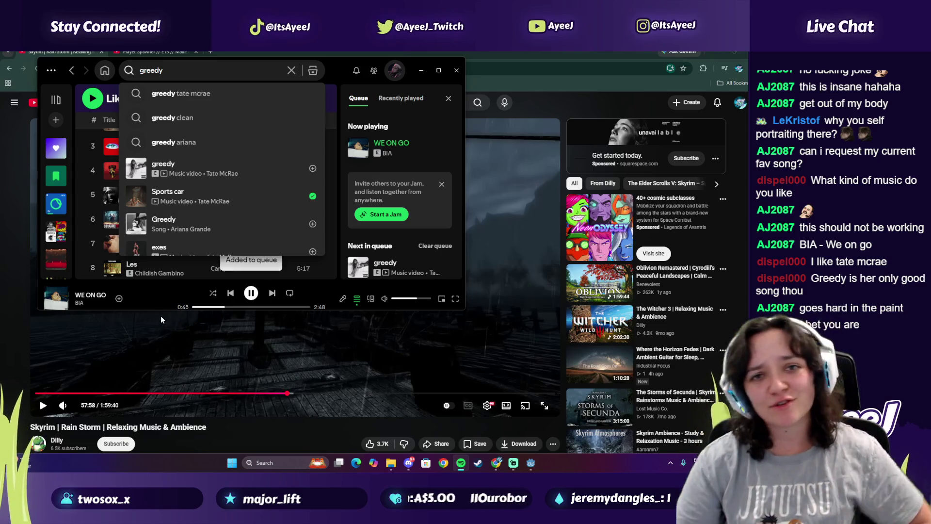
{"action": "left_click", "coordinate": [321, 292]}
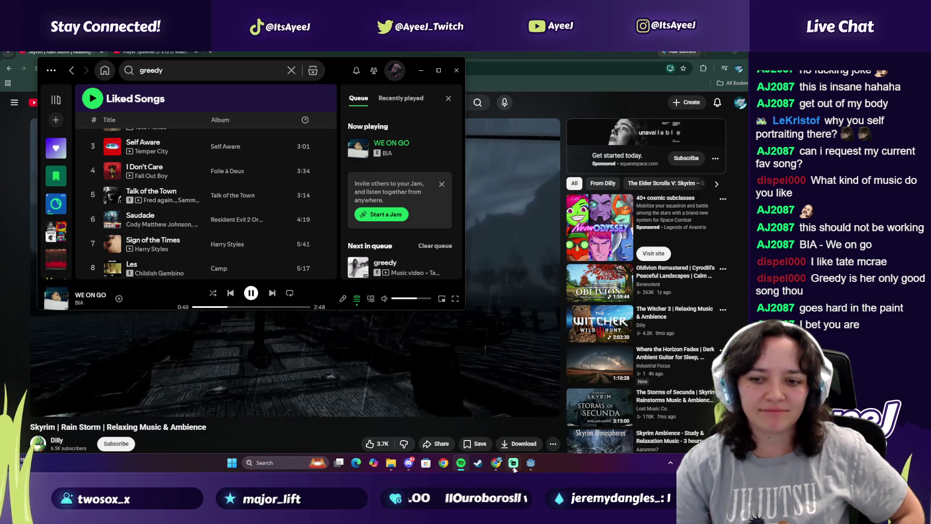
{"action": "mouse_move", "coordinate": [513, 467]}
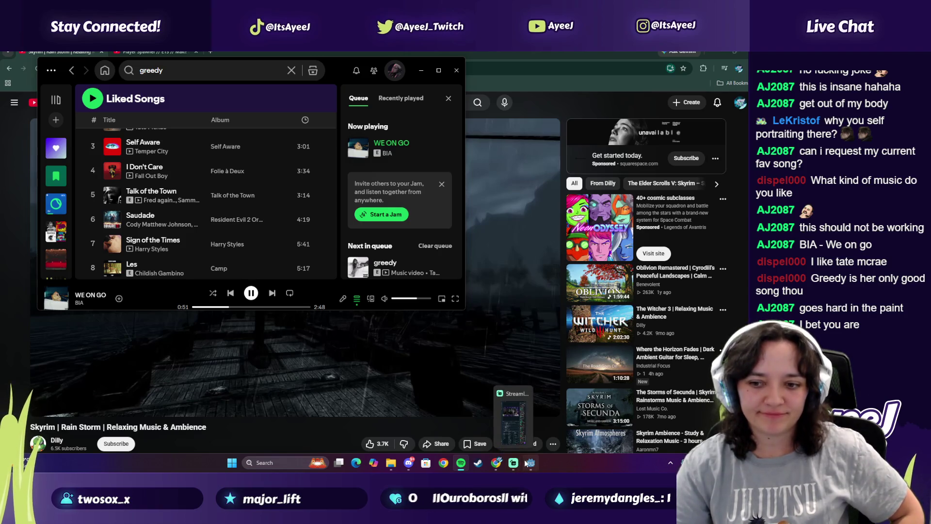
{"action": "left_click", "coordinate": [342, 302]}
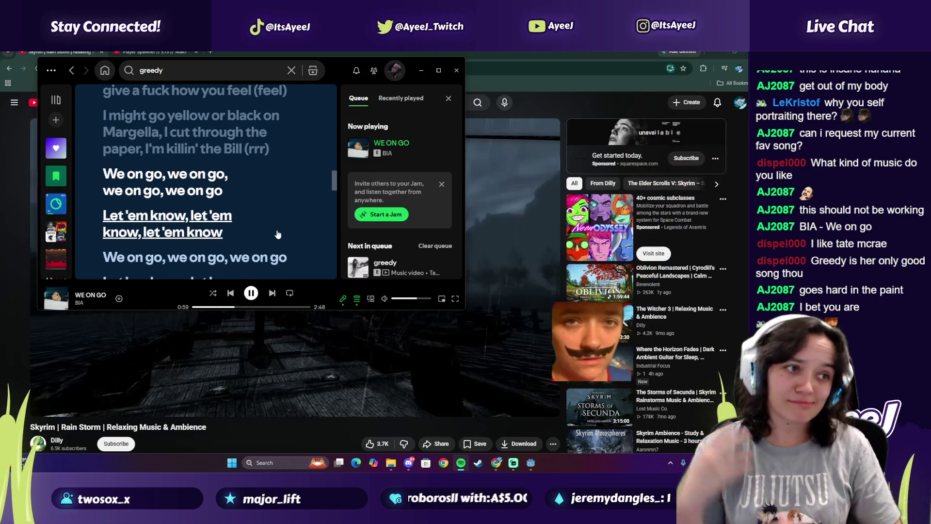
{"action": "scroll", "coordinate": [227, 203], "scroll_direction": "down", "scroll_amount": 5}
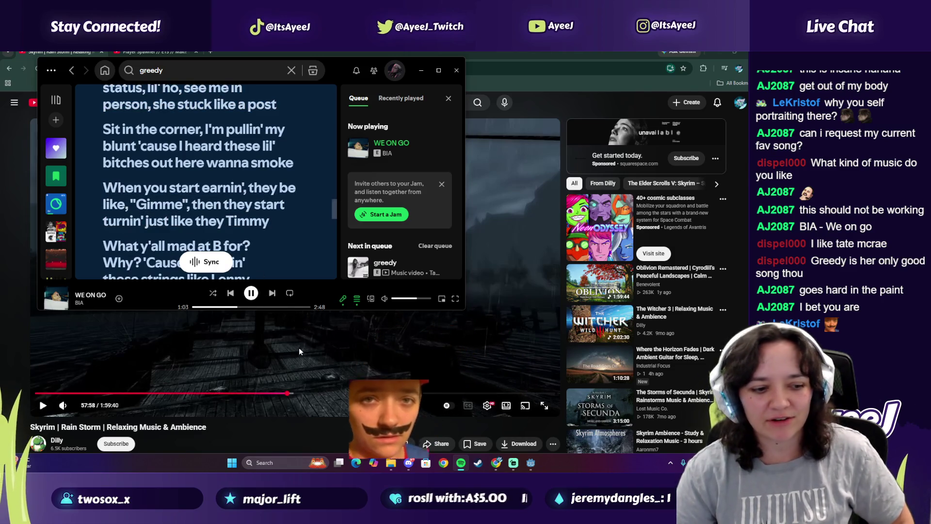
{"action": "left_click", "coordinate": [68, 149]}
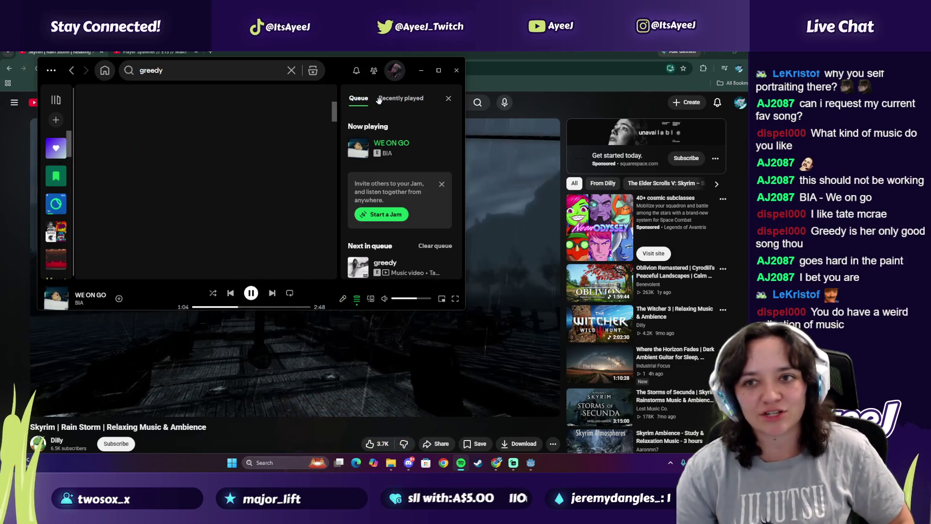
Maximize the Spotify window and skip ahead to the track greedy
{"action": "left_click", "coordinate": [438, 70]}
{"action": "scroll", "coordinate": [192, 248], "scroll_direction": "down", "scroll_amount": 5}
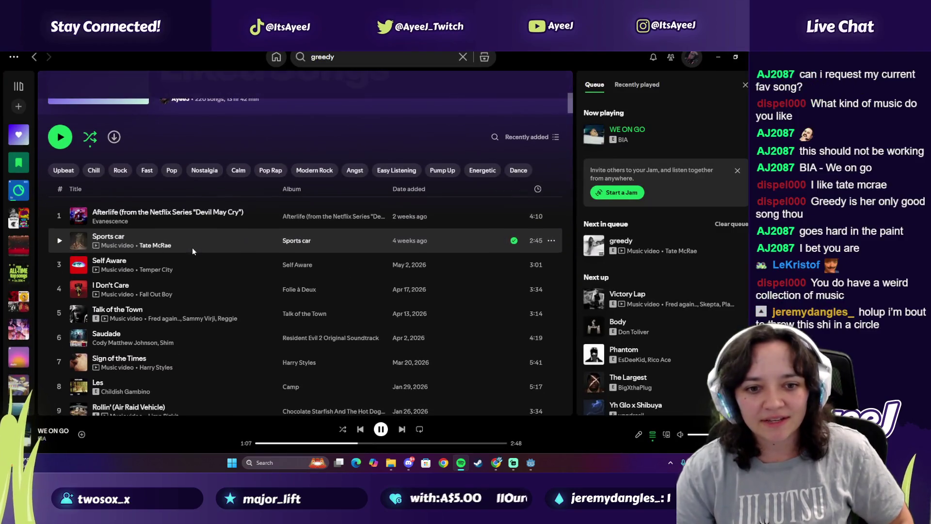
{"action": "scroll", "coordinate": [192, 248], "scroll_direction": "up", "scroll_amount": 1}
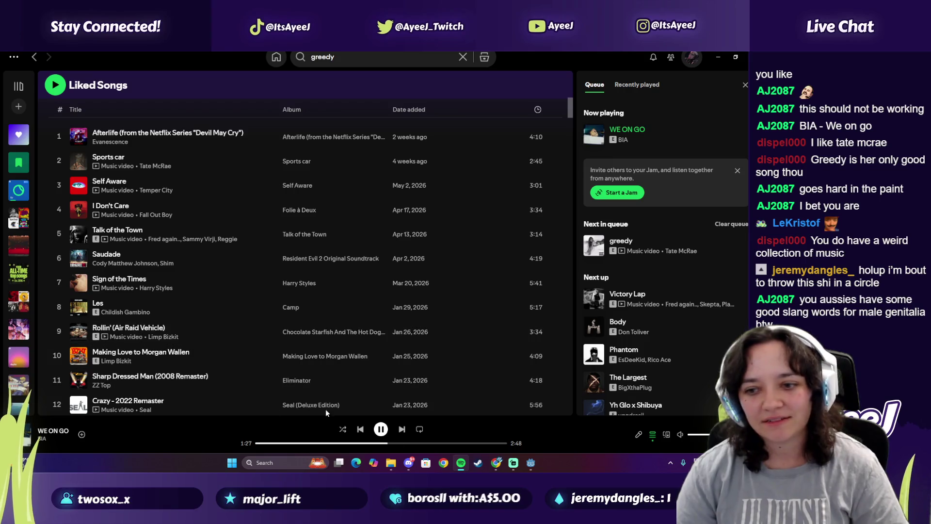
{"action": "left_click", "coordinate": [402, 430]}
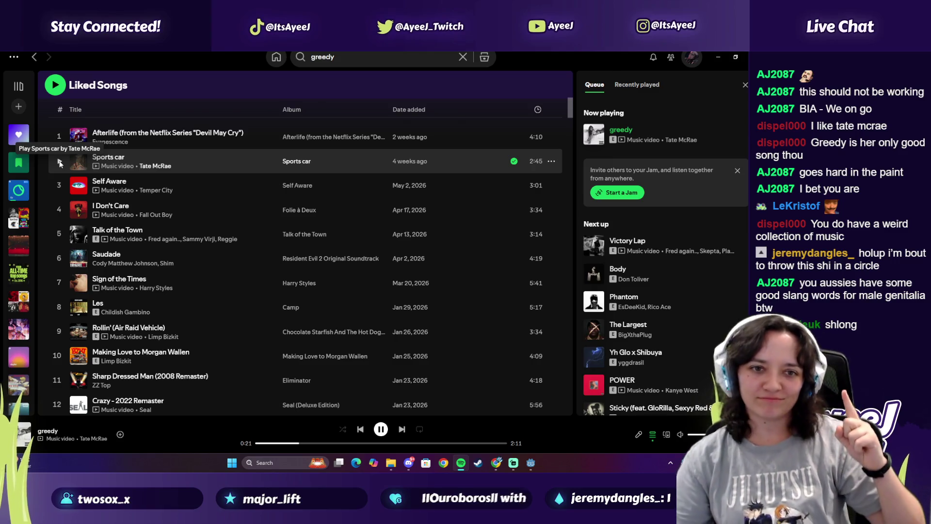
Play Sports car from the Liked Songs list
{"action": "left_click", "coordinate": [59, 161]}
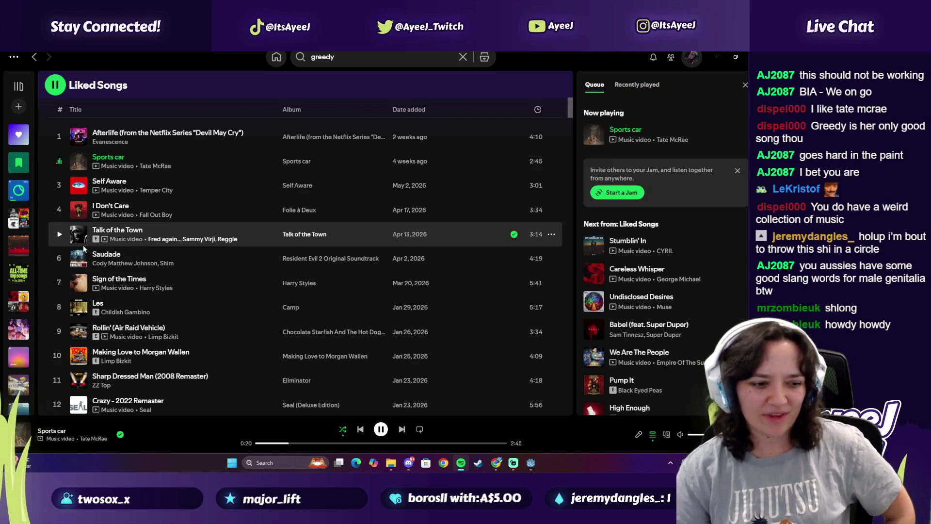
{"action": "scroll", "coordinate": [84, 248], "scroll_direction": "down", "scroll_amount": 1}
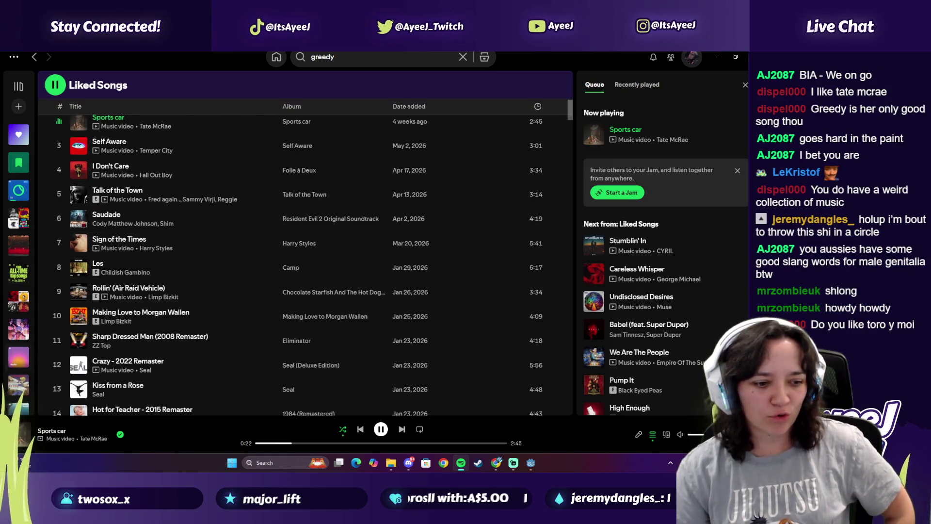
{"action": "left_click", "coordinate": [348, 59]}
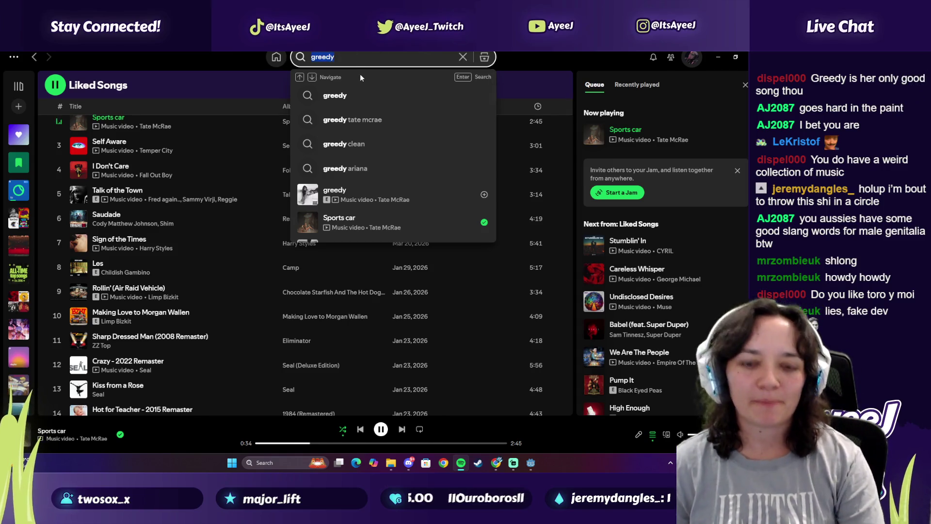
Search 'toro y mnoi', browse the Toro y Moi results, and pause Sports car
{"action": "type", "text": "to"}
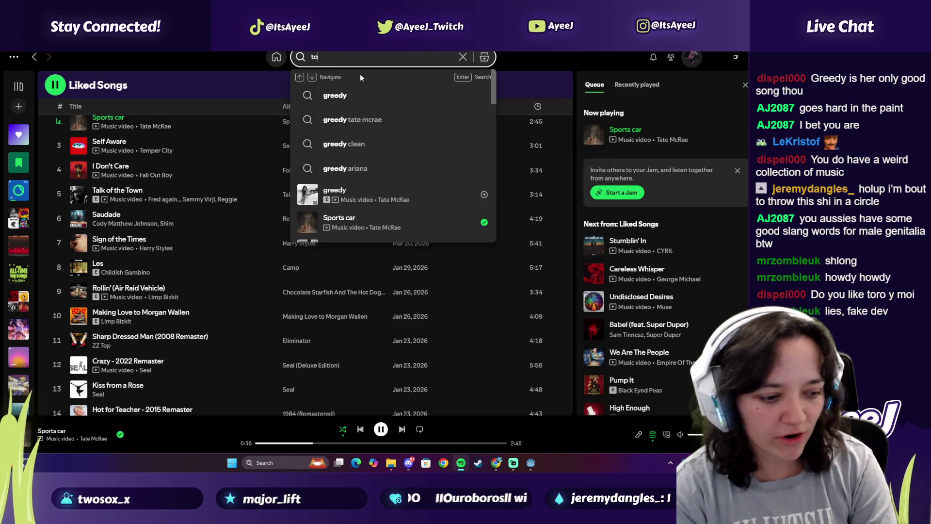
{"action": "type", "text": "ro y"}
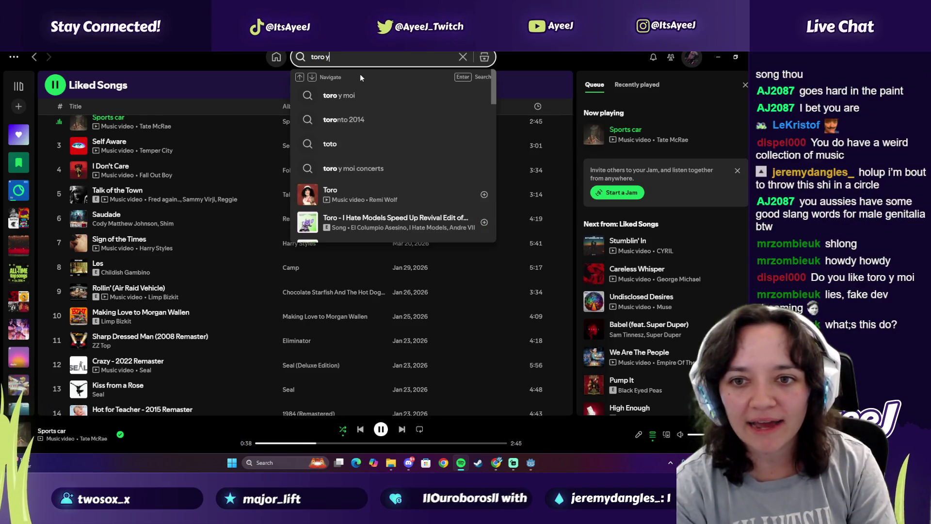
{"action": "type", "text": " mnoi"}
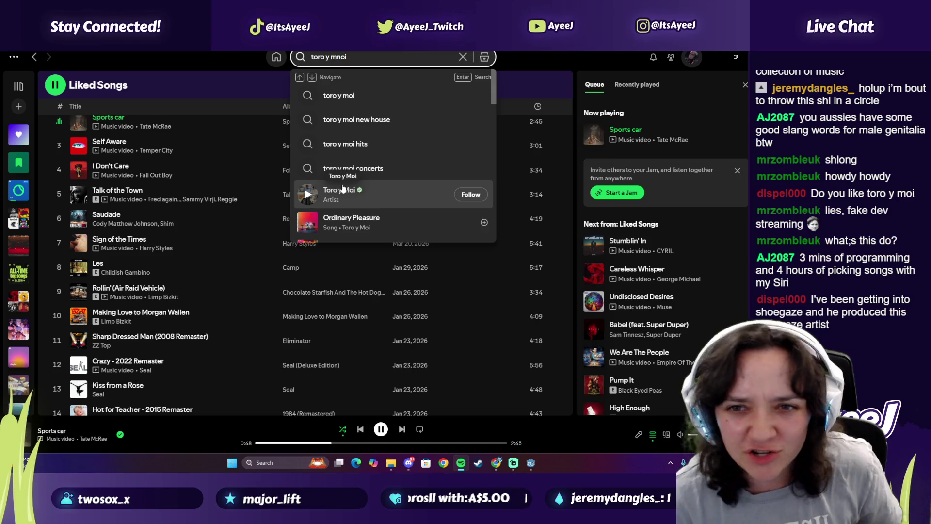
{"action": "scroll", "coordinate": [341, 188], "scroll_direction": "down", "scroll_amount": 4}
{"action": "scroll", "coordinate": [349, 183], "scroll_direction": "down", "scroll_amount": 1}
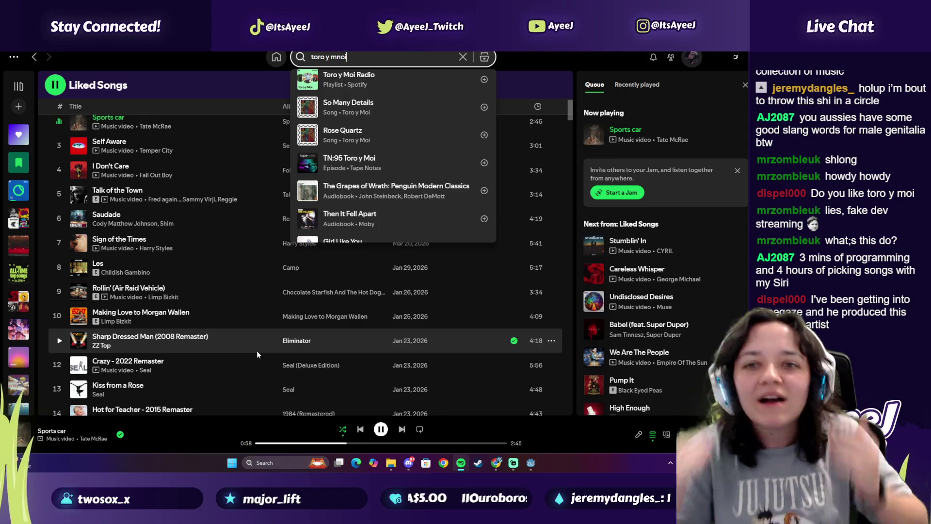
{"action": "scroll", "coordinate": [121, 348], "scroll_direction": "down", "scroll_amount": 1}
{"action": "scroll", "coordinate": [122, 347], "scroll_direction": "down", "scroll_amount": 2}
{"action": "scroll", "coordinate": [97, 315], "scroll_direction": "down", "scroll_amount": 3}
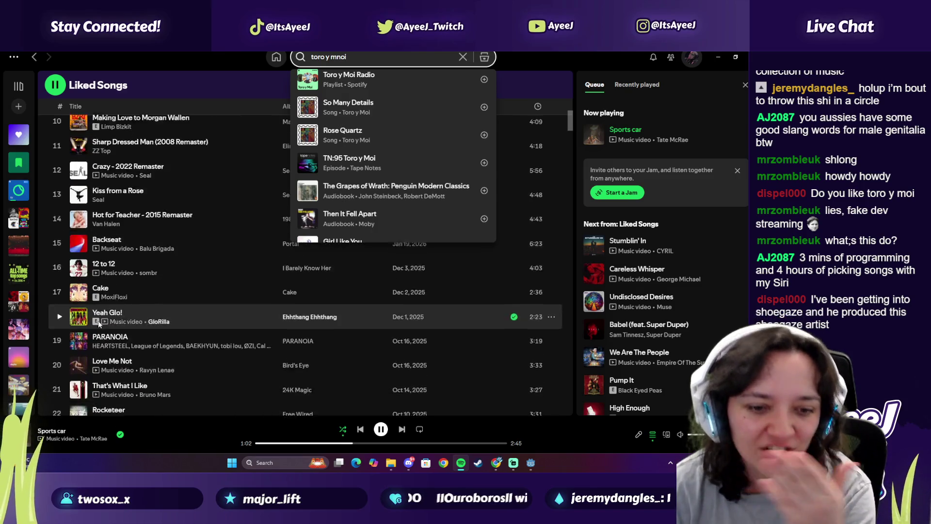
{"action": "scroll", "coordinate": [103, 285], "scroll_direction": "up", "scroll_amount": 3}
{"action": "scroll", "coordinate": [194, 340], "scroll_direction": "up", "scroll_amount": 3}
{"action": "left_click", "coordinate": [381, 429]}
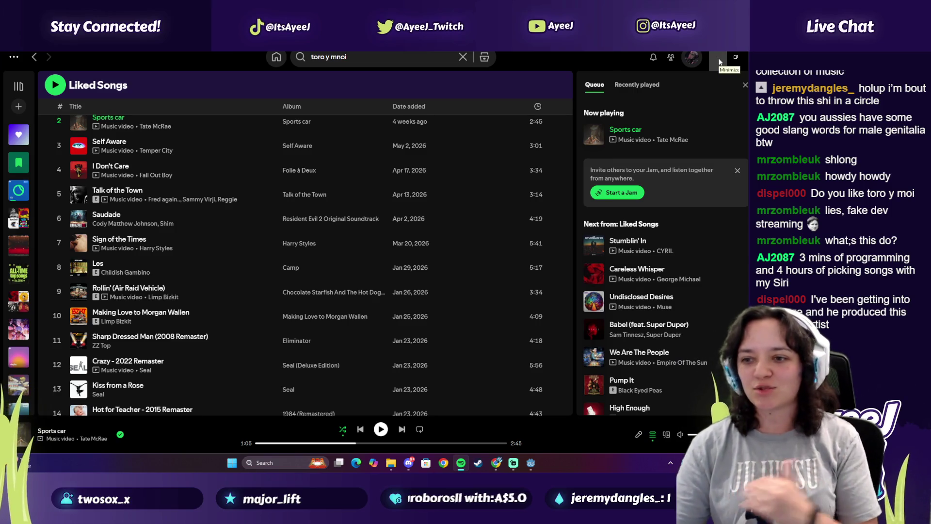
{"action": "key", "text": "ctrl+k"}
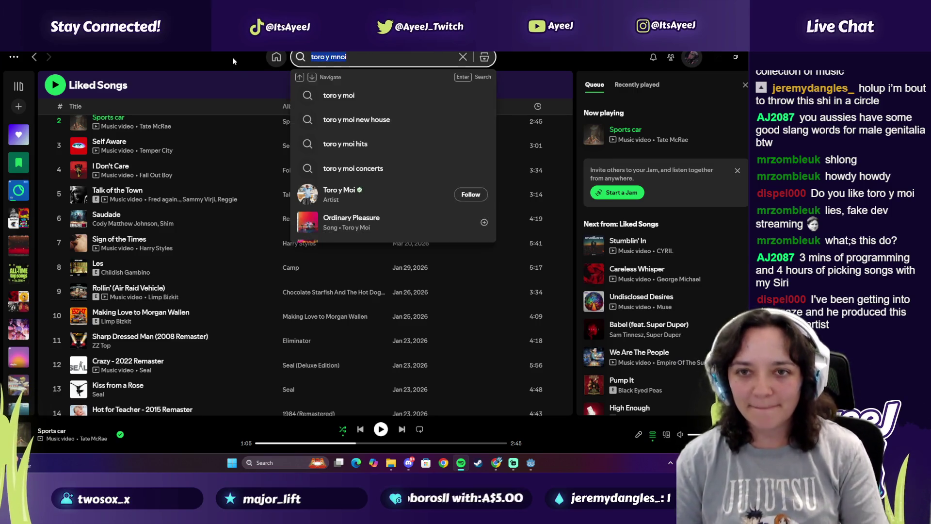
Search 'best uk music' and open the Most Popular UK Songs of All Time playlist
{"action": "type", "text": "best uk music"}
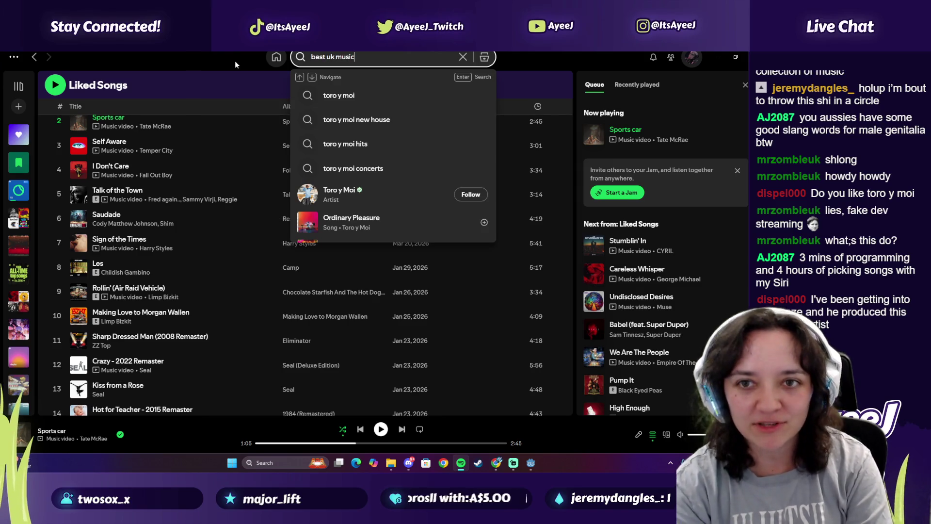
{"action": "key", "text": "Return"}
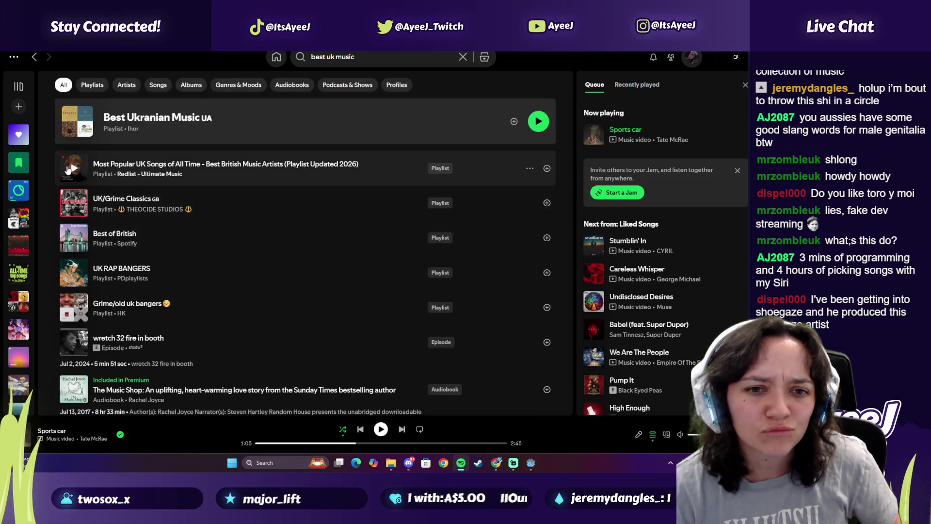
{"action": "left_click", "coordinate": [128, 166]}
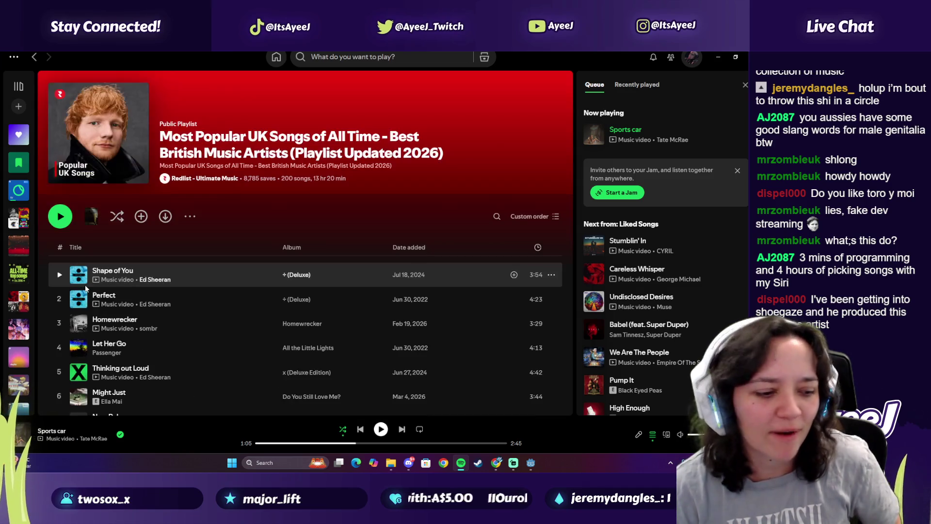
Play then pause Shape of You, and search for 'dont give up'
{"action": "left_click", "coordinate": [60, 275]}
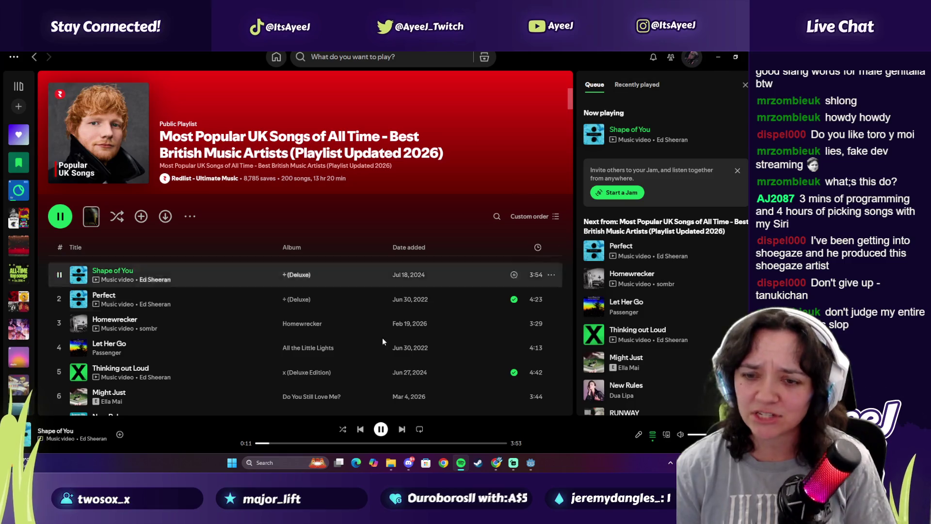
{"action": "left_click", "coordinate": [382, 430]}
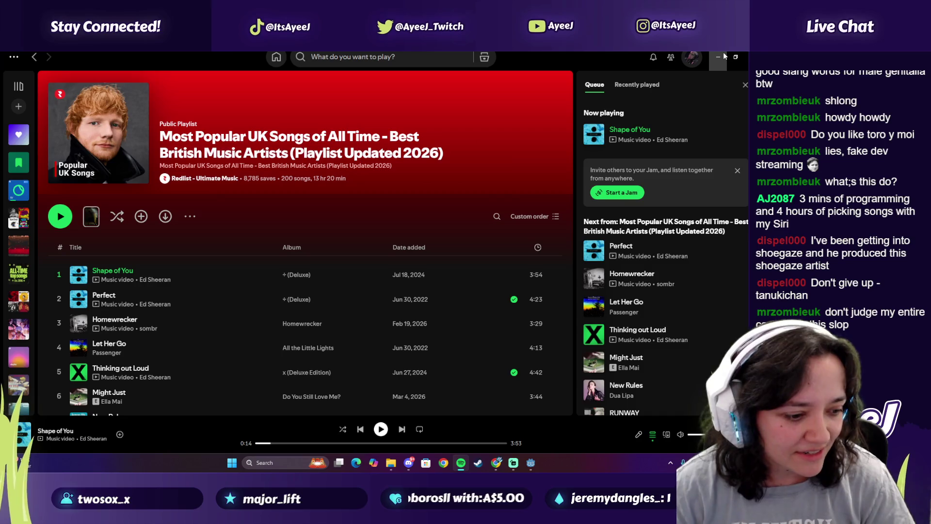
{"action": "left_click", "coordinate": [360, 57]}
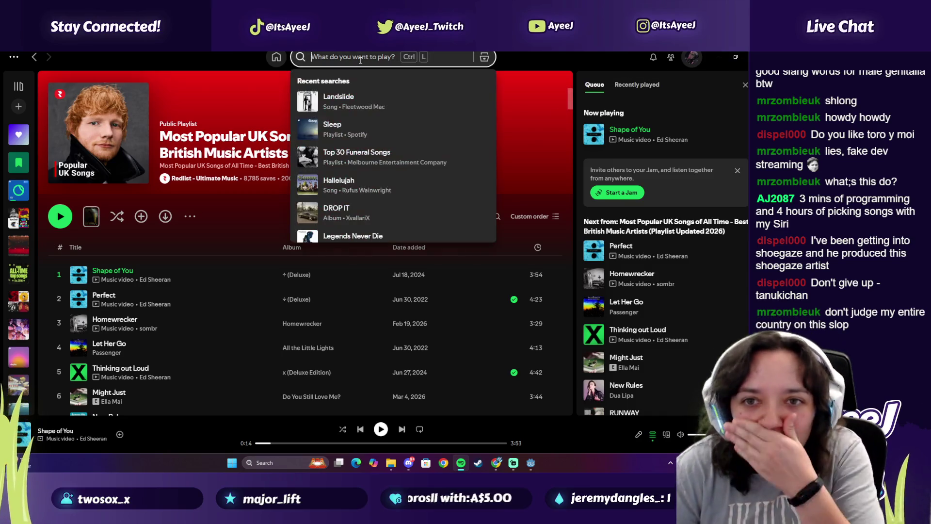
{"action": "type", "text": "dont give up"}
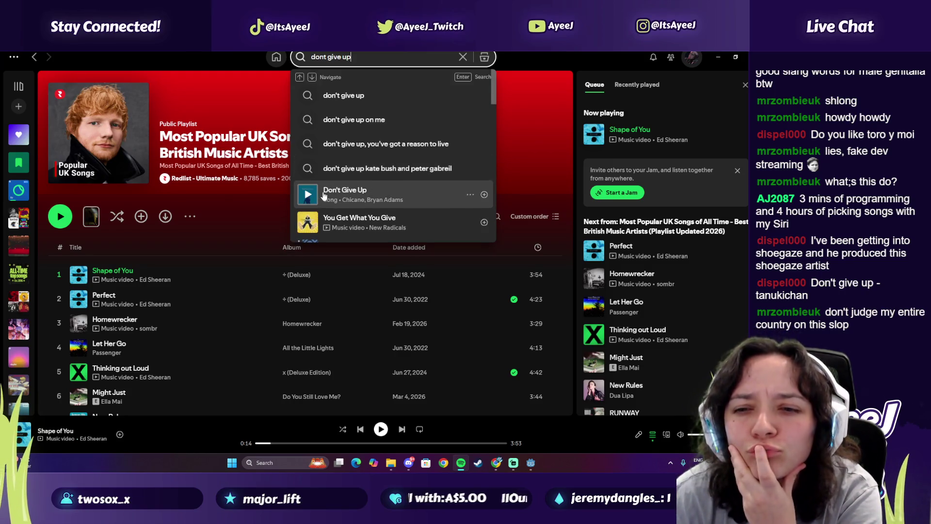
Play 'You Get What You Give' from the 'dont give up' results, pause it, then resume the rain video
{"action": "scroll", "coordinate": [325, 192], "scroll_direction": "down", "scroll_amount": 1}
{"action": "scroll", "coordinate": [322, 173], "scroll_direction": "down", "scroll_amount": 1}
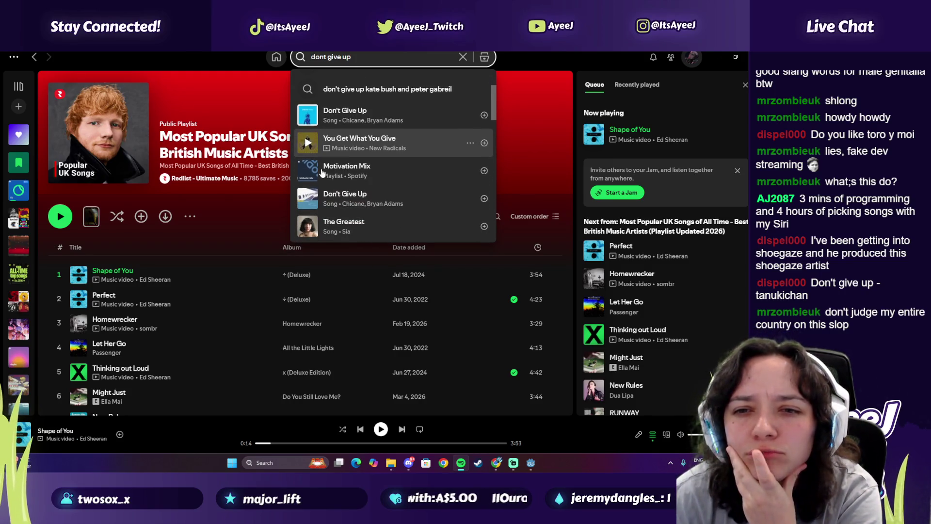
{"action": "left_click", "coordinate": [310, 144]}
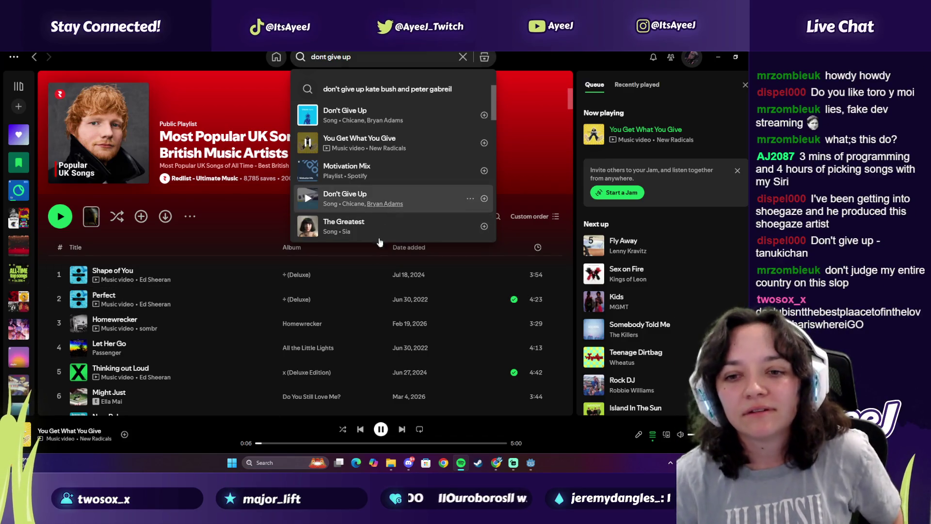
{"action": "left_click", "coordinate": [381, 429]}
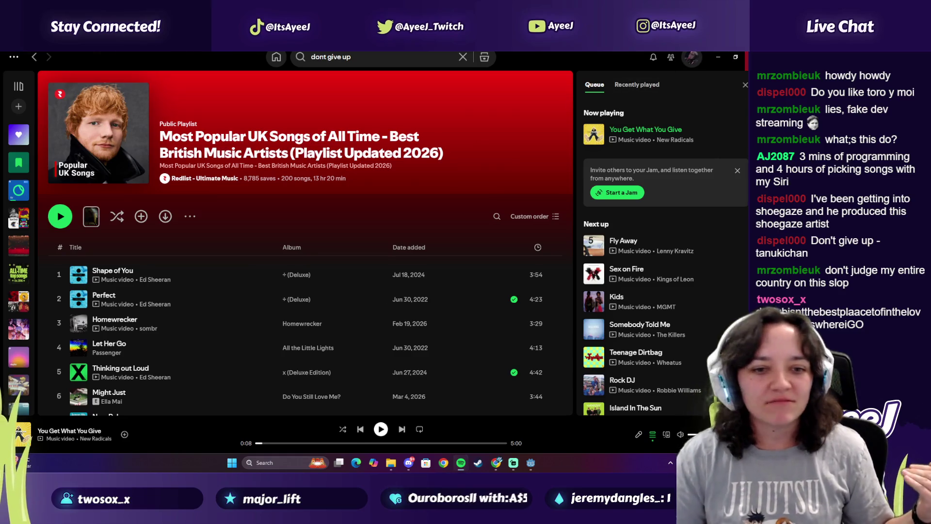
{"action": "key", "text": "alt+Tab"}
{"action": "left_click", "coordinate": [216, 202]}
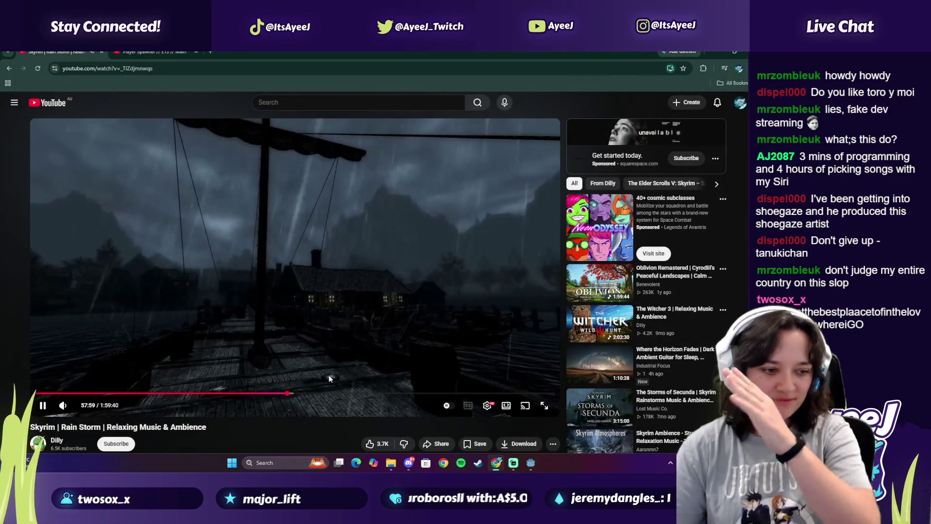
Undo the lowest path stroke, enlarge the doodle's left dot into a bigger path blob, then show the desktop
{"action": "left_click", "coordinate": [531, 463]}
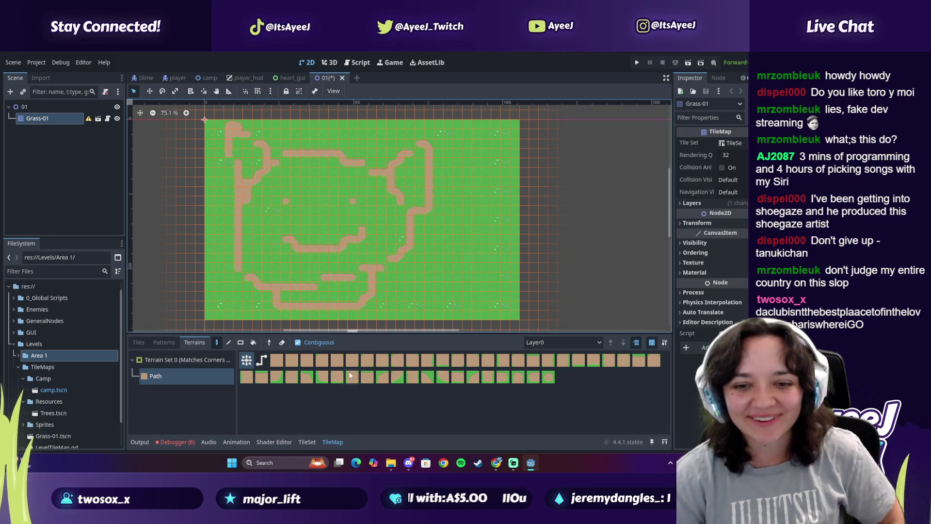
{"action": "key", "text": "ctrl+z"}
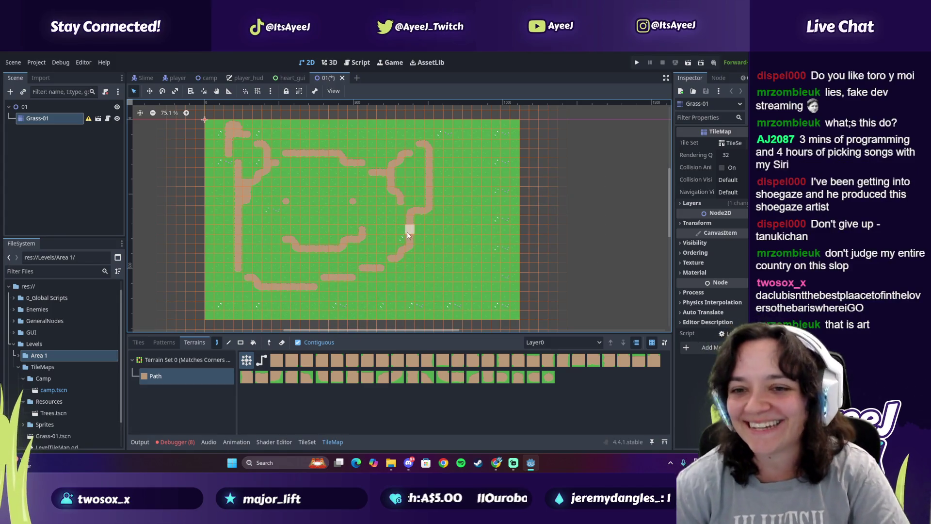
{"action": "left_click_drag", "start_coordinate": [288, 197], "coordinate": [295, 199]}
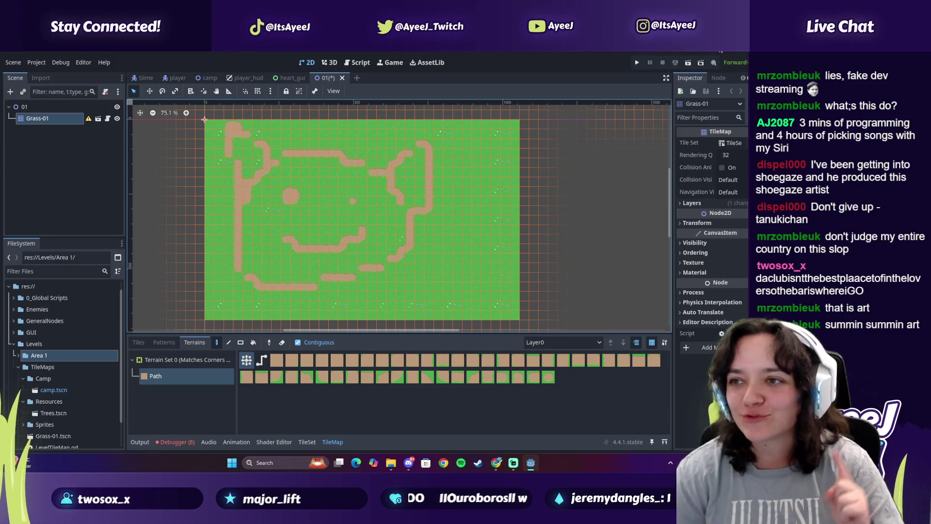
{"action": "key", "text": "alt+Tab"}
{"action": "key", "text": "super+d"}
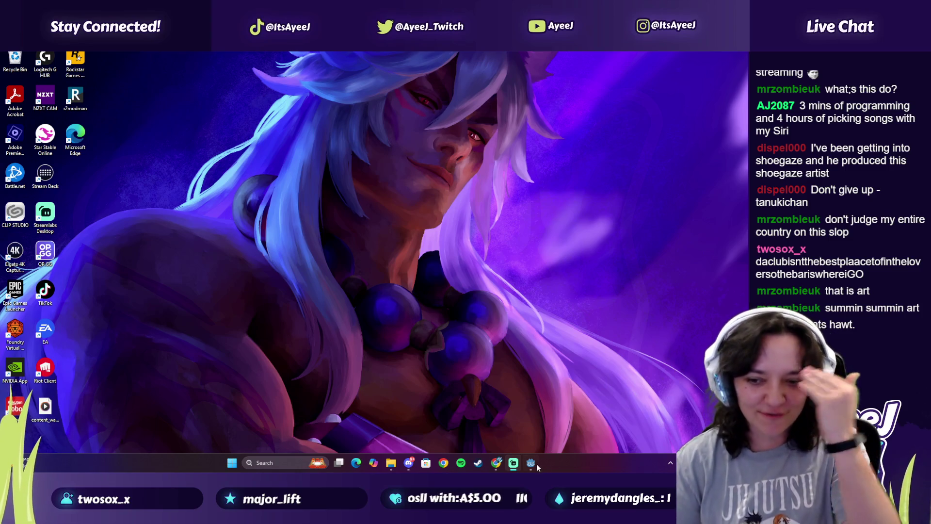
Bring the browser with the rain video forward briefly, then return to the Godot editor
{"action": "mouse_move", "coordinate": [532, 468]}
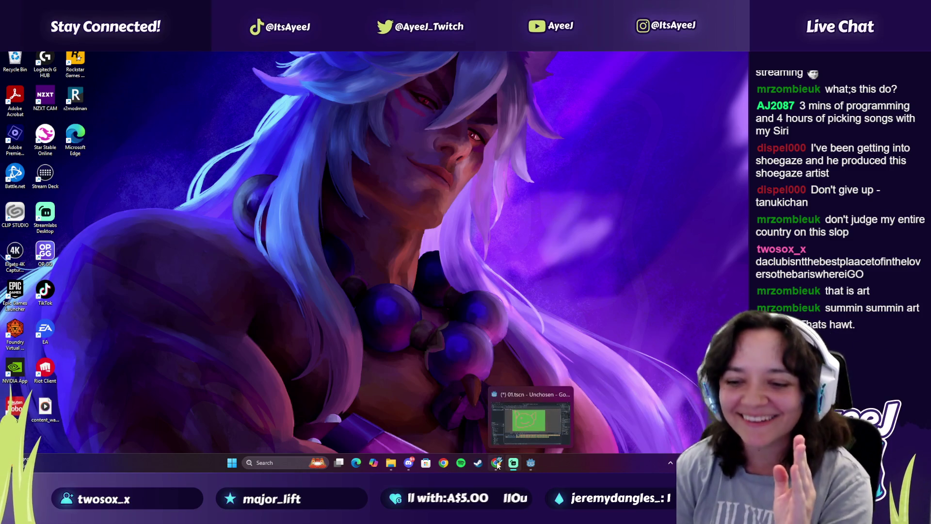
{"action": "left_click", "coordinate": [496, 463]}
{"action": "left_click", "coordinate": [533, 464]}
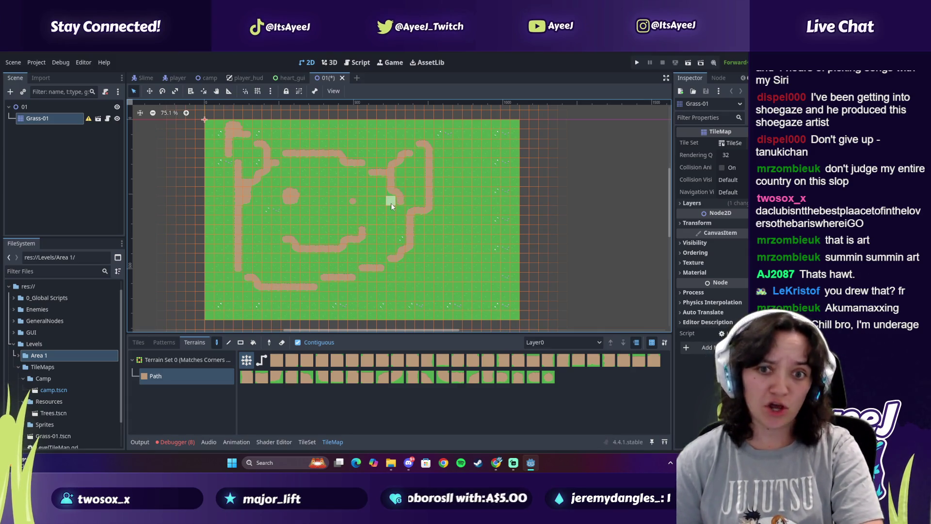
Open the Player Spawner tutorial tab in the browser, then go back to Godot
{"action": "key", "text": "alt+Tab"}
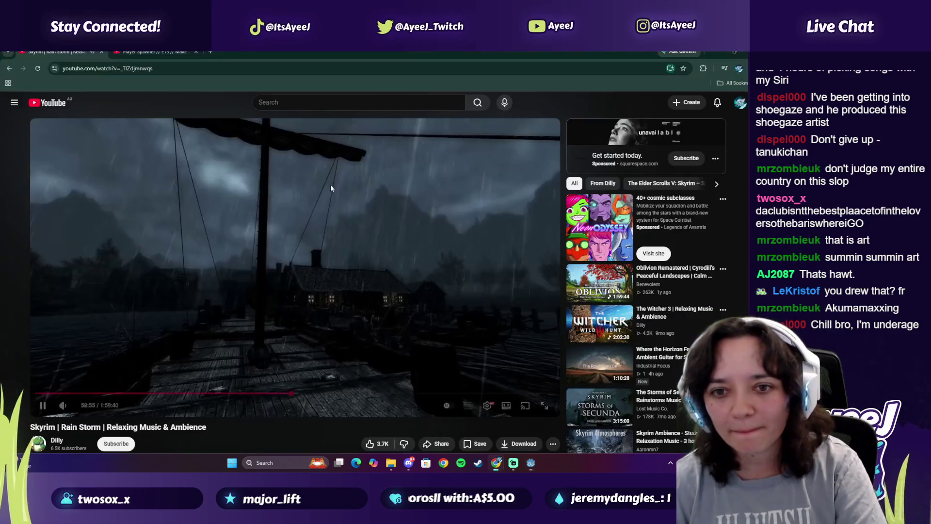
{"action": "left_click", "coordinate": [157, 51]}
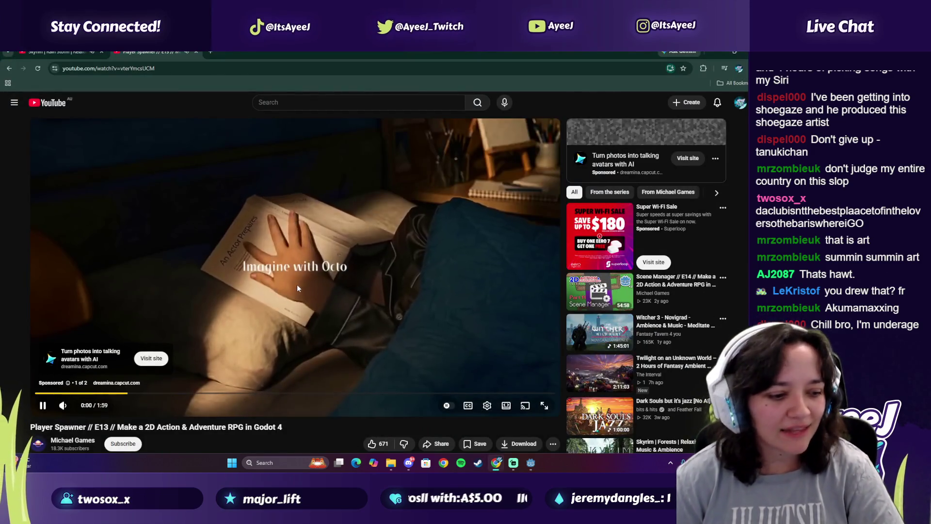
{"action": "left_click", "coordinate": [530, 462]}
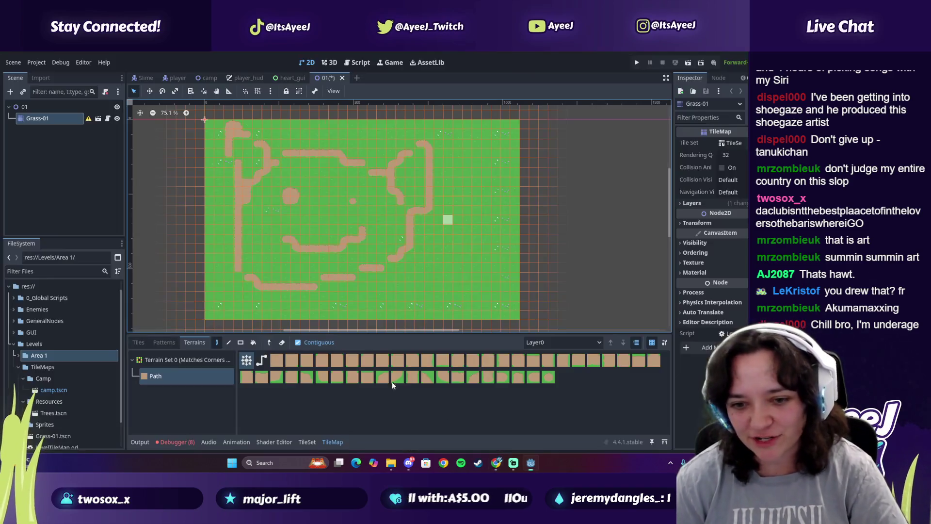
Paint cliff tiles from Grass-01.png along the tilemap's whole top edge, starting at the top-right corner
{"action": "left_click", "coordinate": [138, 342]}
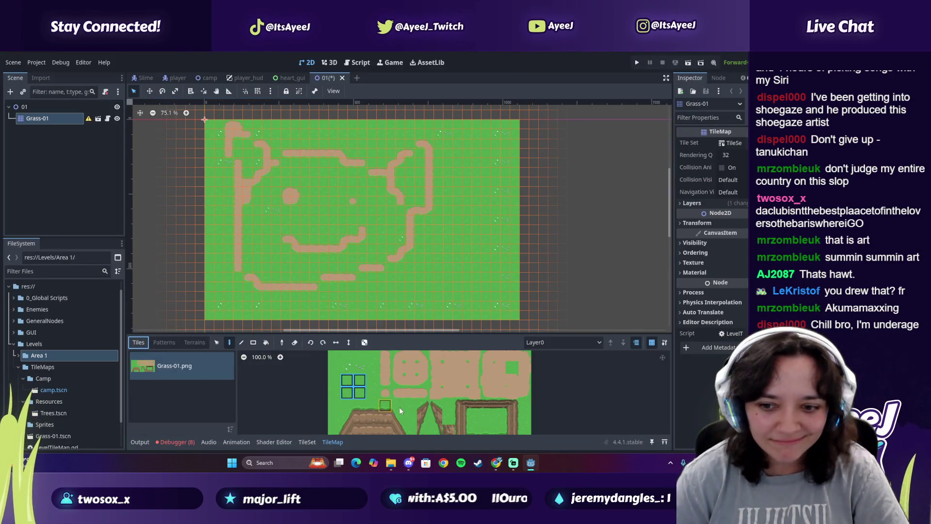
{"action": "left_click_drag", "start_coordinate": [461, 405], "coordinate": [512, 405]}
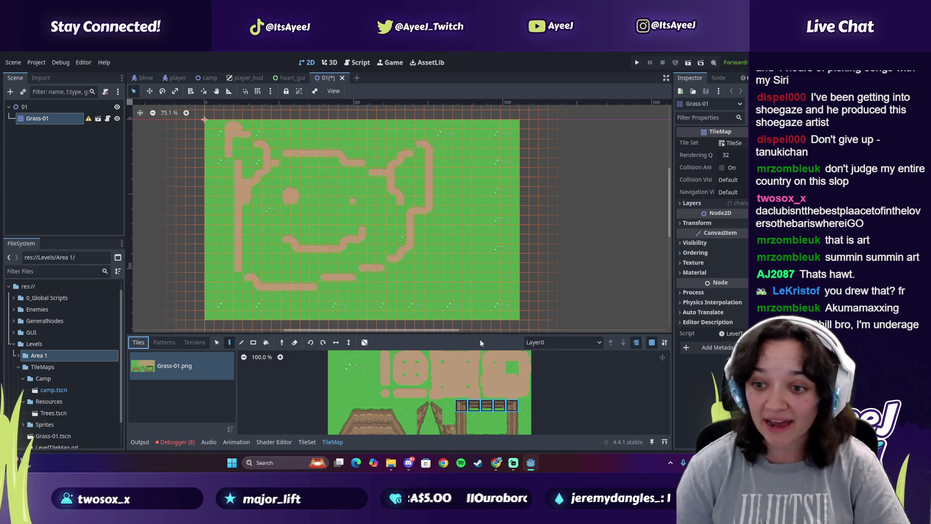
{"action": "left_click", "coordinate": [500, 417]}
{"action": "left_click", "coordinate": [513, 405]}
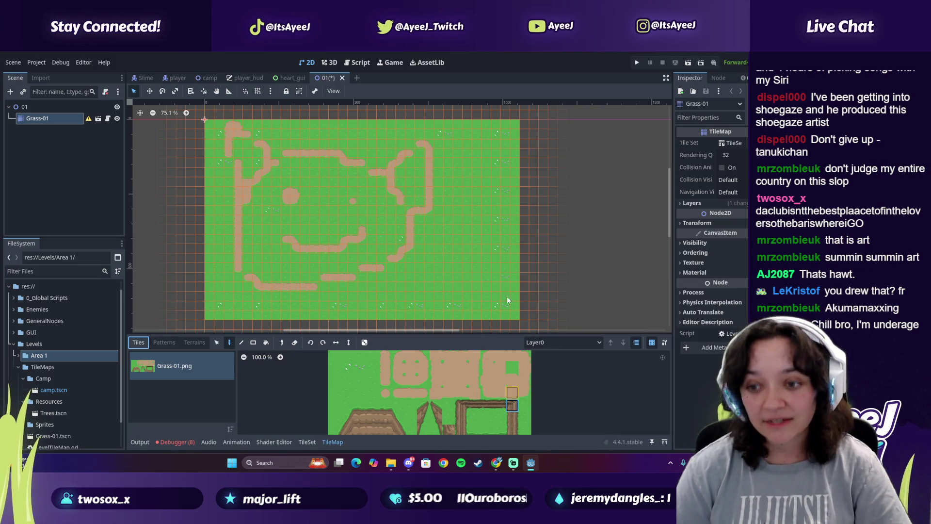
{"action": "left_click", "coordinate": [513, 125]}
{"action": "left_click_drag", "start_coordinate": [474, 406], "coordinate": [499, 406]}
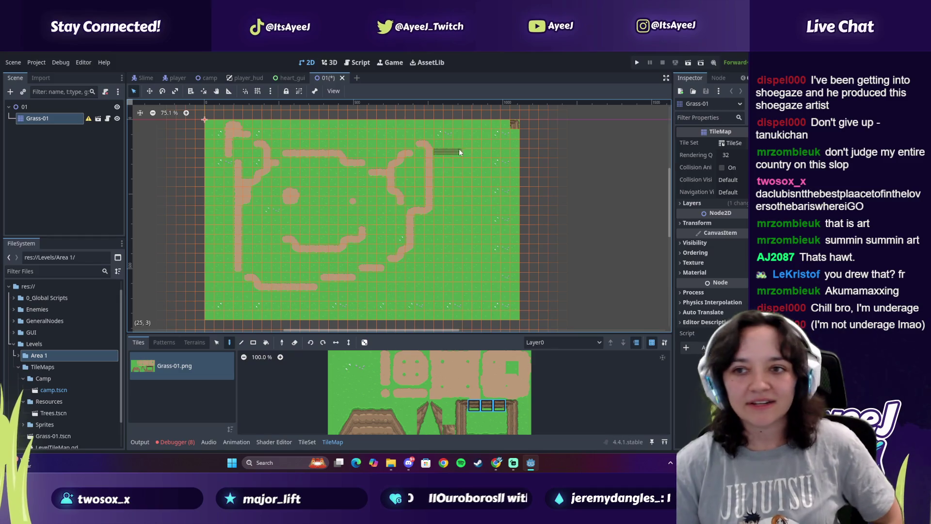
{"action": "left_click", "coordinate": [464, 124]}
{"action": "left_click", "coordinate": [495, 123]}
{"action": "left_click_drag", "start_coordinate": [485, 123], "coordinate": [228, 124]}
Paint a column of stacked cliff tiles down the map's right edge
{"action": "left_click_drag", "start_coordinate": [474, 405], "coordinate": [461, 406]}
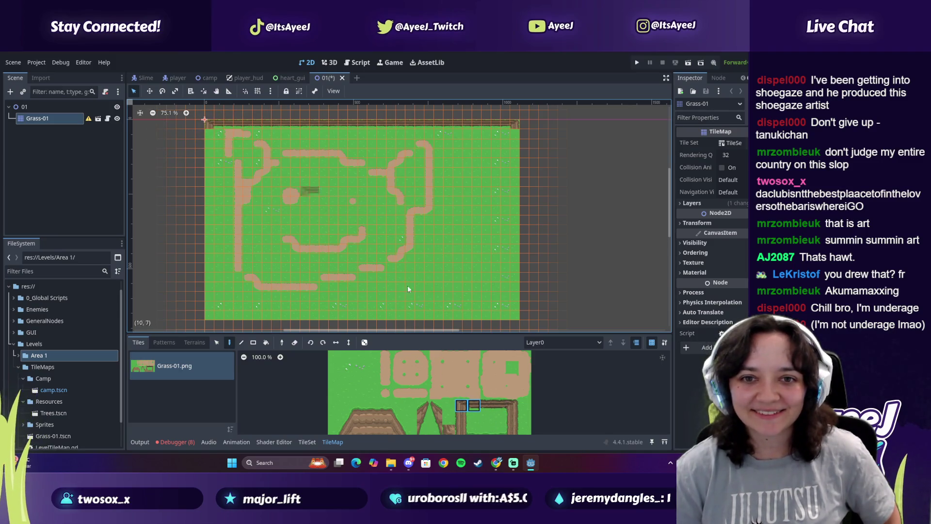
{"action": "left_click", "coordinate": [499, 418]}
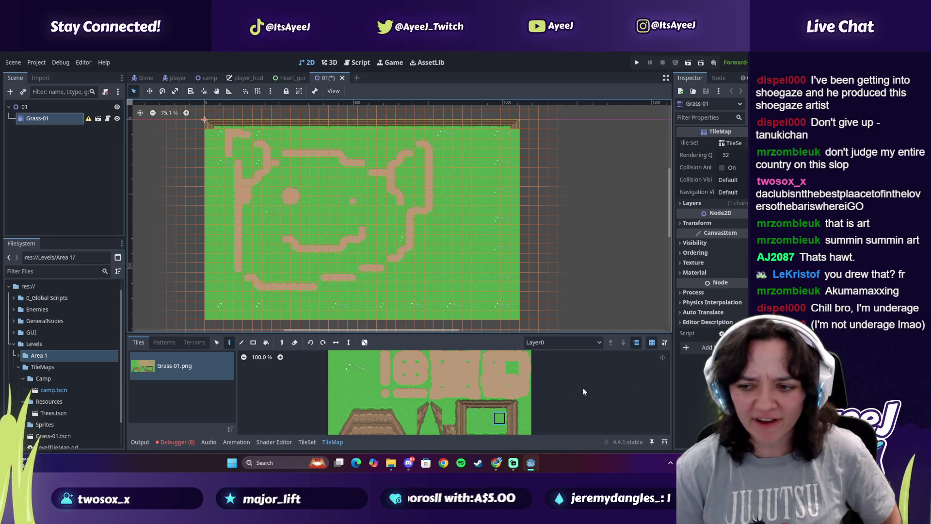
{"action": "scroll", "coordinate": [490, 374], "scroll_direction": "down", "scroll_amount": 2}
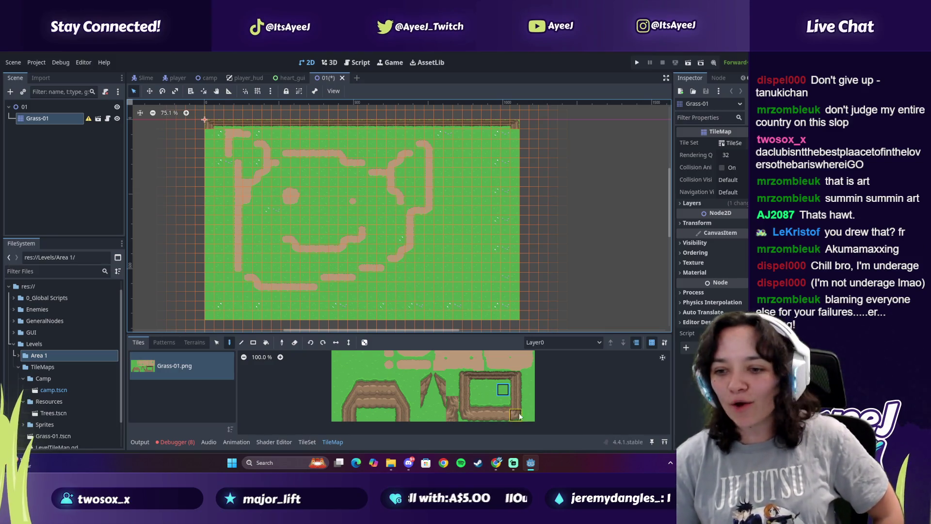
{"action": "left_click_drag", "start_coordinate": [515, 389], "coordinate": [516, 402]}
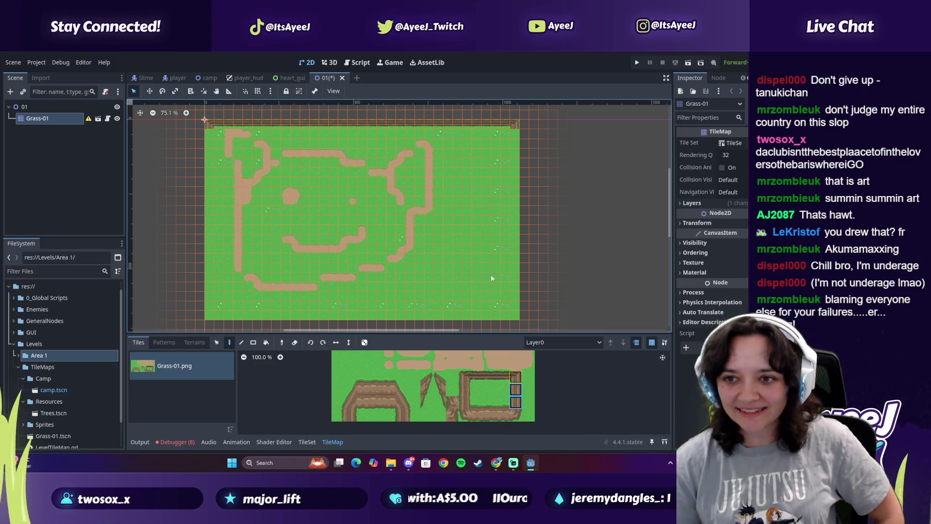
{"action": "left_click_drag", "start_coordinate": [515, 136], "coordinate": [518, 302]}
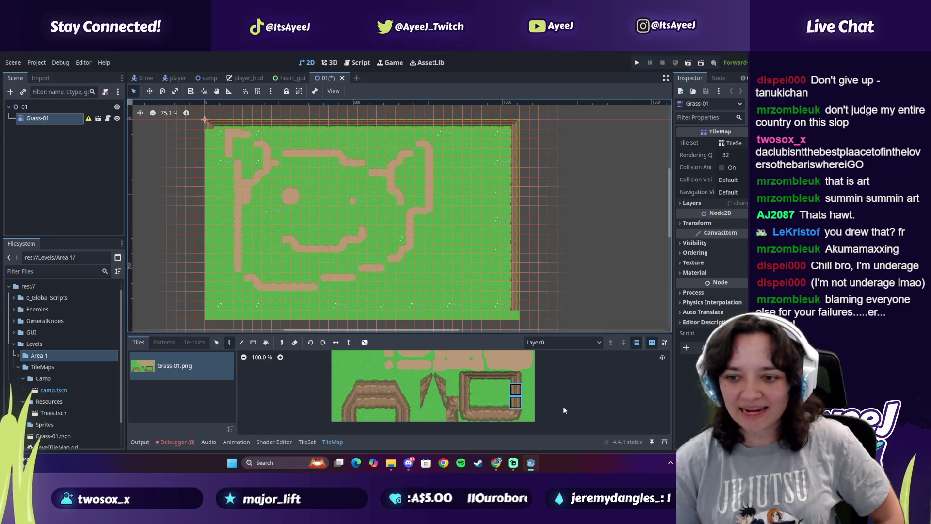
Paint the cliff strip along the bottom edge and down the left edge
{"action": "left_click", "coordinate": [515, 415]}
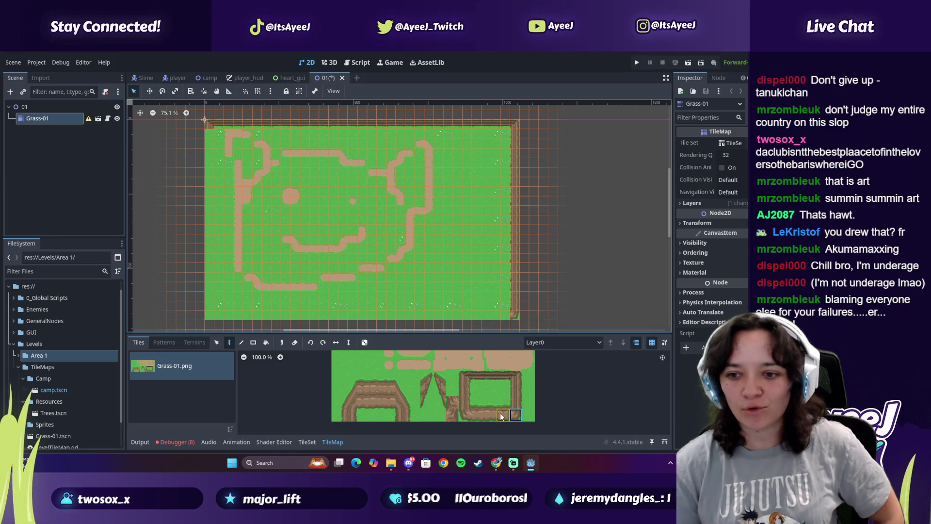
{"action": "left_click_drag", "start_coordinate": [480, 406], "coordinate": [478, 404]}
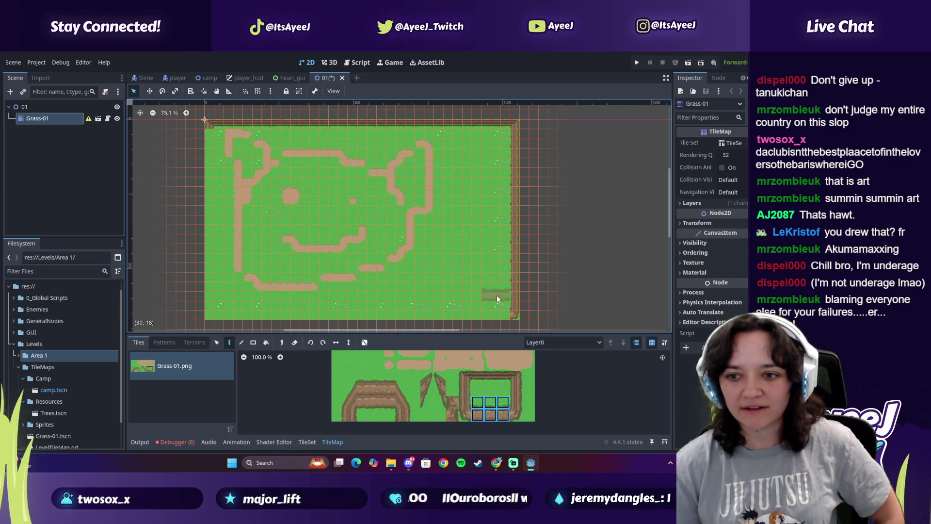
{"action": "left_click_drag", "start_coordinate": [496, 309], "coordinate": [462, 313]}
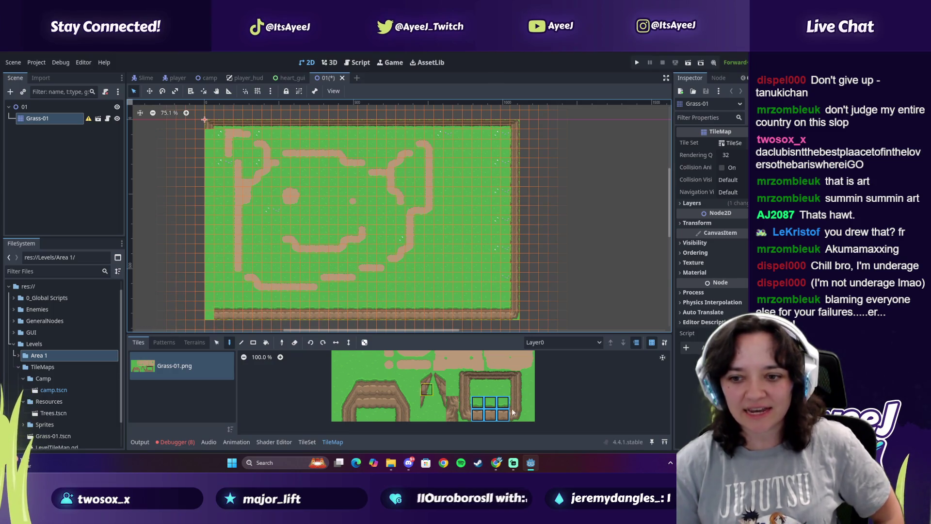
{"action": "left_click_drag", "start_coordinate": [463, 412], "coordinate": [468, 401]}
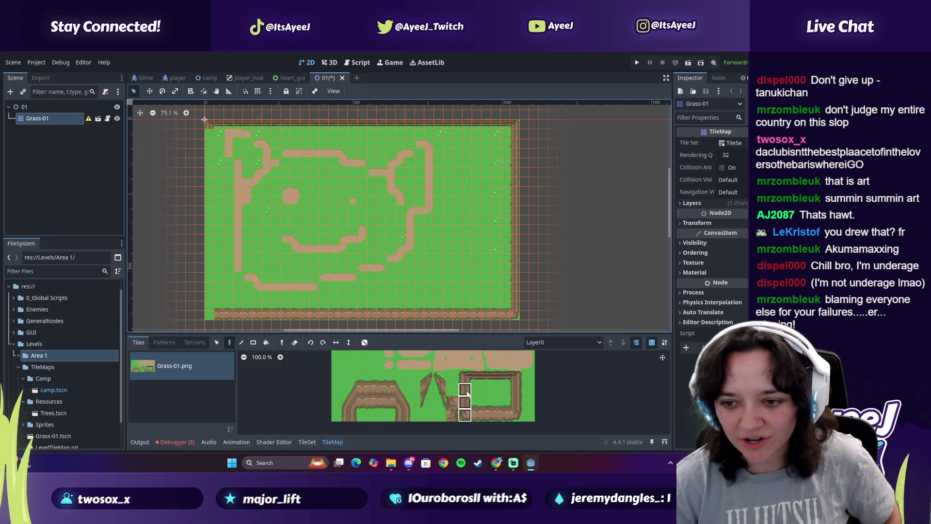
{"action": "left_click", "coordinate": [207, 312]}
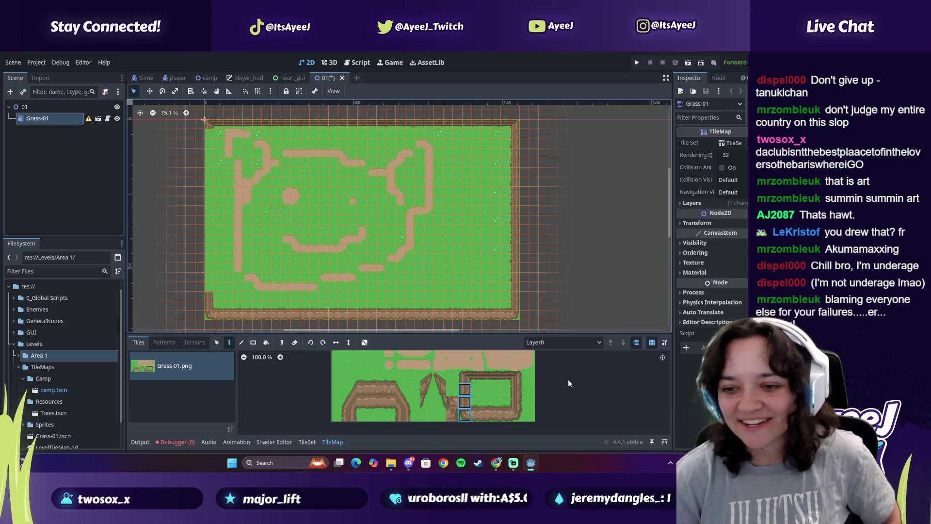
{"action": "left_click", "coordinate": [466, 391]}
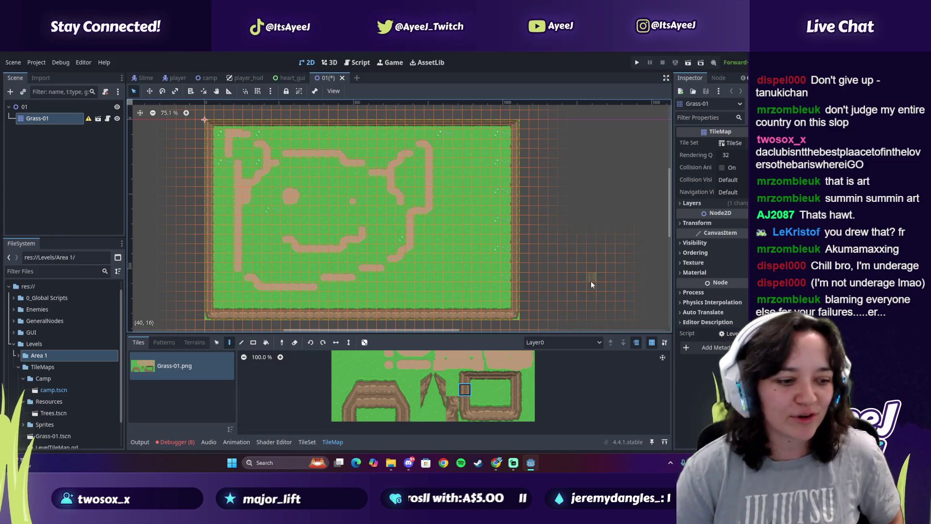
Play the Godot tutorial past its ad to about 2:42, pause it, and return to Godot
{"action": "key", "text": "alt+Tab"}
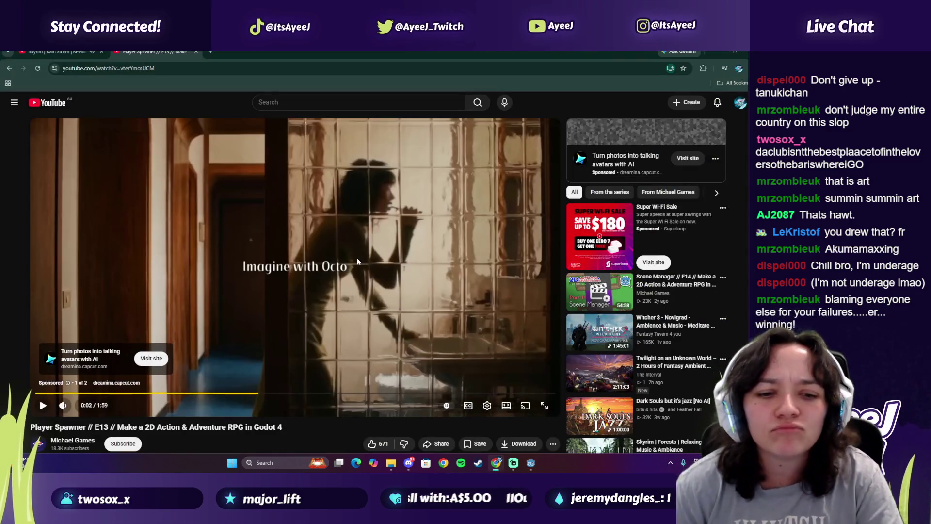
{"action": "left_click", "coordinate": [357, 257]}
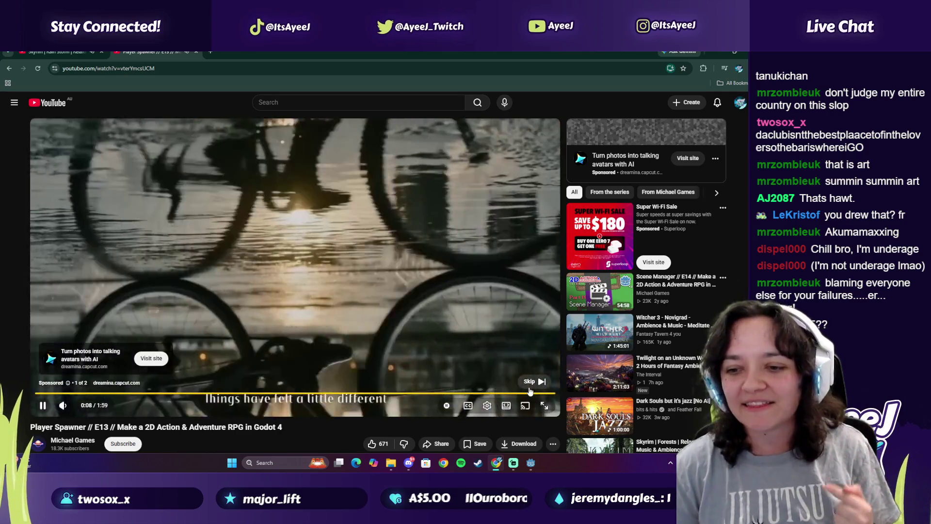
{"action": "left_click", "coordinate": [531, 383]}
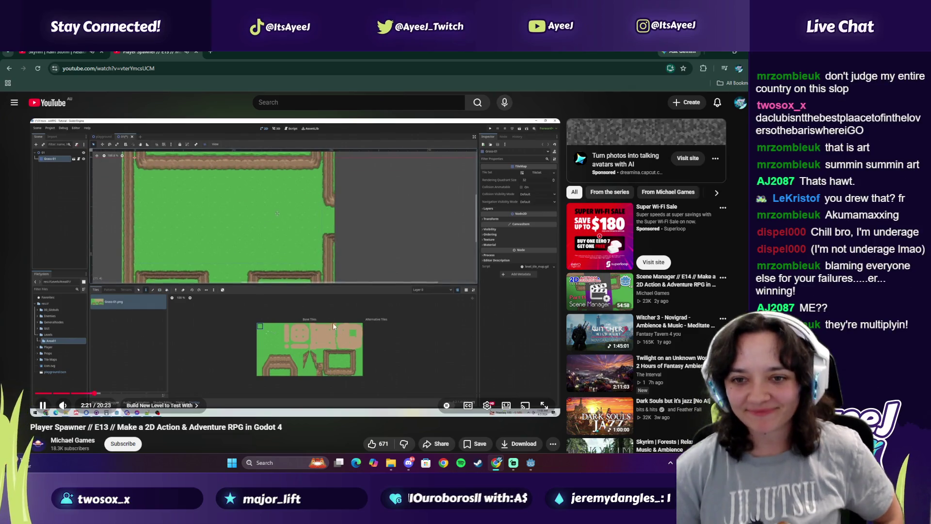
{"action": "left_click", "coordinate": [290, 292]}
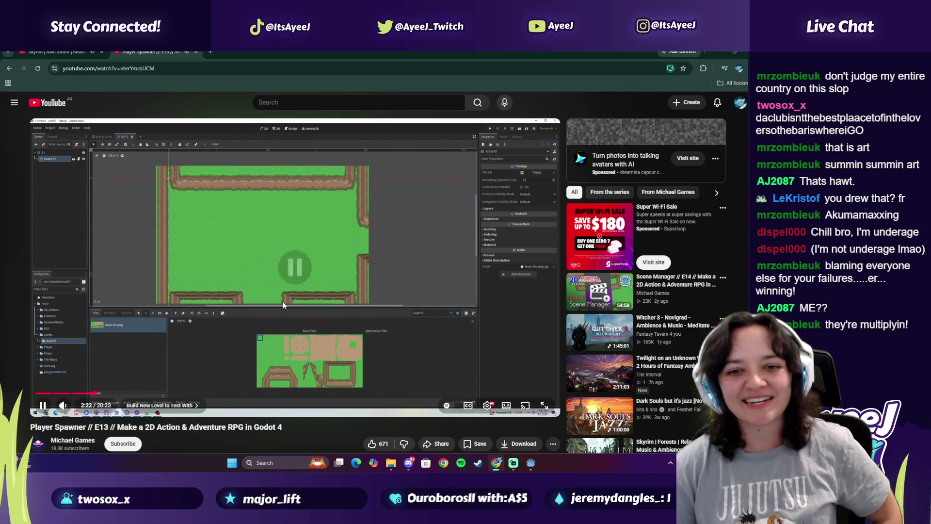
{"action": "left_click", "coordinate": [383, 279]}
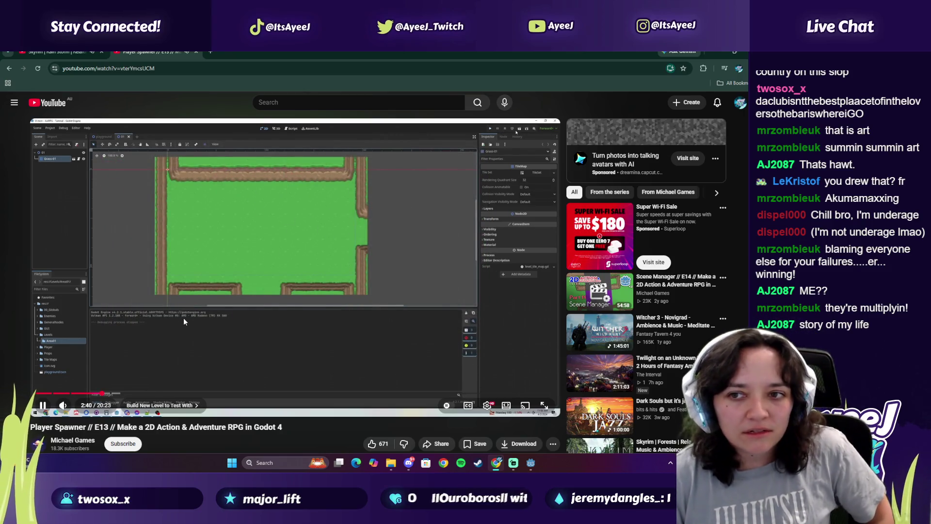
{"action": "left_click", "coordinate": [275, 322]}
{"action": "left_click", "coordinate": [532, 463]}
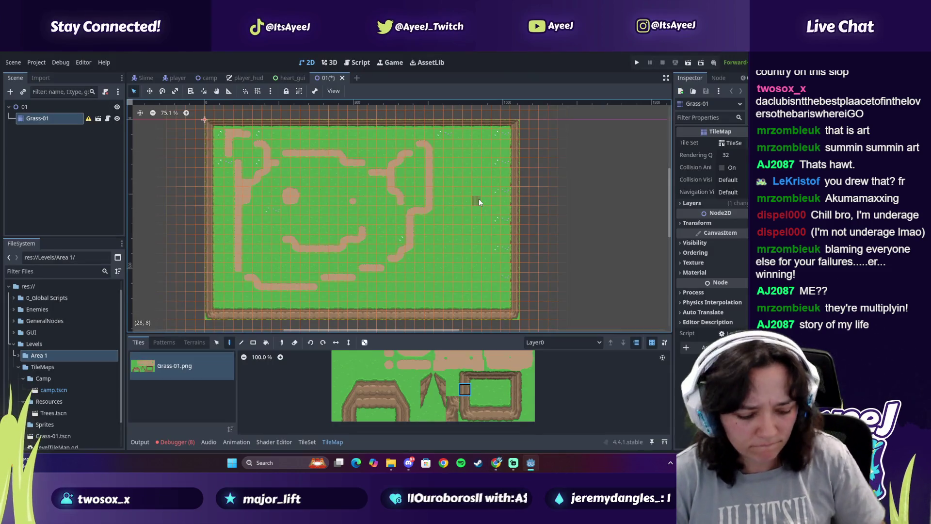
Save scene 01, test-run the bordered map with F5, close the game, and resume the tutorial
{"action": "key", "text": "ctrl+s"}
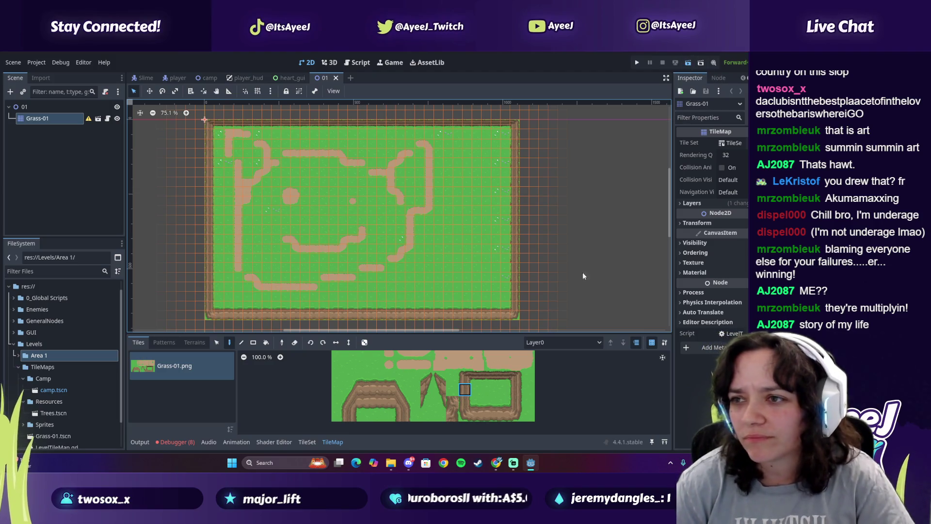
{"action": "key", "text": "F5"}
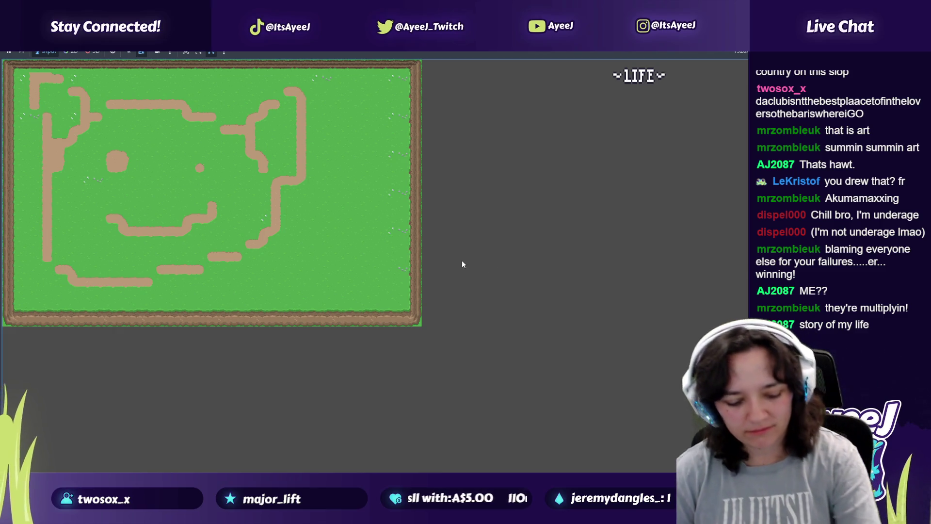
{"action": "key", "text": "alt+Tab"}
{"action": "left_click", "coordinate": [194, 216]}
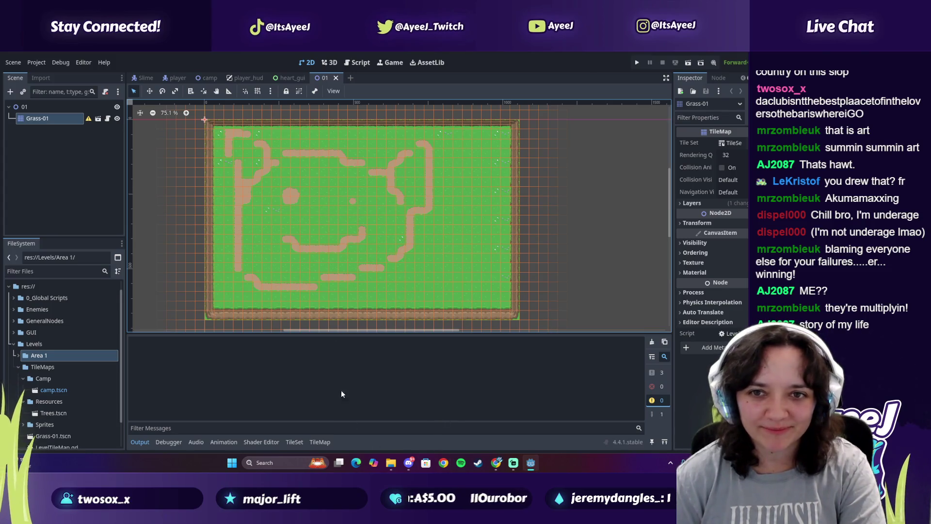
{"action": "left_click", "coordinate": [496, 463]}
{"action": "left_click", "coordinate": [315, 278]}
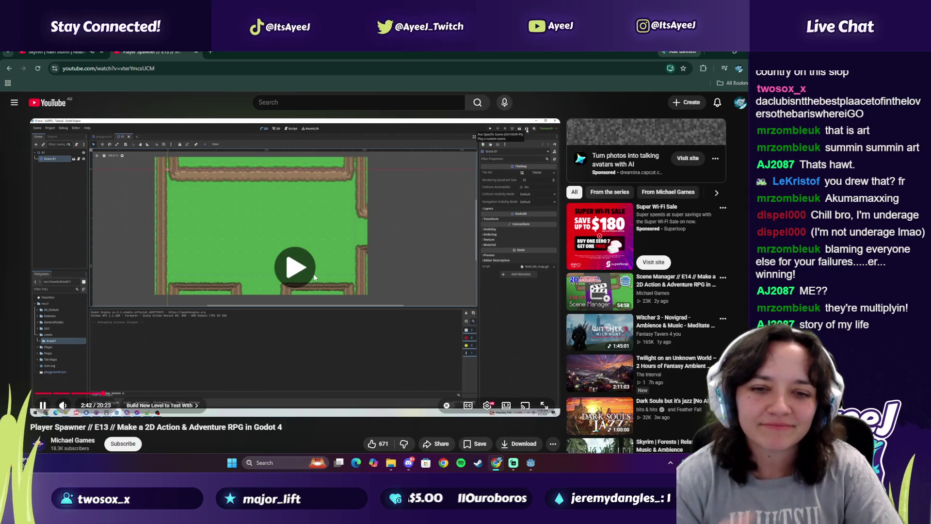
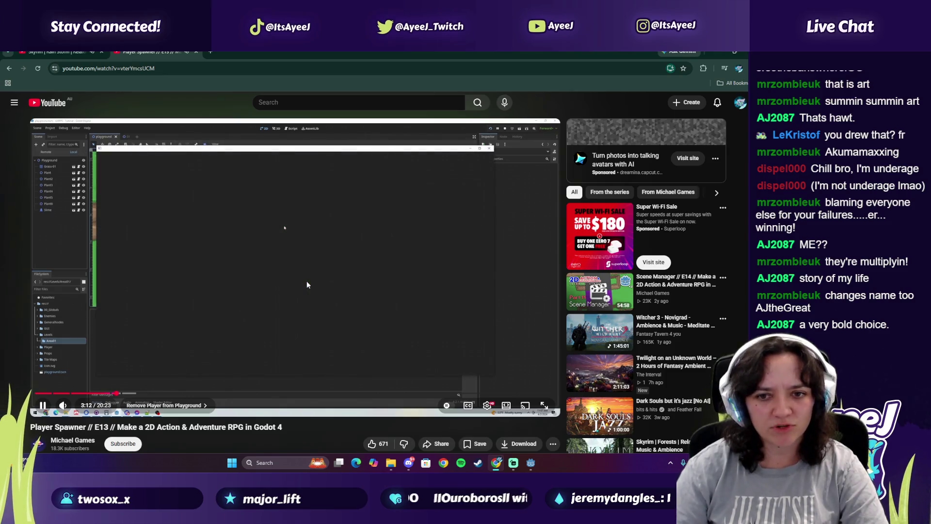
Pause, resume and pause the Player Spawner tutorial again around 3:15
{"action": "left_click", "coordinate": [306, 281]}
{"action": "left_click", "coordinate": [307, 281]}
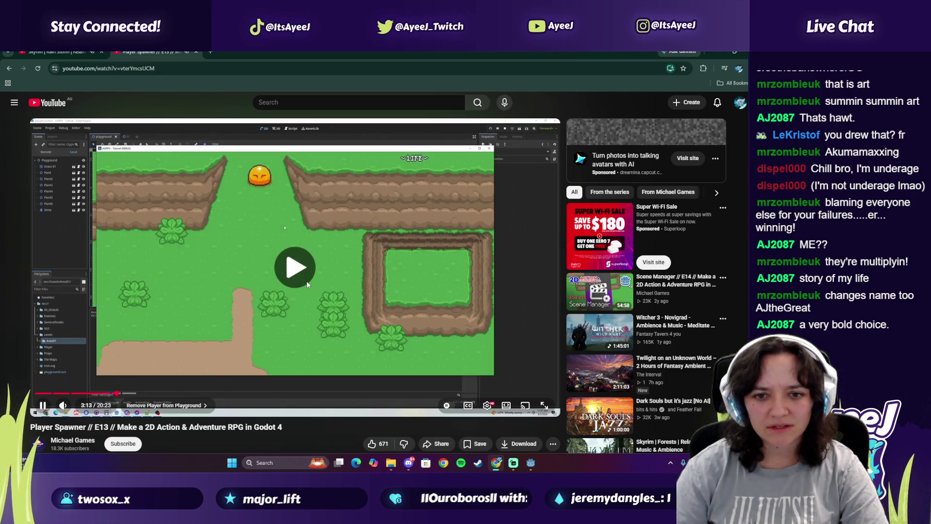
{"action": "left_click", "coordinate": [331, 295]}
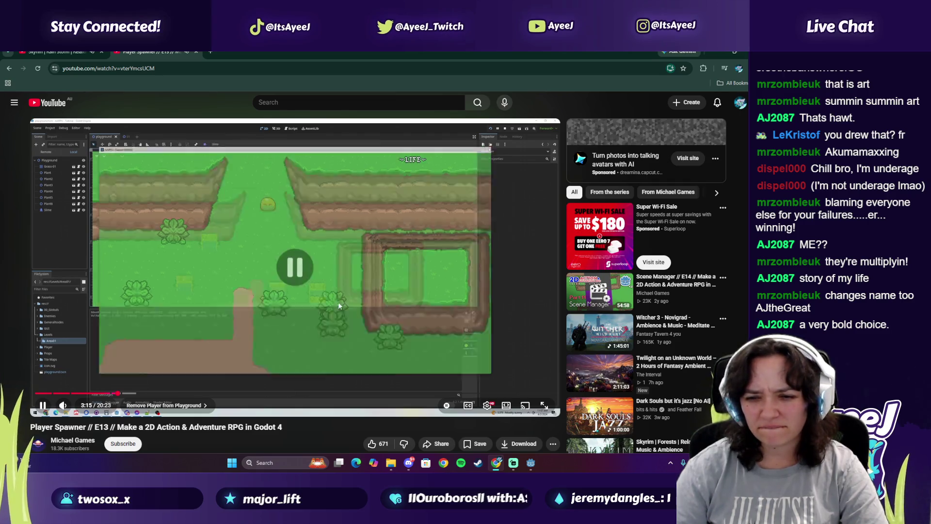
Launch TikTok from Windows search
{"action": "key", "text": "alt+Tab"}
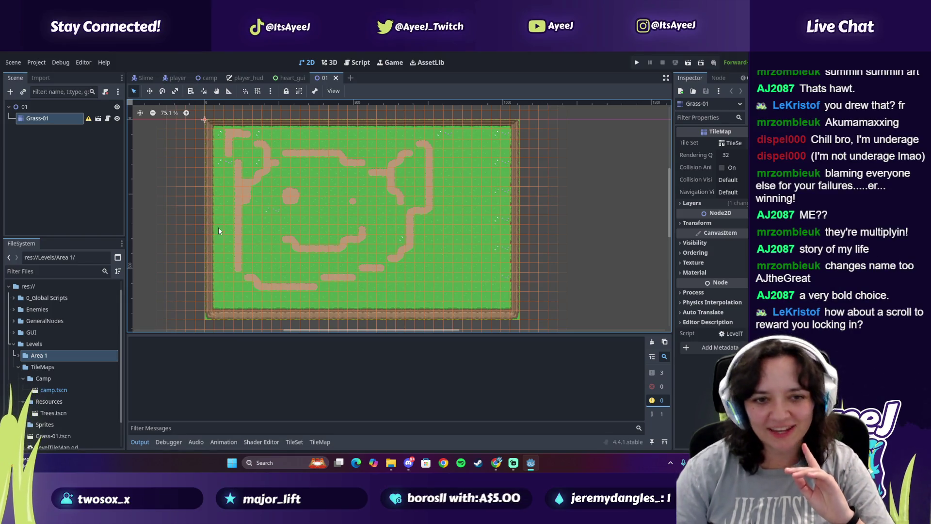
{"action": "key", "text": "super"}
{"action": "left_click", "coordinate": [265, 177]}
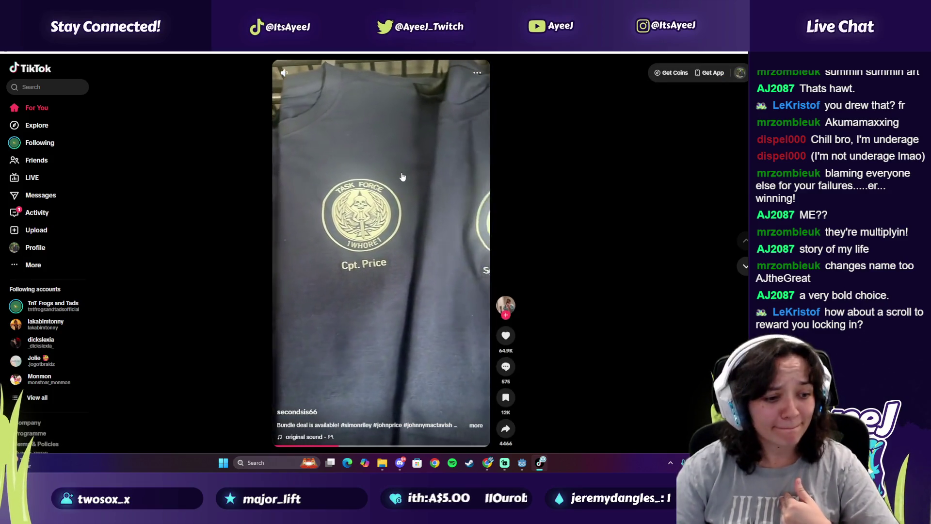
Skip through nine TikTok videos, then close the TikTok window
{"action": "left_click", "coordinate": [743, 266]}
{"action": "left_click", "coordinate": [742, 268]}
{"action": "left_click", "coordinate": [741, 267]}
{"action": "left_click", "coordinate": [741, 268]}
{"action": "left_click", "coordinate": [741, 268]}
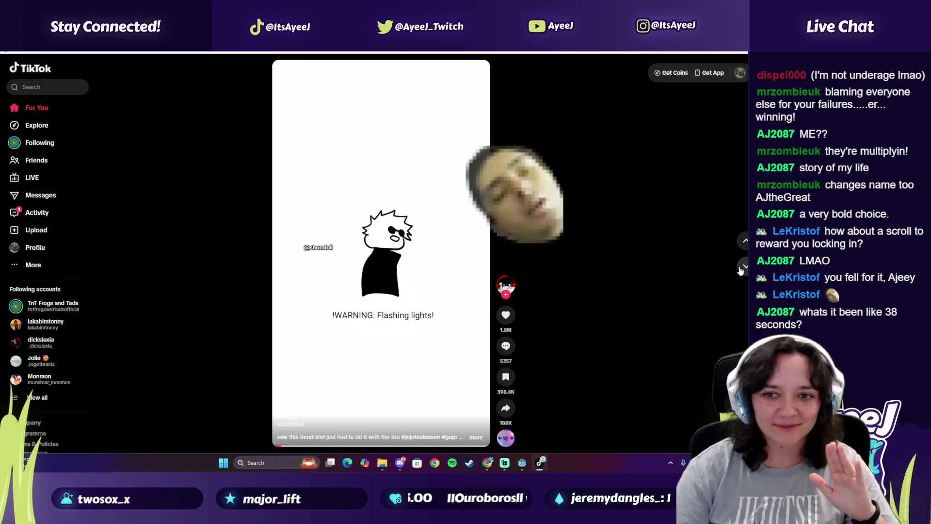
{"action": "left_click", "coordinate": [743, 267]}
{"action": "left_click", "coordinate": [743, 267]}
{"action": "left_click", "coordinate": [742, 267]}
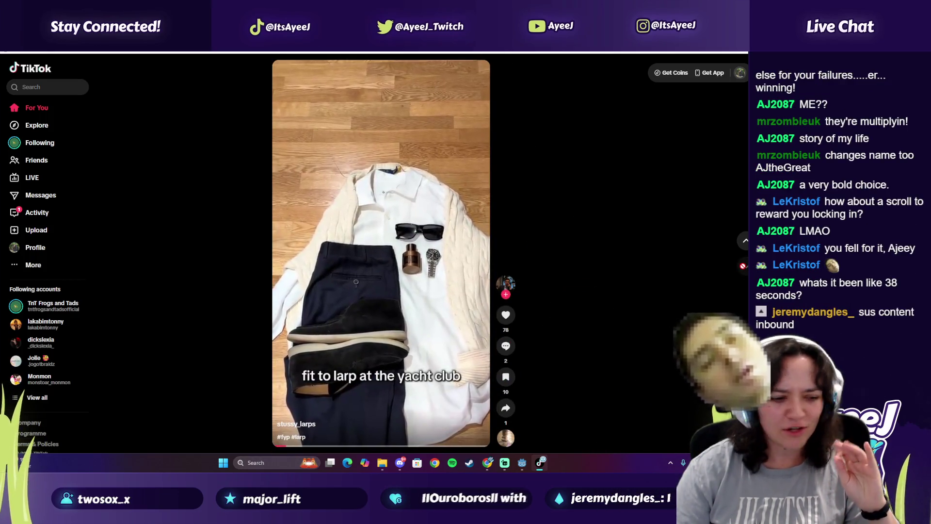
{"action": "left_click", "coordinate": [742, 267]}
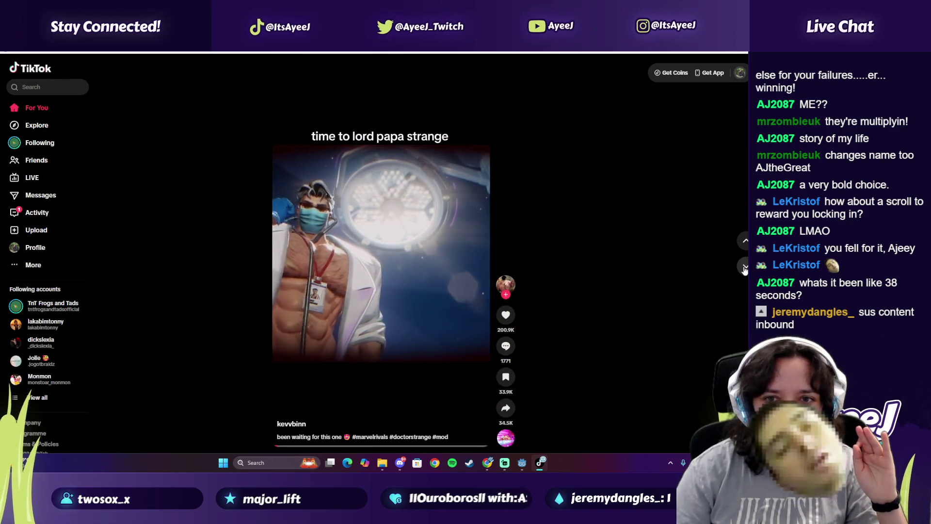
{"action": "left_click", "coordinate": [745, 54]}
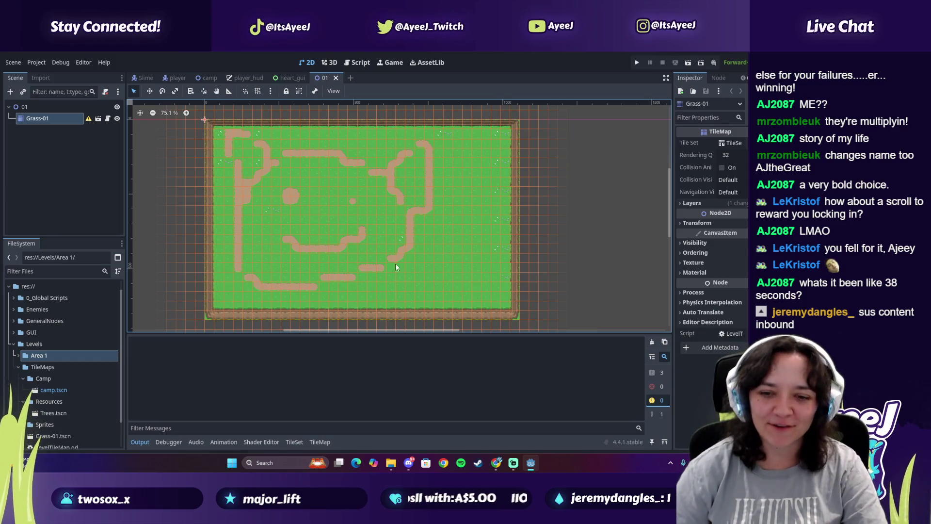
Delete the Player node from the camp scene and run the project to test it
{"action": "mouse_move", "coordinate": [497, 465]}
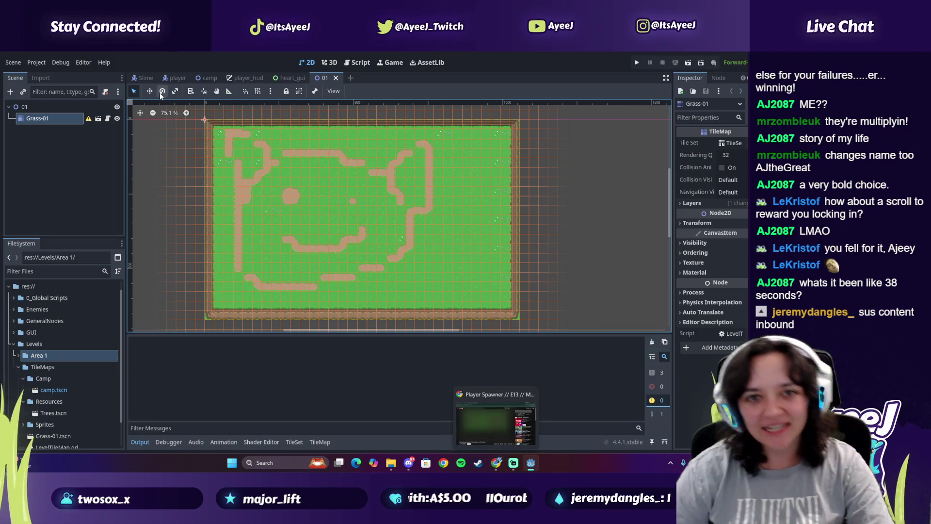
{"action": "left_click", "coordinate": [209, 77]}
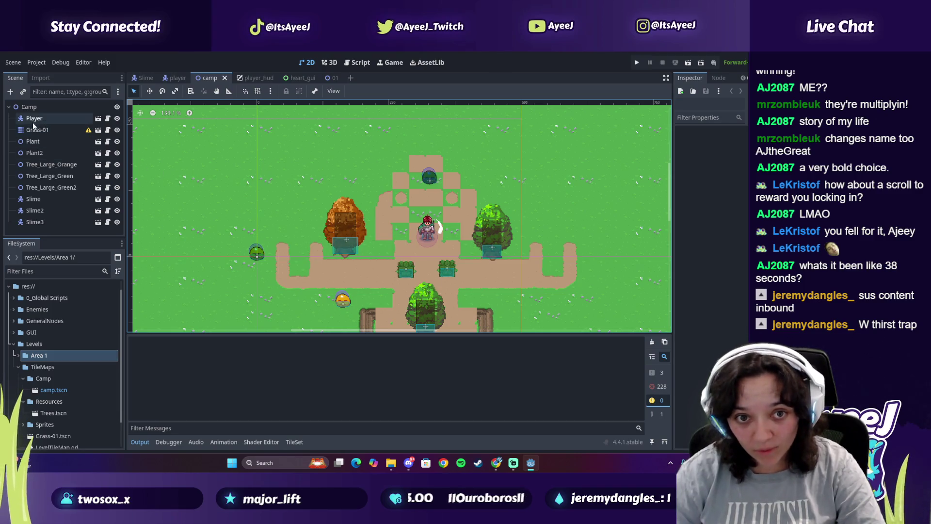
{"action": "left_click", "coordinate": [34, 119]}
{"action": "key", "text": "Delete"}
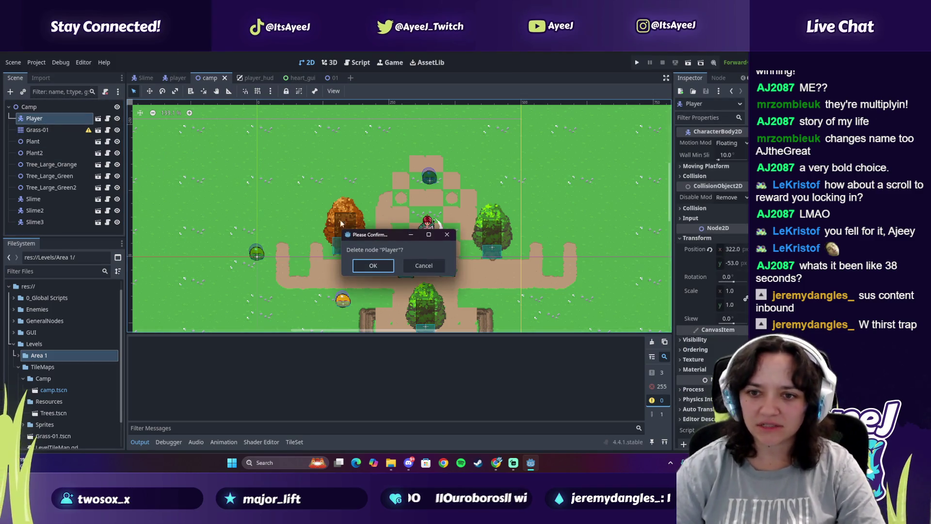
{"action": "left_click", "coordinate": [370, 268]}
{"action": "left_click", "coordinate": [637, 63]}
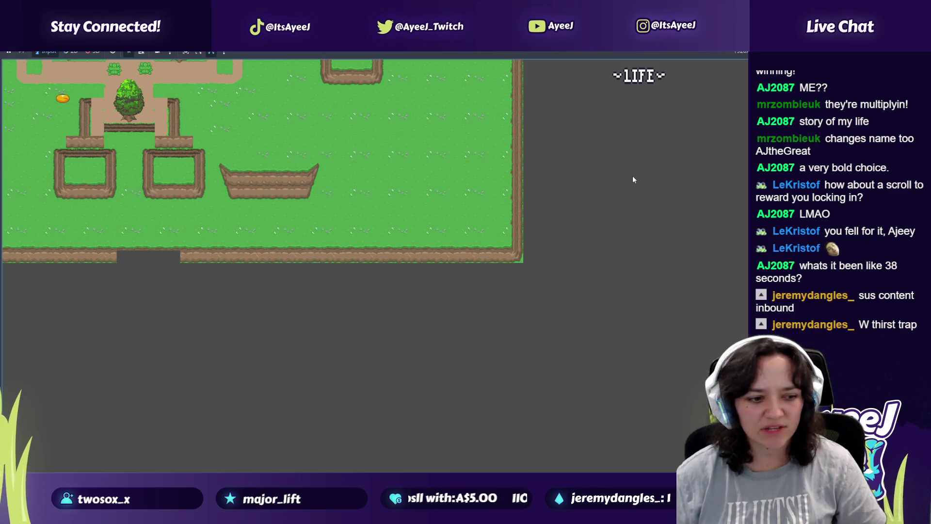
Undo the Player node deletion in the camp scene, rerun the game, then switch away
{"action": "key", "text": "alt+Tab"}
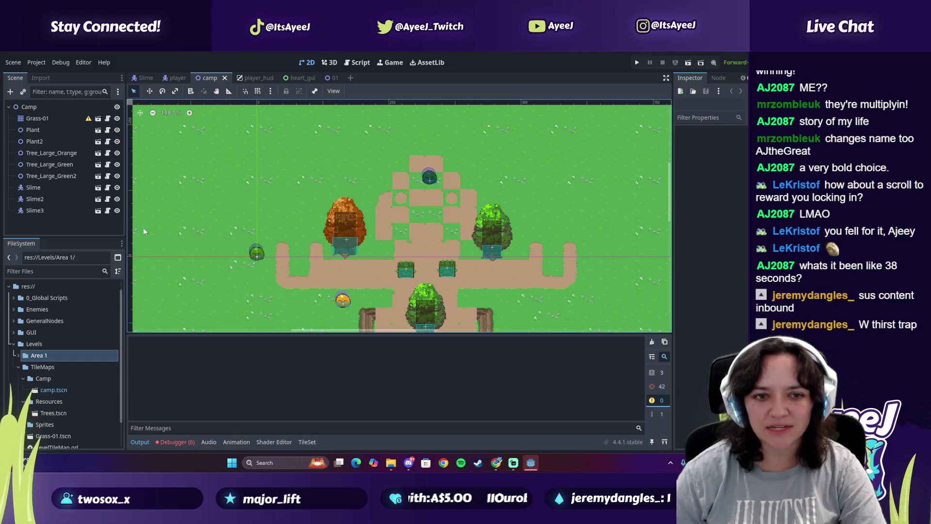
{"action": "key", "text": "ctrl+z"}
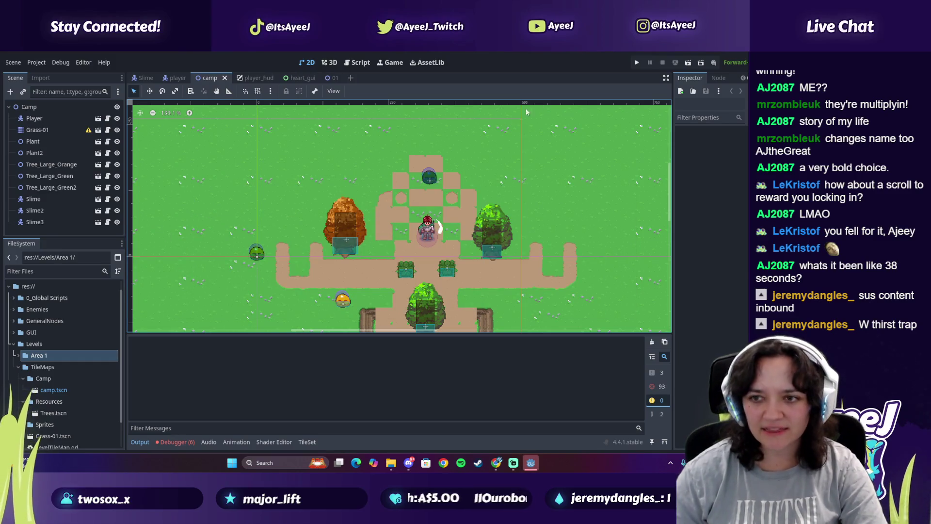
{"action": "left_click", "coordinate": [636, 64]}
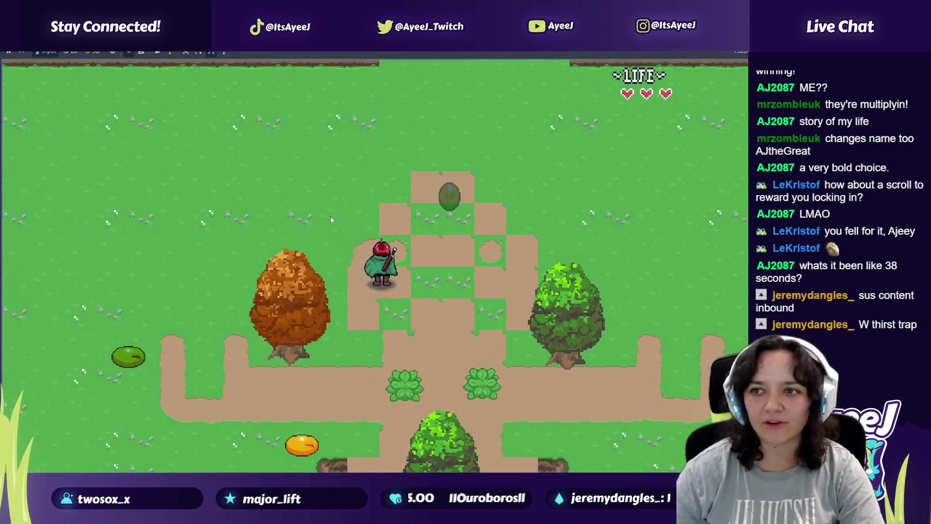
{"action": "key", "text": "alt+Tab"}
{"action": "key", "text": "alt+Tab"}
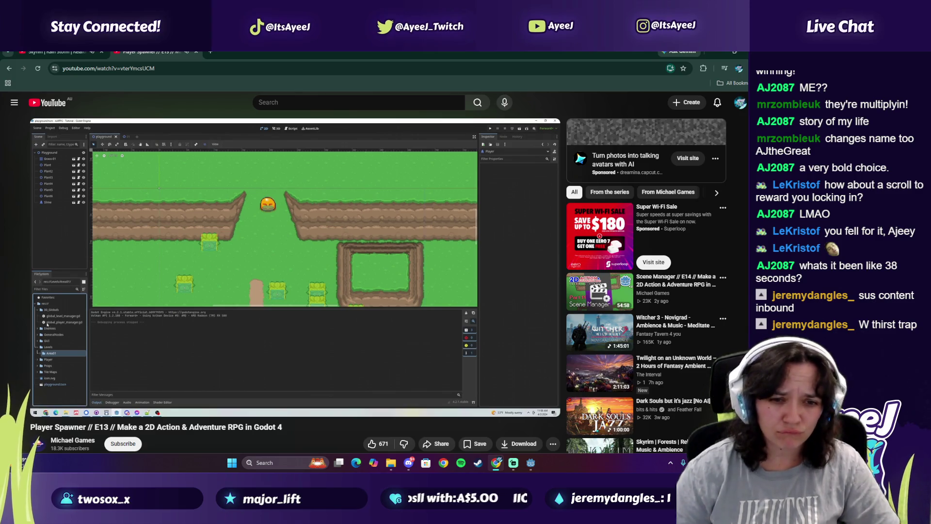
Open globalplayermanager.gd from the 0_Global Scripts folder
{"action": "left_click", "coordinate": [530, 464]}
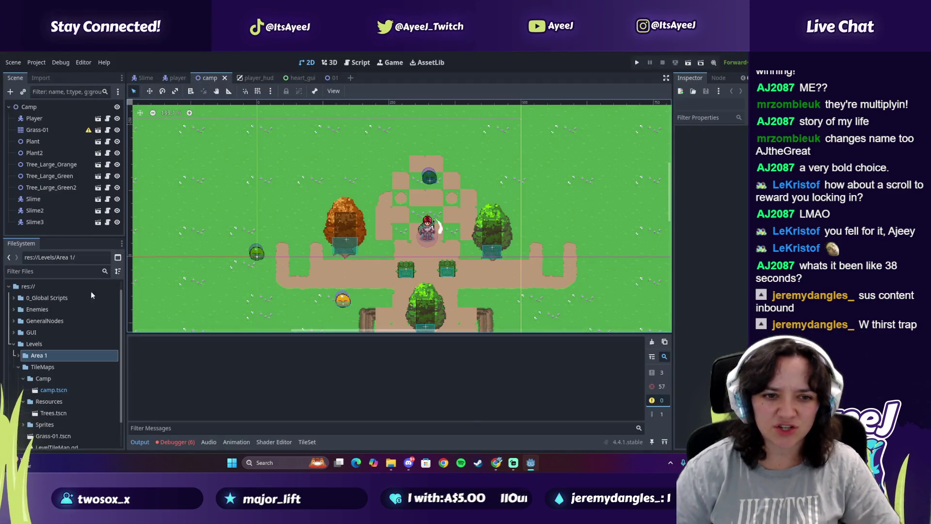
{"action": "left_click", "coordinate": [13, 298]}
{"action": "double_click", "coordinate": [62, 321]}
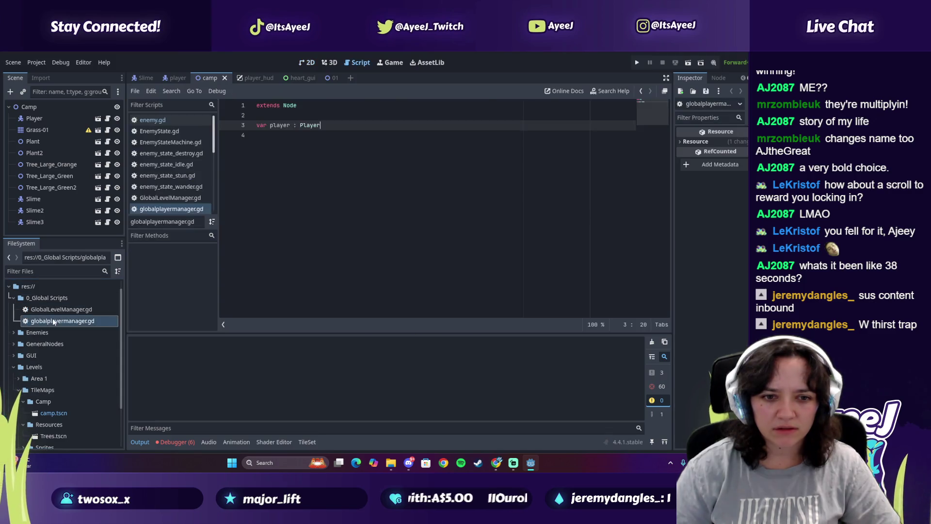
Watch the tutorial from 3:44 up to its player-scene preload line, then return to Godot
{"action": "key", "text": "alt+Tab"}
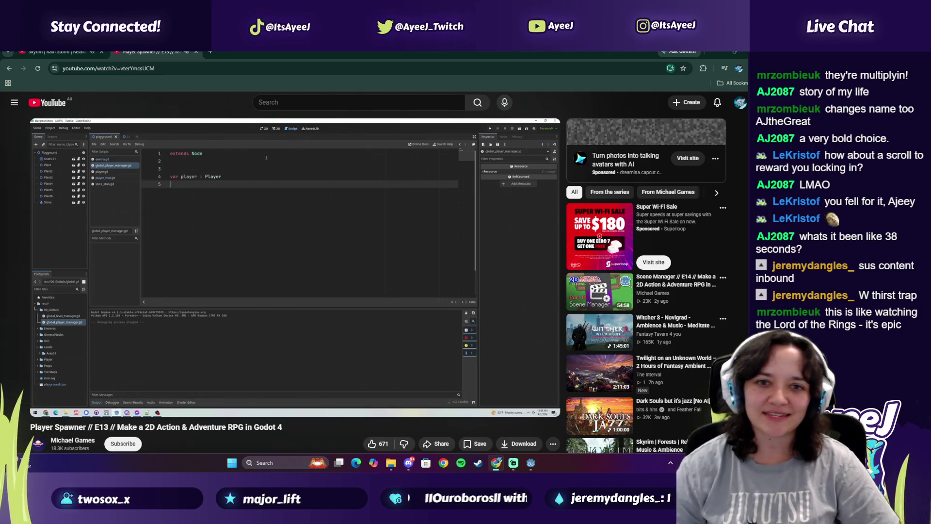
{"action": "left_click", "coordinate": [329, 243]}
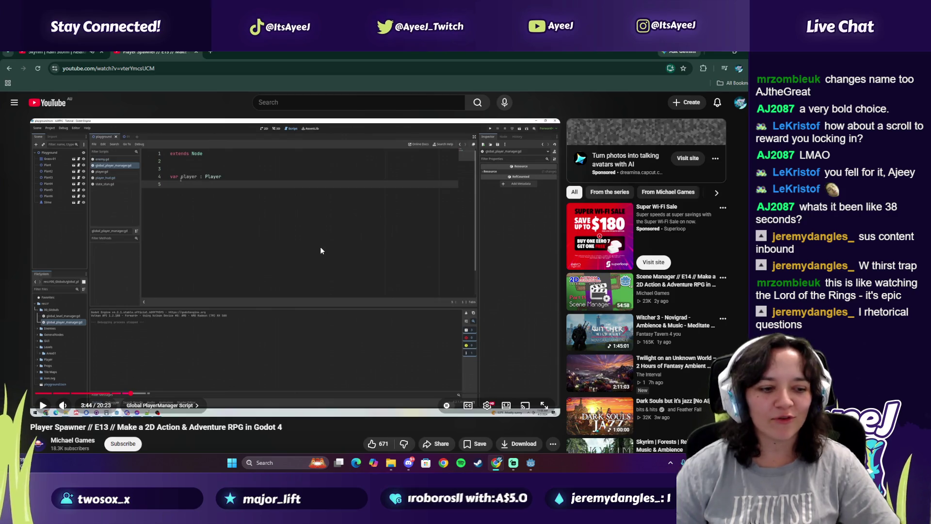
{"action": "left_click", "coordinate": [320, 249]}
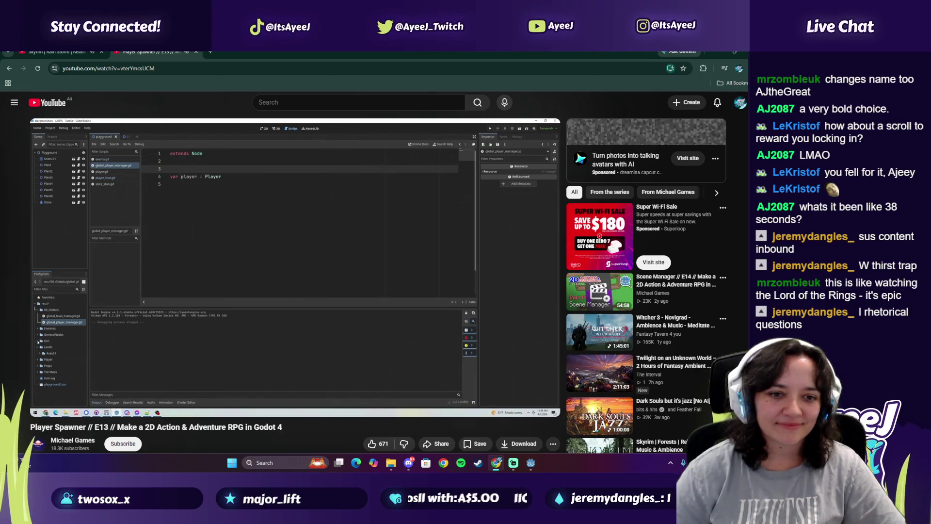
{"action": "left_click", "coordinate": [342, 234]}
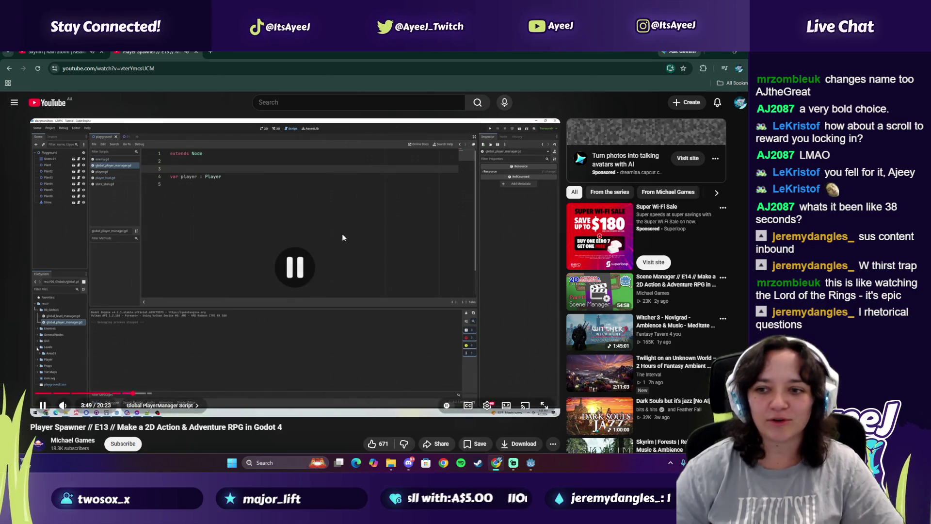
{"action": "left_click", "coordinate": [338, 309]}
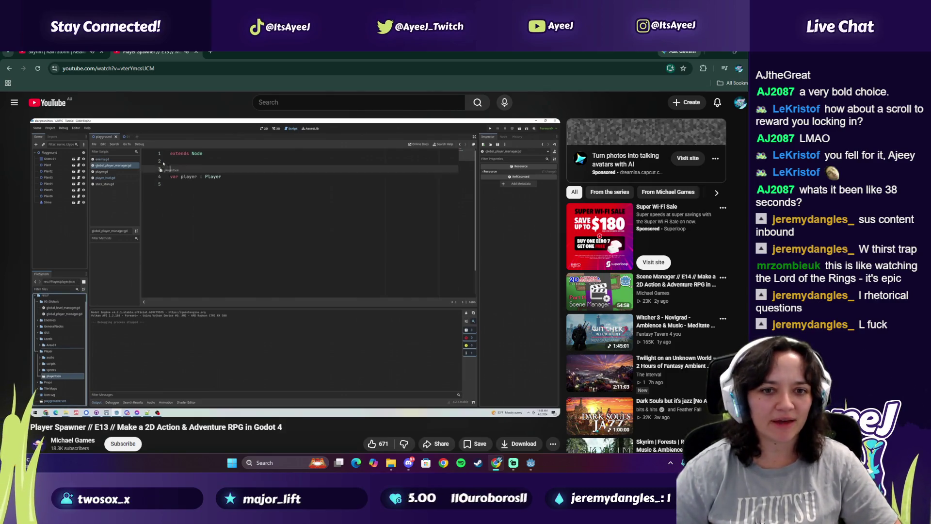
{"action": "left_click", "coordinate": [392, 299]}
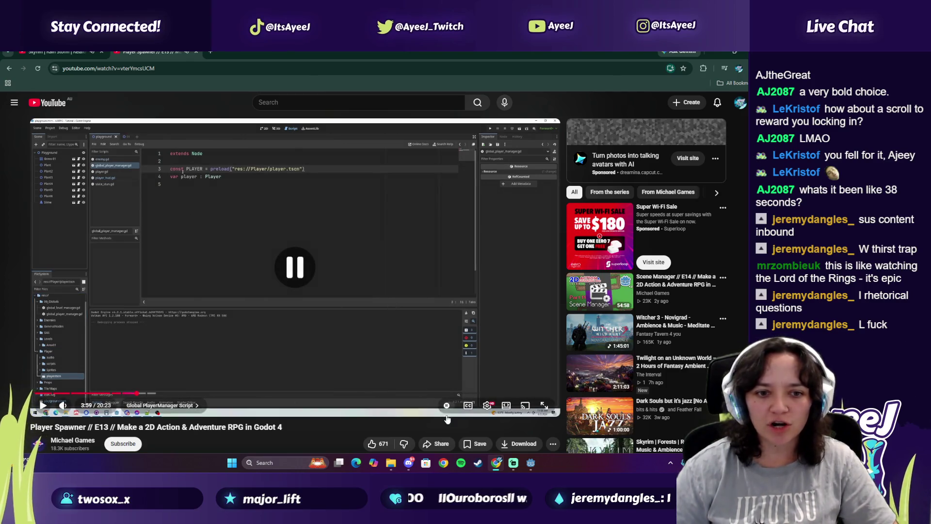
{"action": "left_click", "coordinate": [531, 463]}
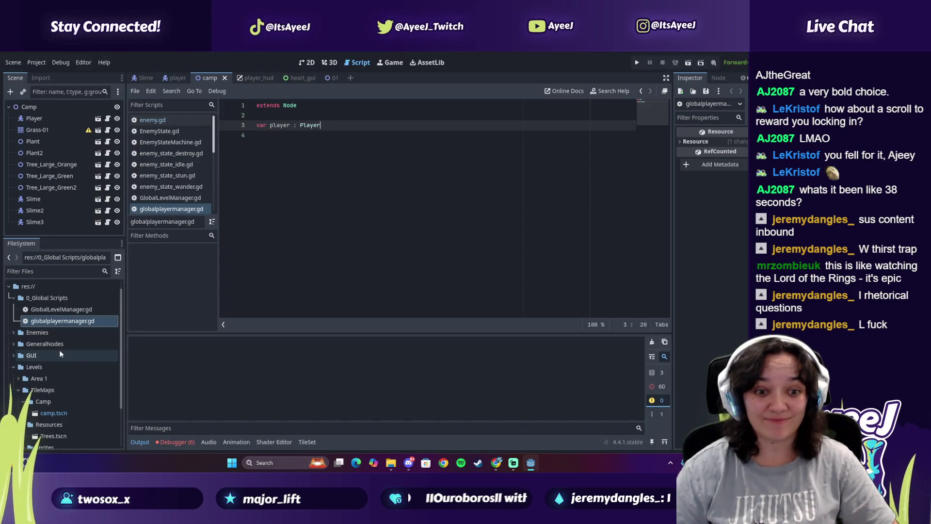
Drag player.tscn from the Player folder into the script to insert its preload path
{"action": "scroll", "coordinate": [45, 376], "scroll_direction": "down", "scroll_amount": 3}
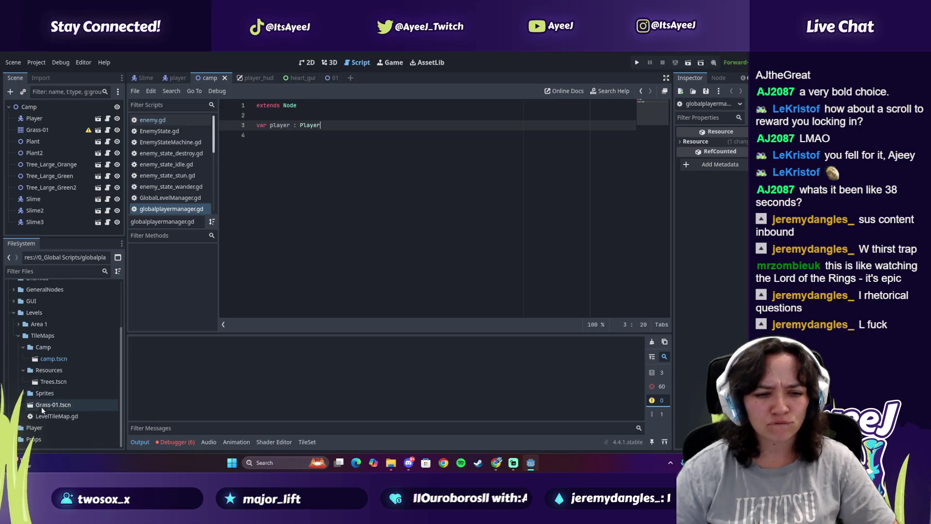
{"action": "left_click", "coordinate": [15, 428]}
{"action": "scroll", "coordinate": [48, 401], "scroll_direction": "down", "scroll_amount": 2}
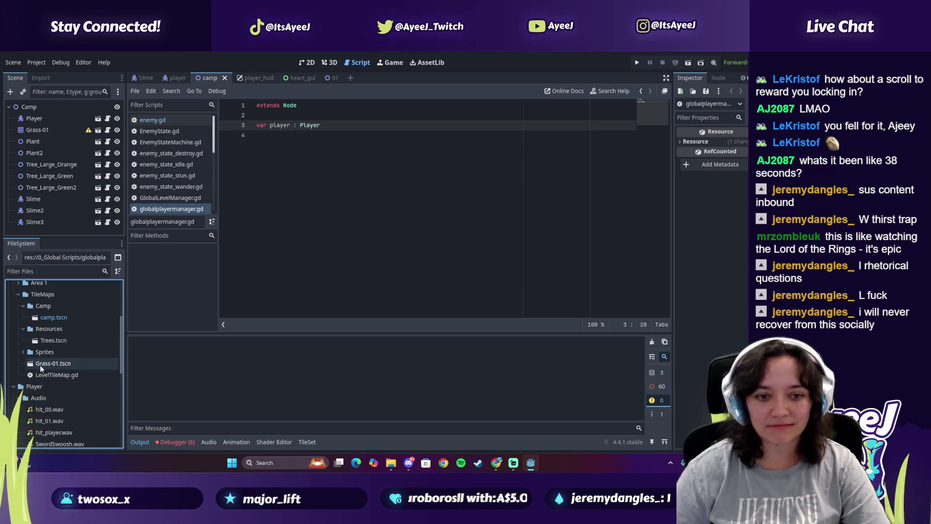
{"action": "scroll", "coordinate": [27, 348], "scroll_direction": "down", "scroll_amount": 7}
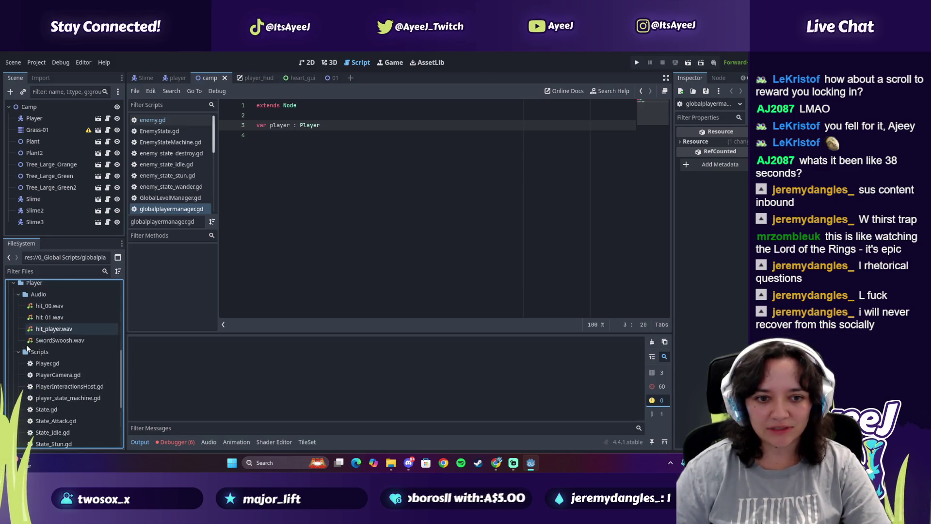
{"action": "scroll", "coordinate": [17, 336], "scroll_direction": "down", "scroll_amount": 4}
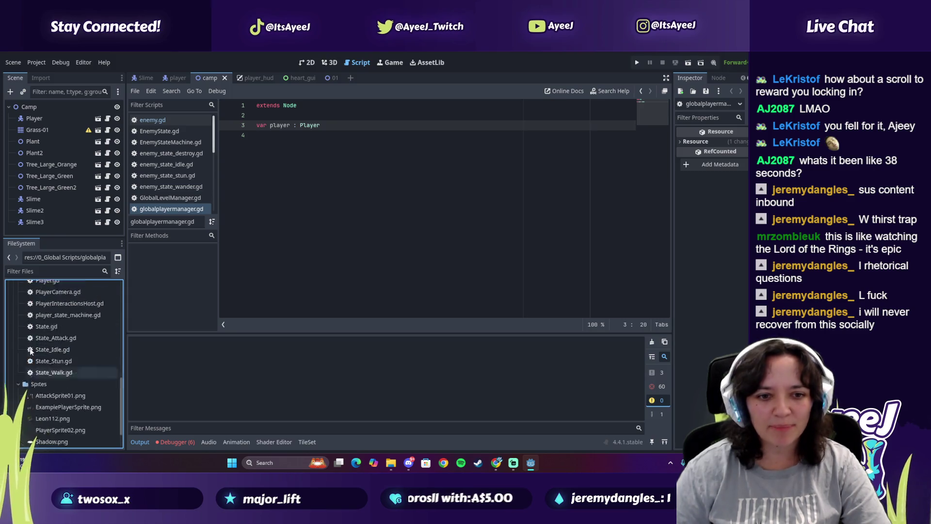
{"action": "mouse_move", "coordinate": [46, 427]}
{"action": "left_mouse_down"}
{"action": "mouse_move", "coordinate": [90, 398]}
{"action": "mouse_move", "coordinate": [265, 117]}
{"action": "left_mouse_up"}
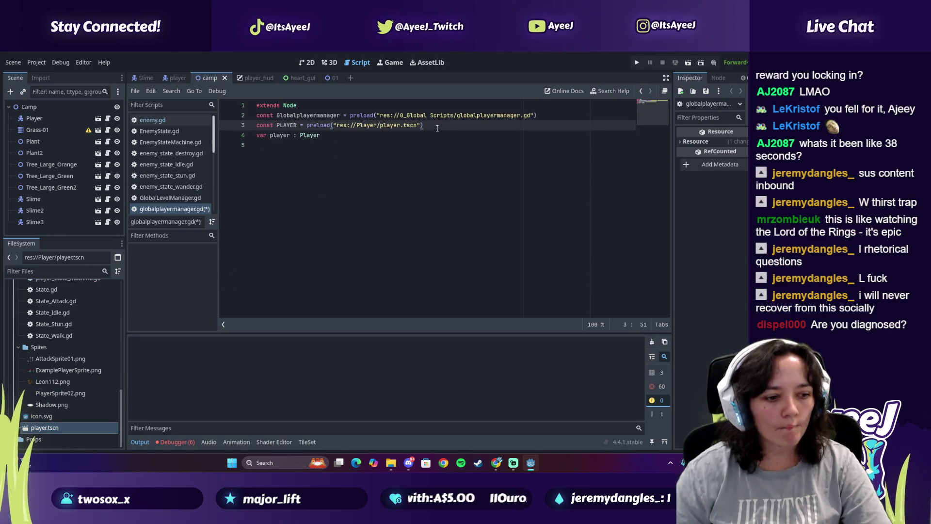
Cut the PLAYER preload line and rearrange the blank lines around the Globalplayermanager line
{"action": "left_click_drag", "start_coordinate": [423, 125], "coordinate": [257, 125]}
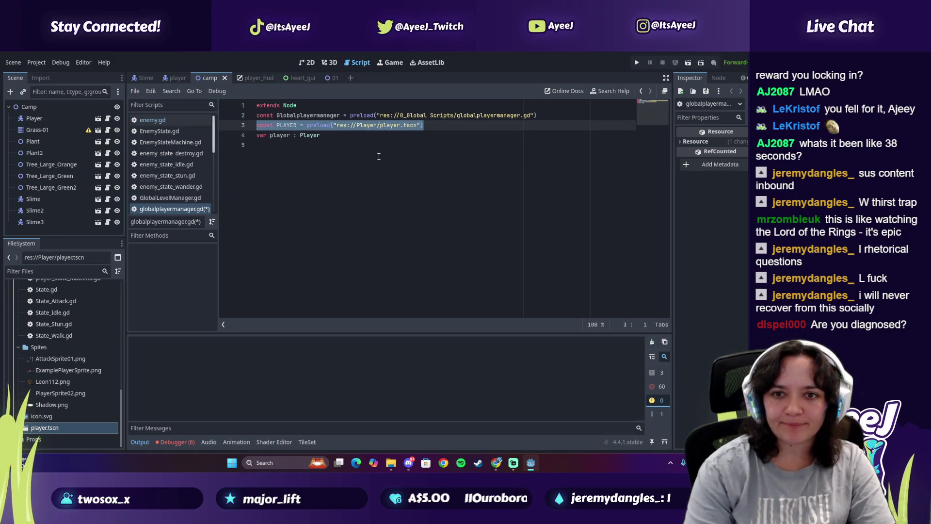
{"action": "key", "text": "BackSpace"}
{"action": "key", "text": "Return"}
{"action": "key", "text": "Up"}
{"action": "key", "text": "Up"}
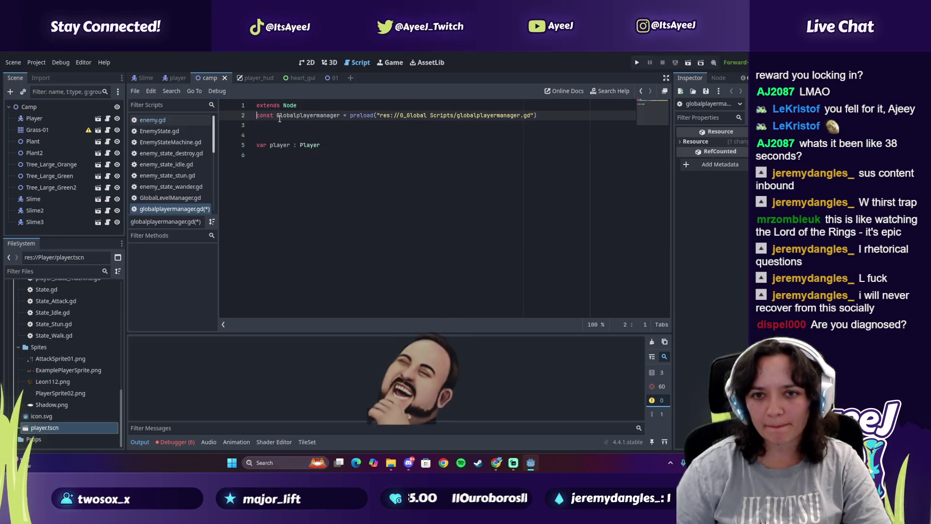
{"action": "key", "text": "Return"}
{"action": "key", "text": "Up"}
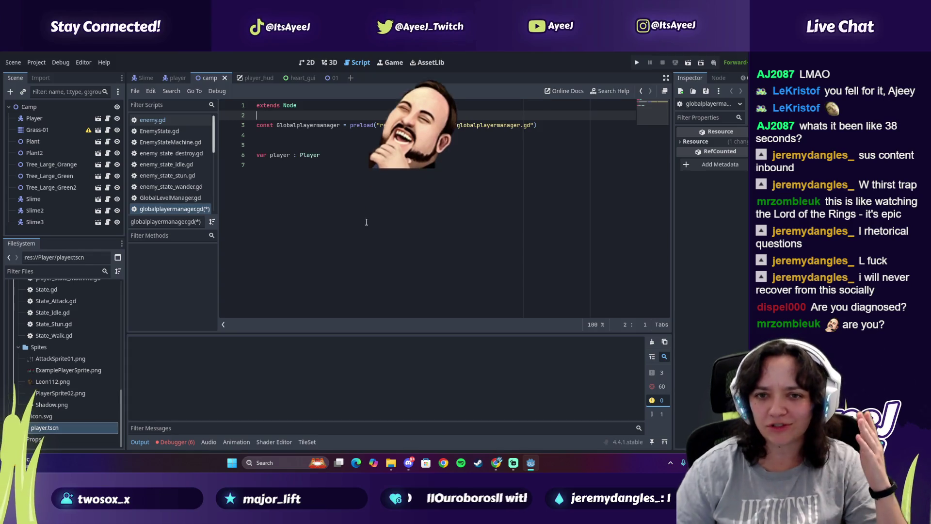
{"action": "key", "text": "Down"}
{"action": "key", "text": "Down"}
{"action": "key", "text": "BackSpace"}
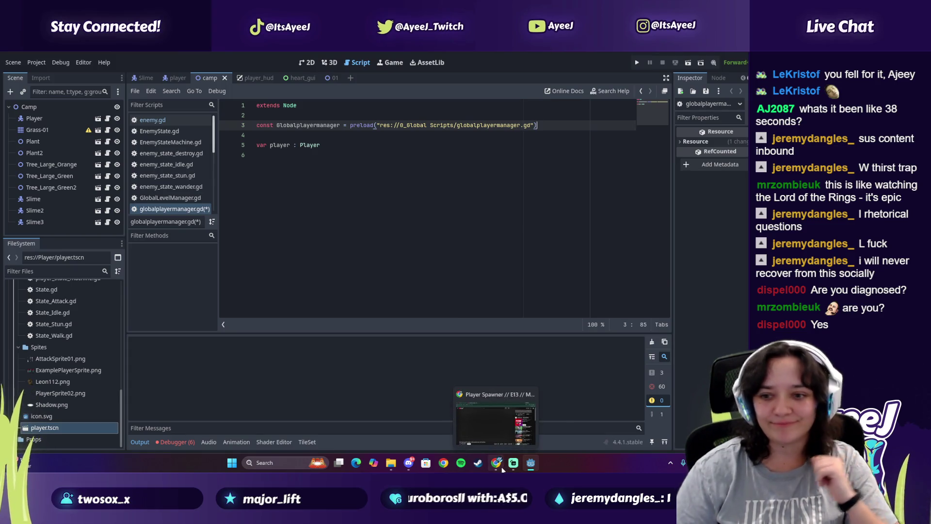
Play a few more seconds of the tutorial to check the expected code
{"action": "left_click", "coordinate": [502, 469]}
{"action": "left_click", "coordinate": [257, 224]}
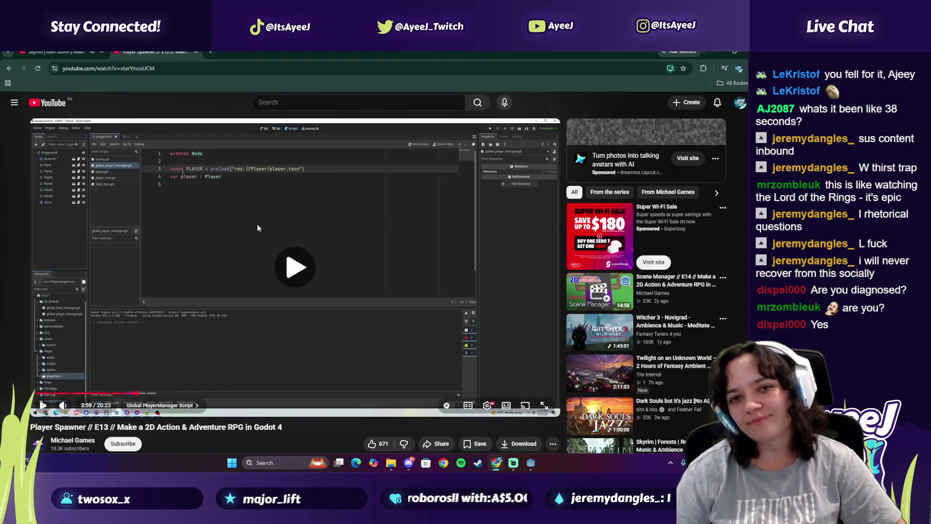
{"action": "left_click", "coordinate": [261, 275]}
{"action": "key", "text": "alt+Tab"}
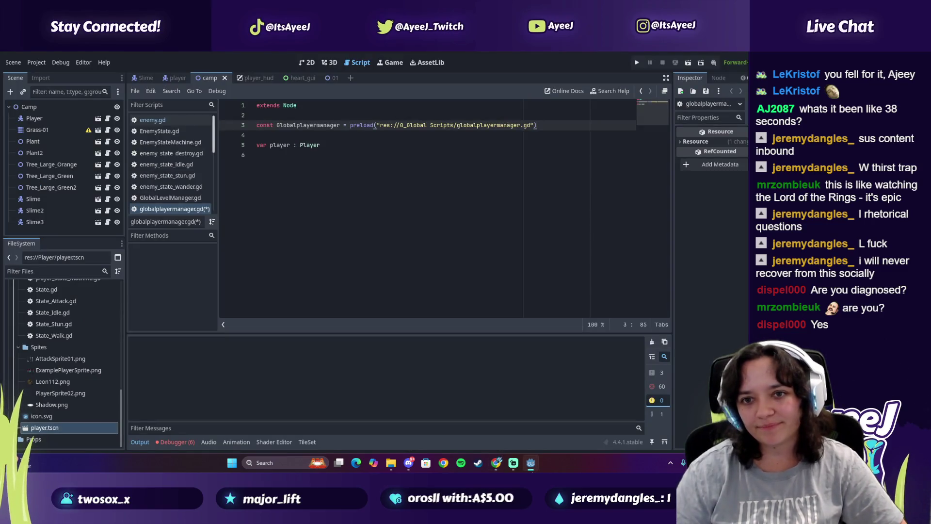
Put the PLAYER preload back on line 3, delete the Globalplayermanager preload, and blank-line before var player
{"action": "key", "text": "alt+Up"}
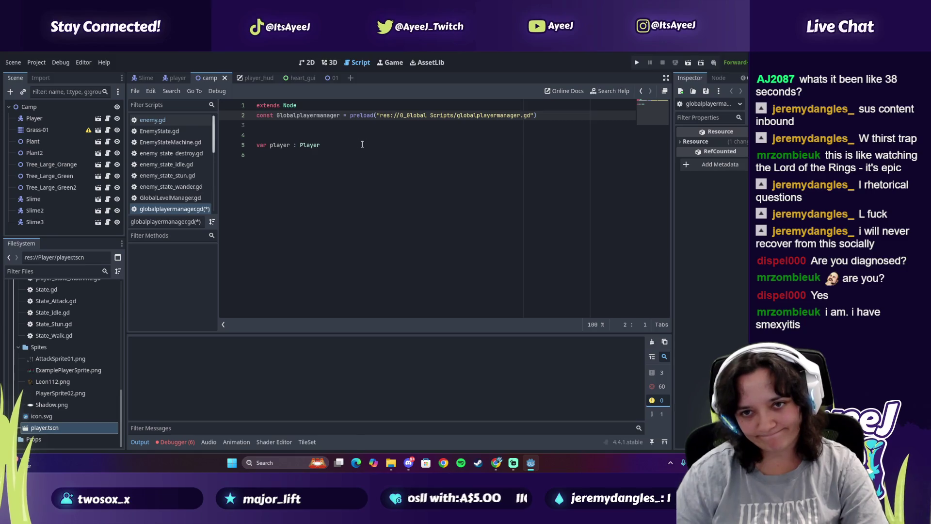
{"action": "left_click", "coordinate": [410, 129]}
{"action": "key", "text": "ctrl+z"}
{"action": "left_click", "coordinate": [495, 123]}
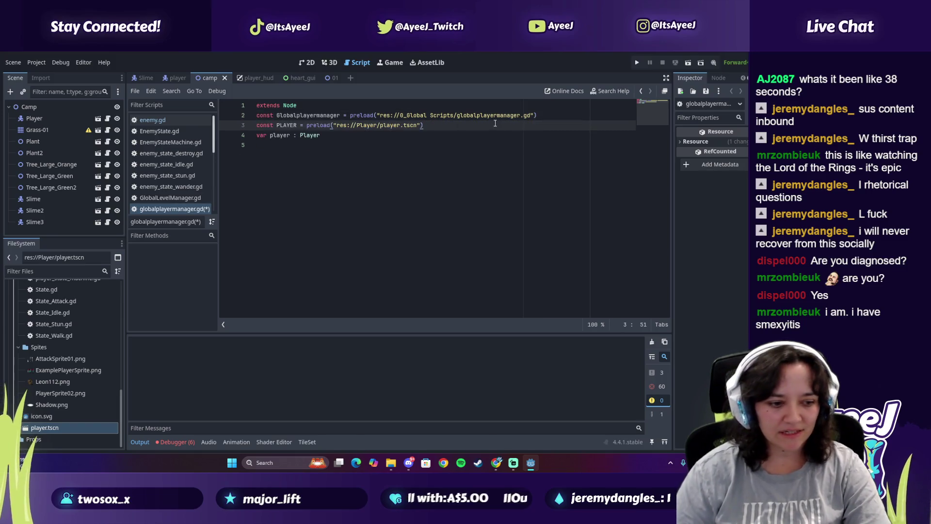
{"action": "left_click_drag", "start_coordinate": [550, 116], "coordinate": [239, 117]}
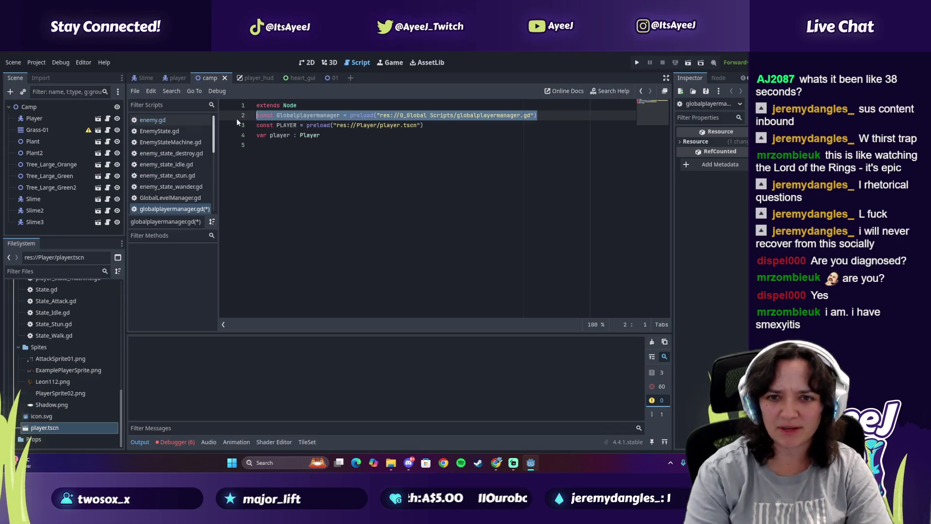
{"action": "key", "text": "BackSpace"}
{"action": "key", "text": "Down"}
{"action": "key", "text": "Down"}
{"action": "key", "text": "Return"}
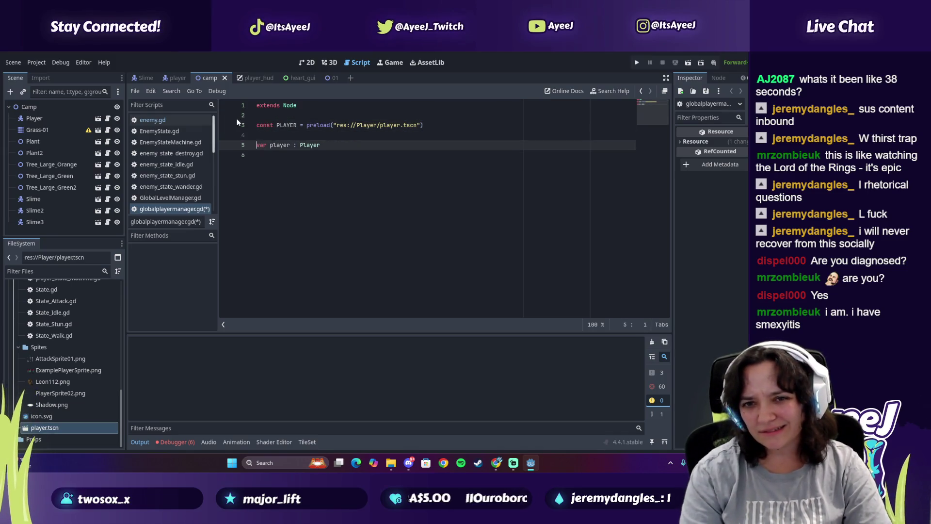
{"action": "key", "text": "Up"}
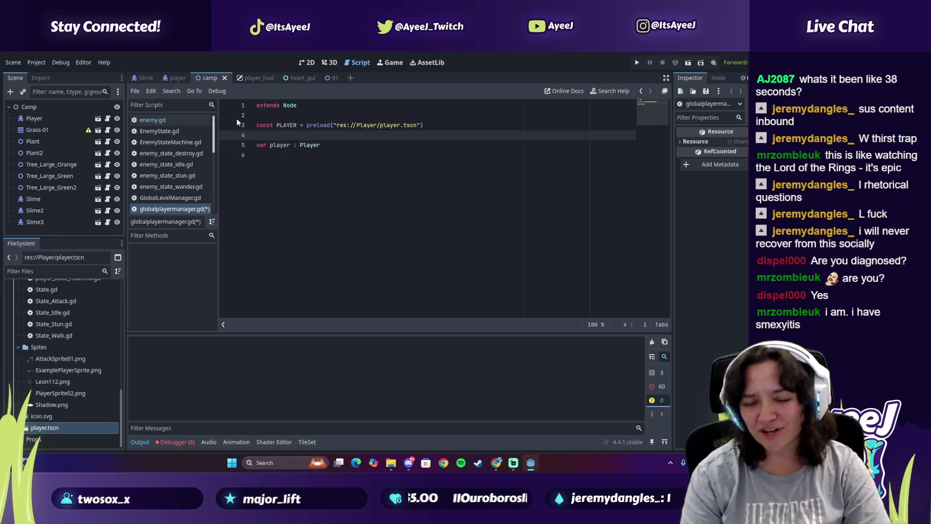
Watch more of the tutorial, comparing its code with the script
{"action": "key", "text": "alt+Tab"}
{"action": "left_click", "coordinate": [399, 188]}
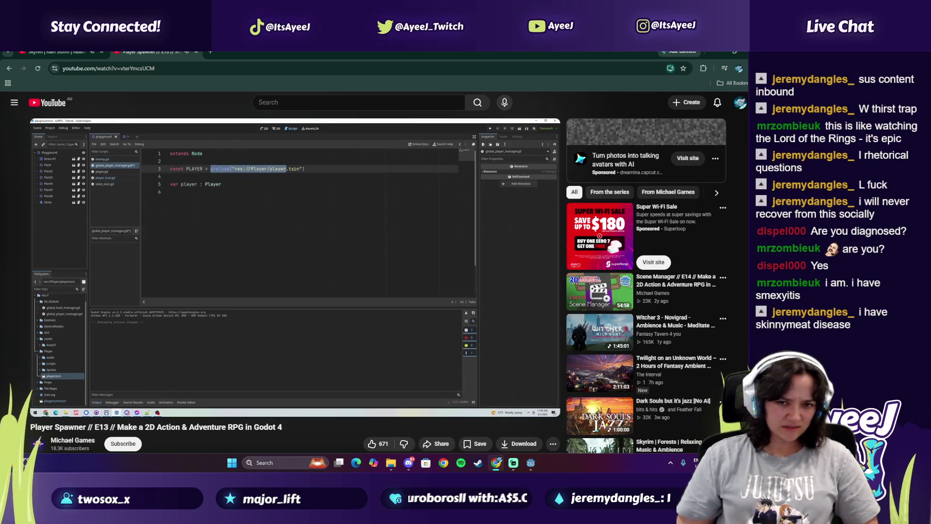
{"action": "key", "text": "alt+Tab"}
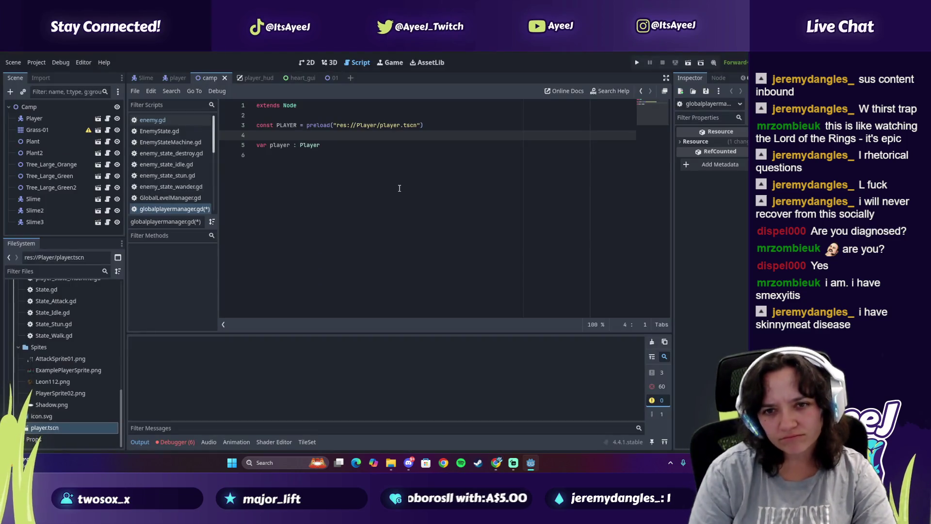
{"action": "key", "text": "alt+Tab"}
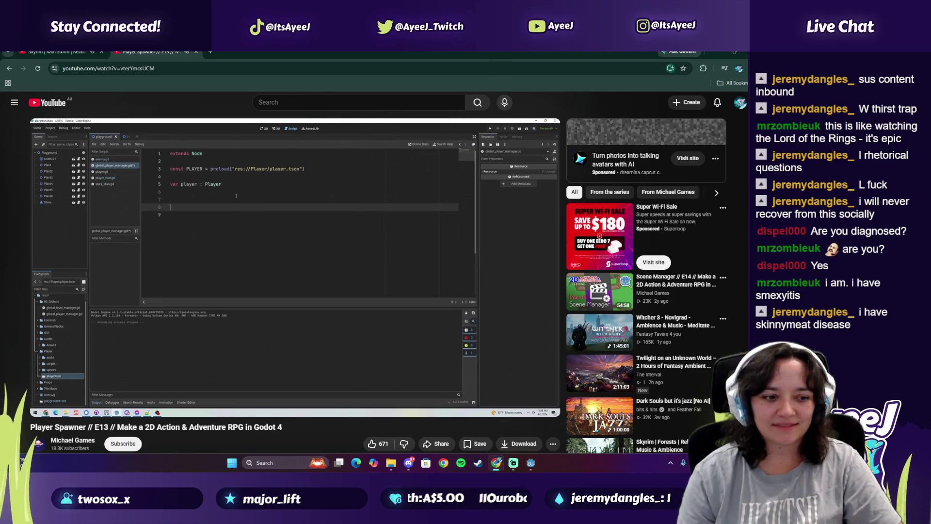
{"action": "key", "text": "space"}
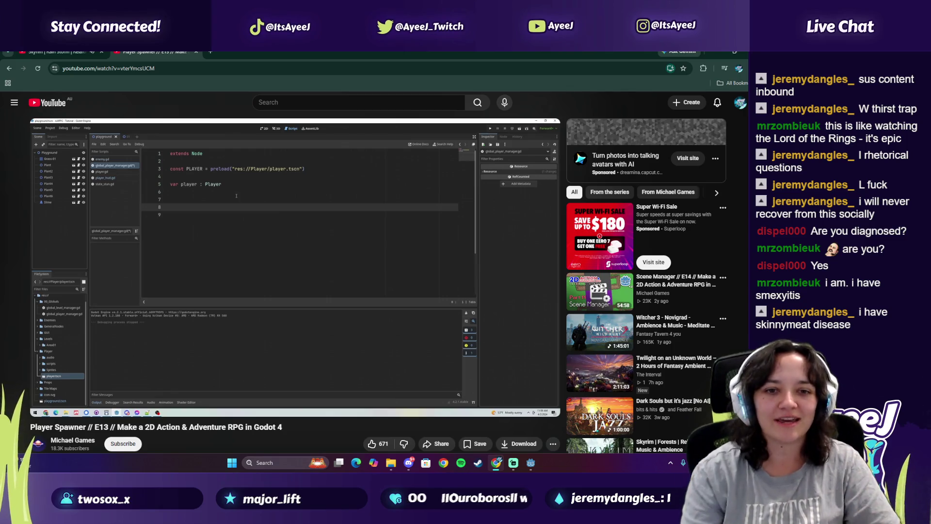
{"action": "key", "text": "space"}
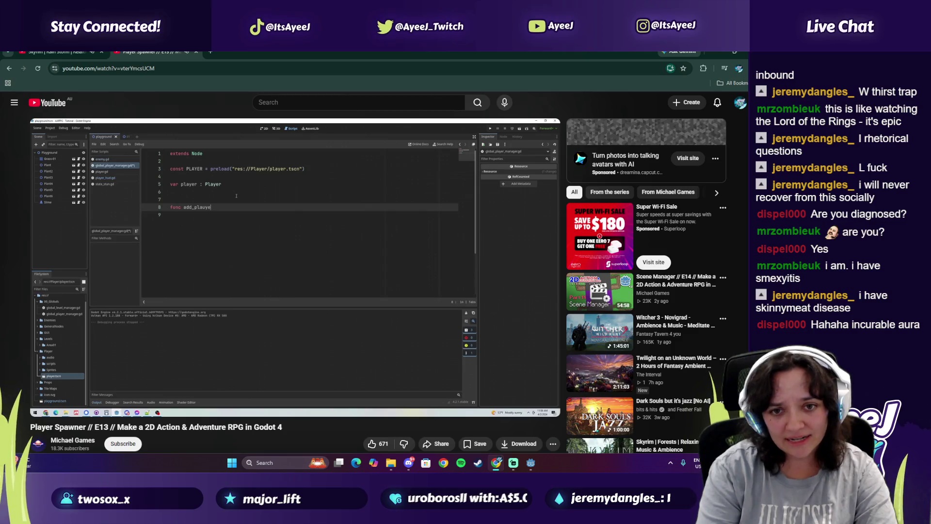
{"action": "key", "text": "alt+Tab"}
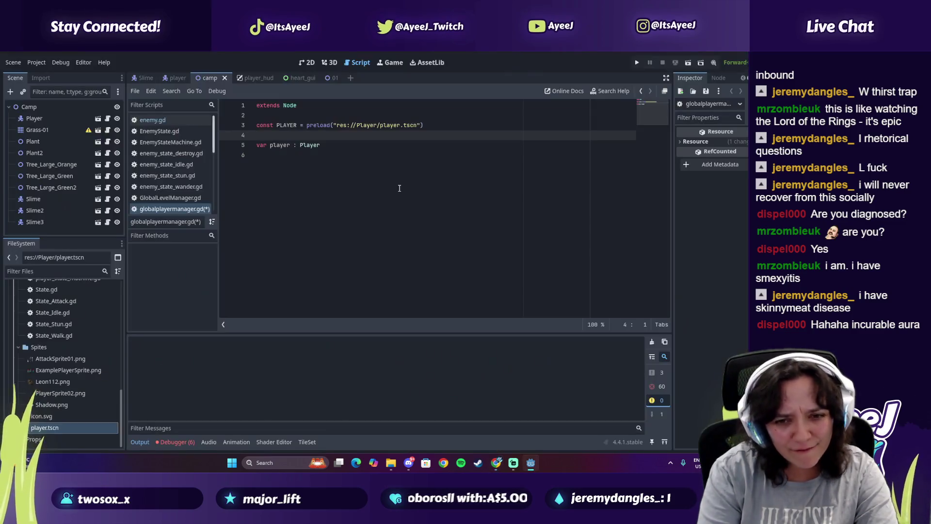
Start the add_player function on line 7 below var player, checking the tutorial for its name
{"action": "key", "text": "BackSpace"}
{"action": "key", "text": "Down"}
{"action": "key", "text": "Down"}
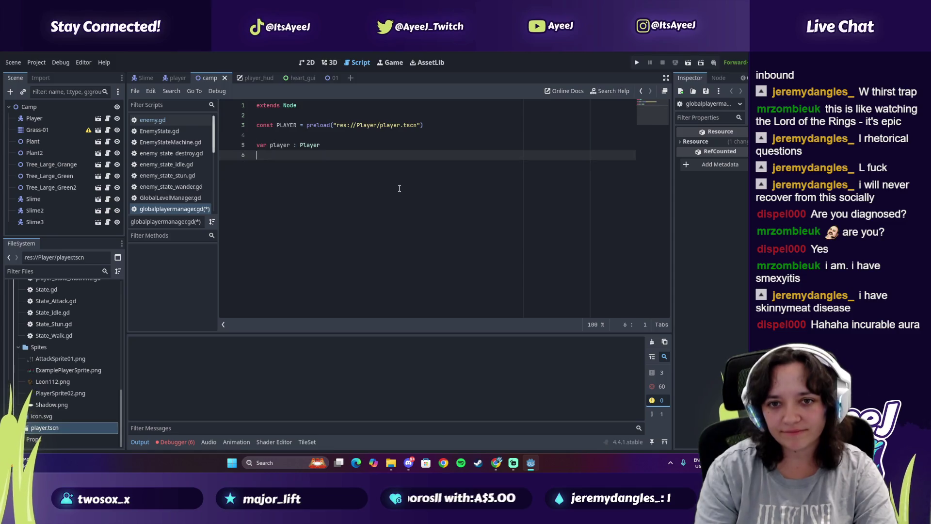
{"action": "key", "text": "Return"}
{"action": "type", "text": "func add"}
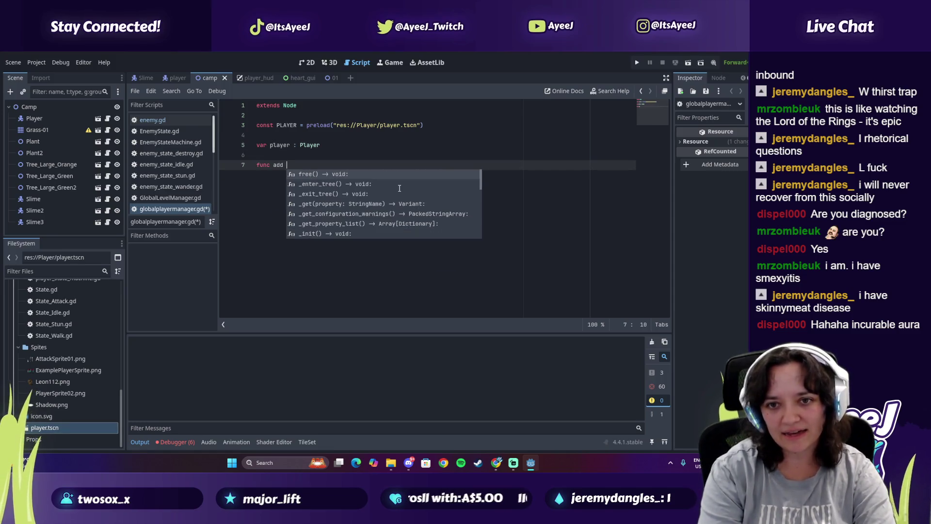
{"action": "key", "text": "Escape"}
{"action": "key", "text": "alt+Tab"}
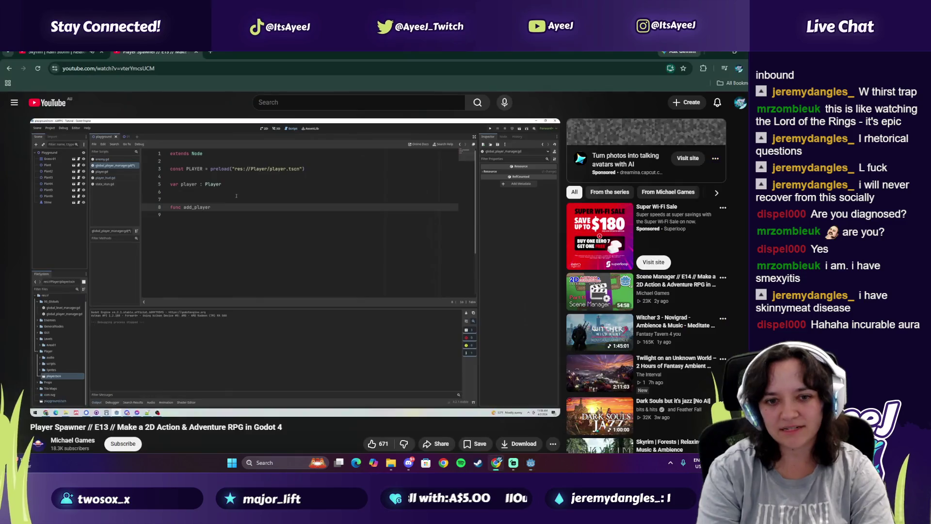
{"action": "key", "text": "alt+Tab"}
{"action": "type", "text": "play"}
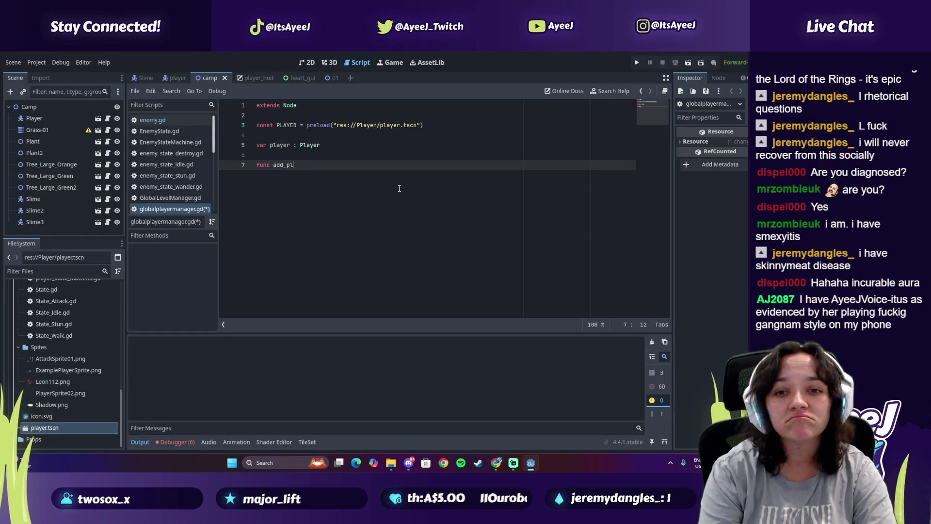
{"action": "key", "text": "alt+Tab"}
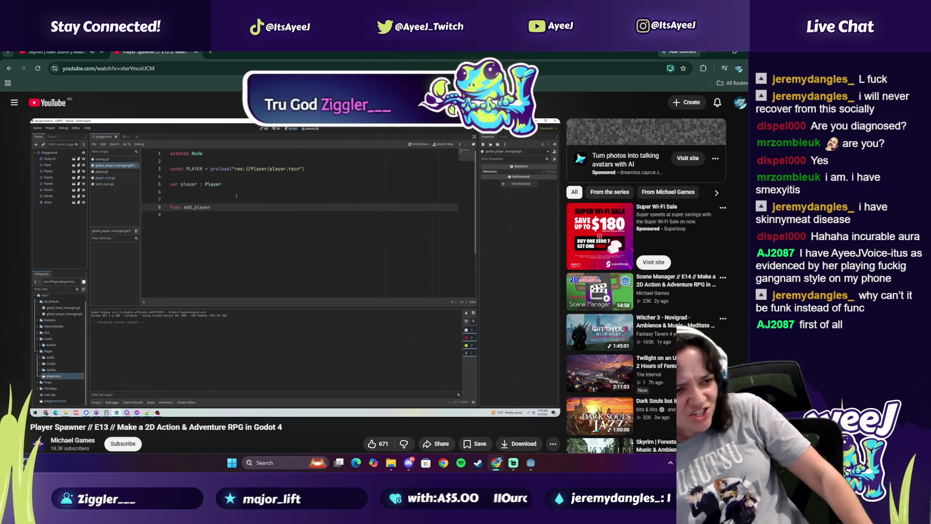
{"action": "left_click", "coordinate": [211, 53]}
{"action": "type", "text": "polish the english"}
{"action": "key", "text": "Return"}
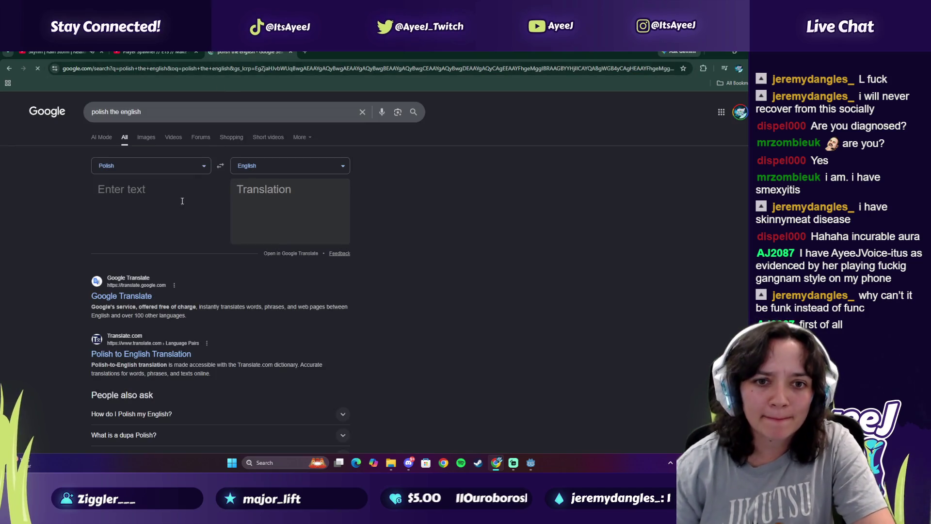
{"action": "type", "text": "thanlkyou"}
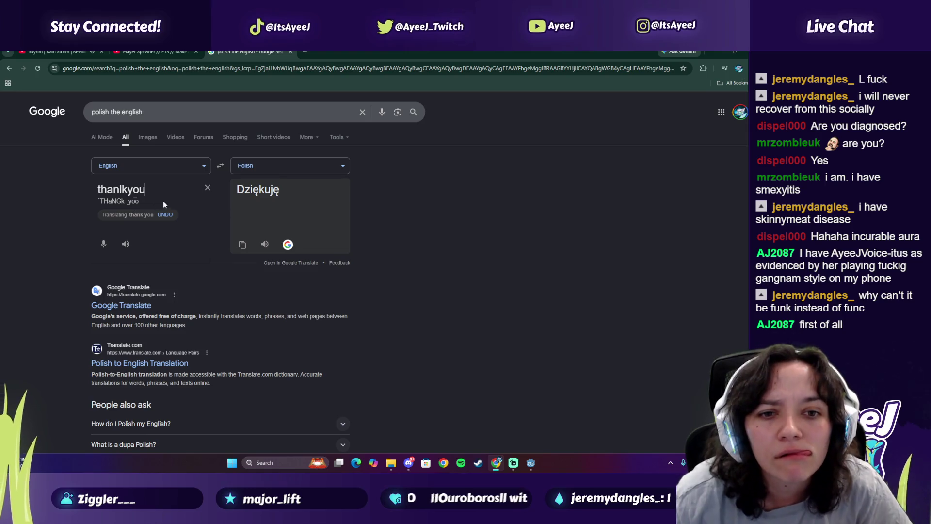
{"action": "left_click", "coordinate": [125, 189]}
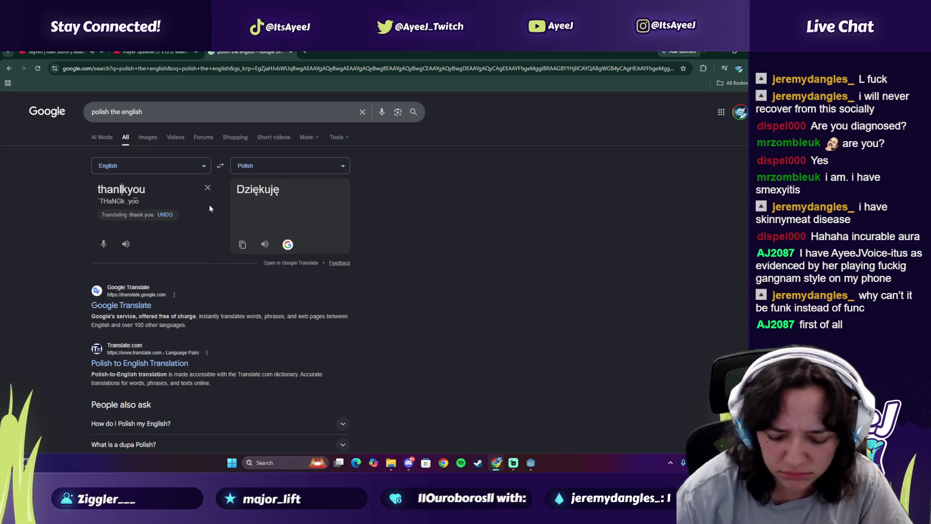
{"action": "key", "text": "BackSpace"}
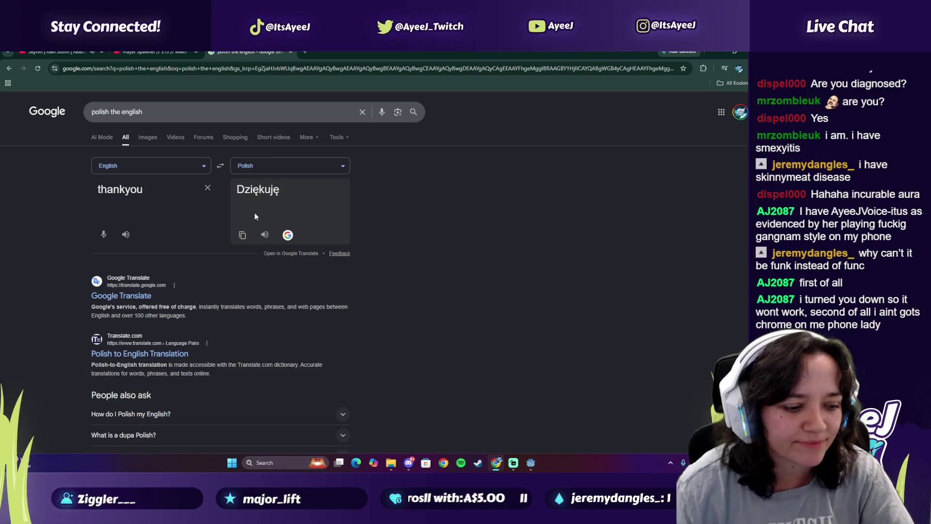
{"action": "left_click", "coordinate": [291, 52]}
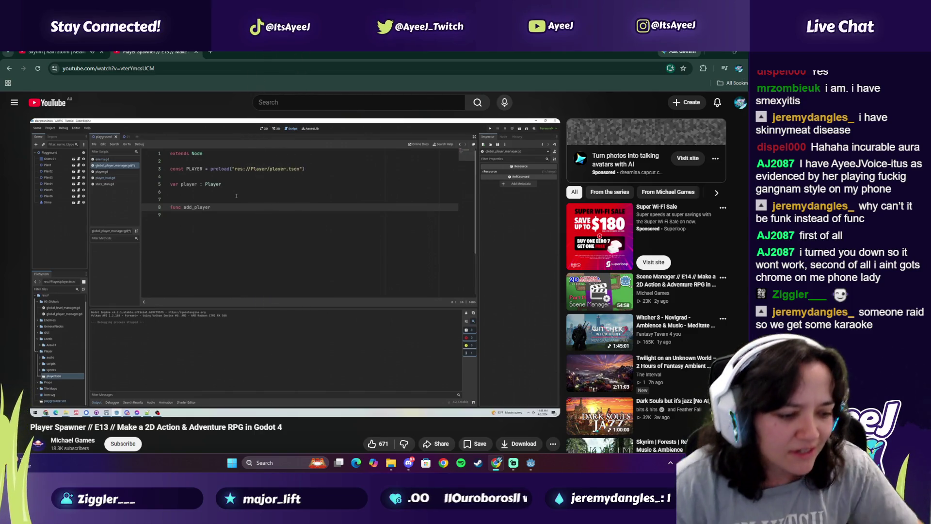
Append '_instance' to the function name, making it add_player_instance()
{"action": "mouse_move", "coordinate": [275, 151]}
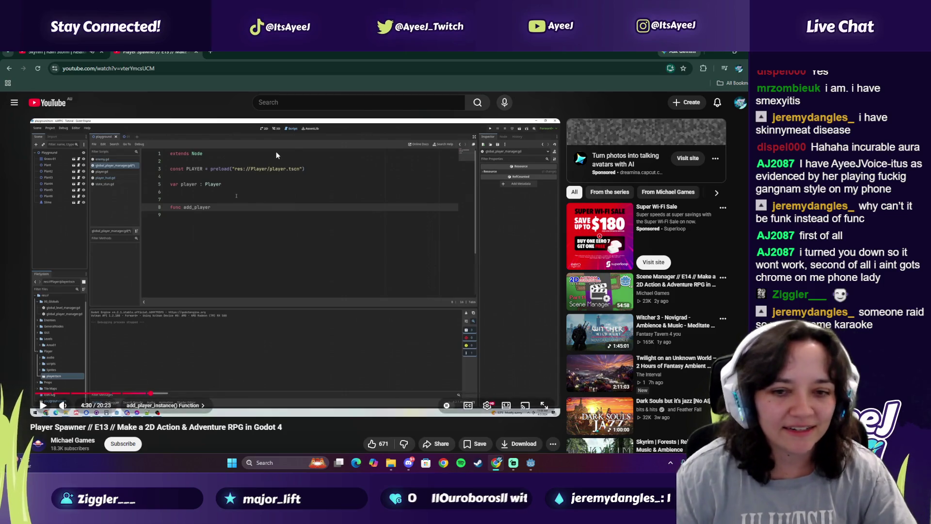
{"action": "left_click", "coordinate": [291, 209]}
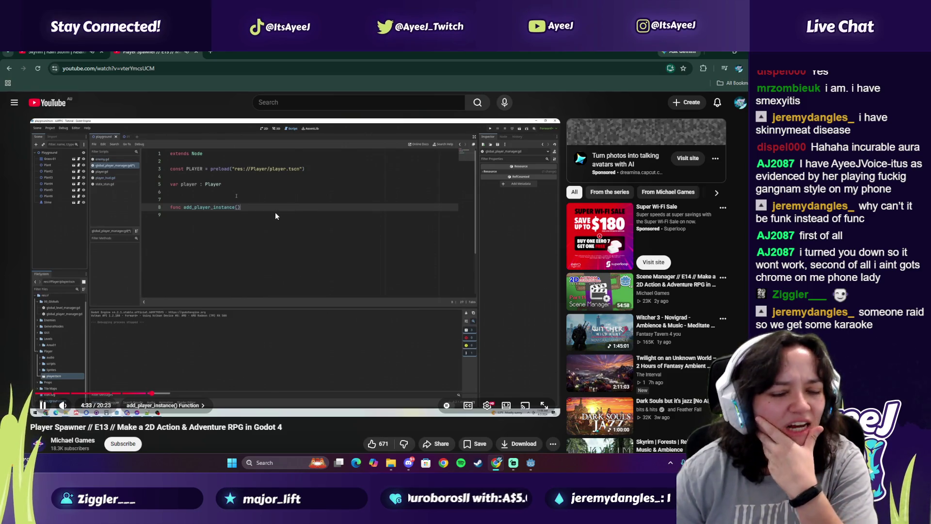
{"action": "key", "text": "space"}
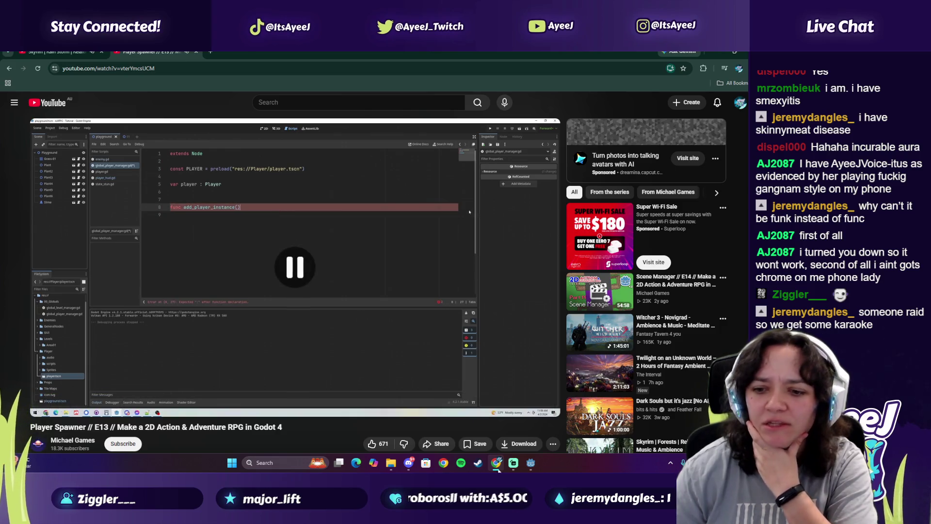
{"action": "left_click", "coordinate": [528, 467]}
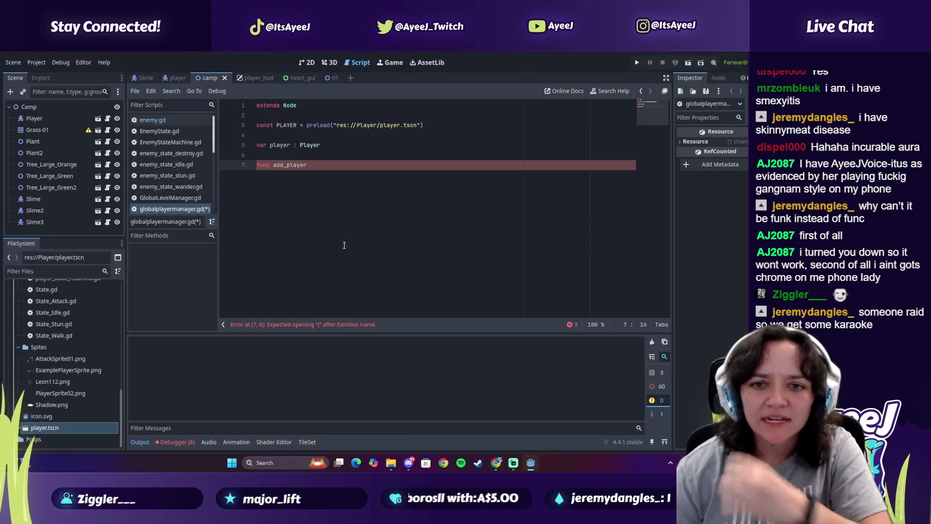
{"action": "type", "text": "_instance"}
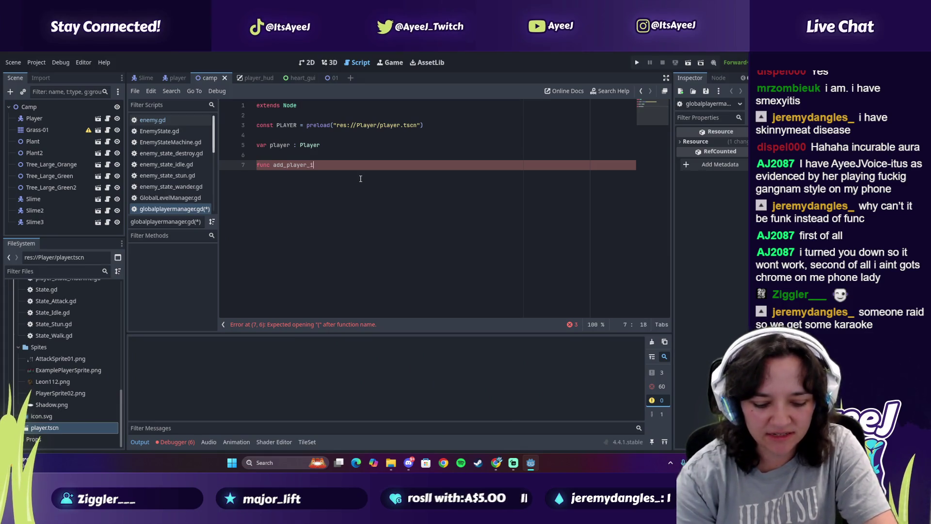
Check the tutorial and begin typing the '-> void:' return type
{"action": "key", "text": "alt+Tab"}
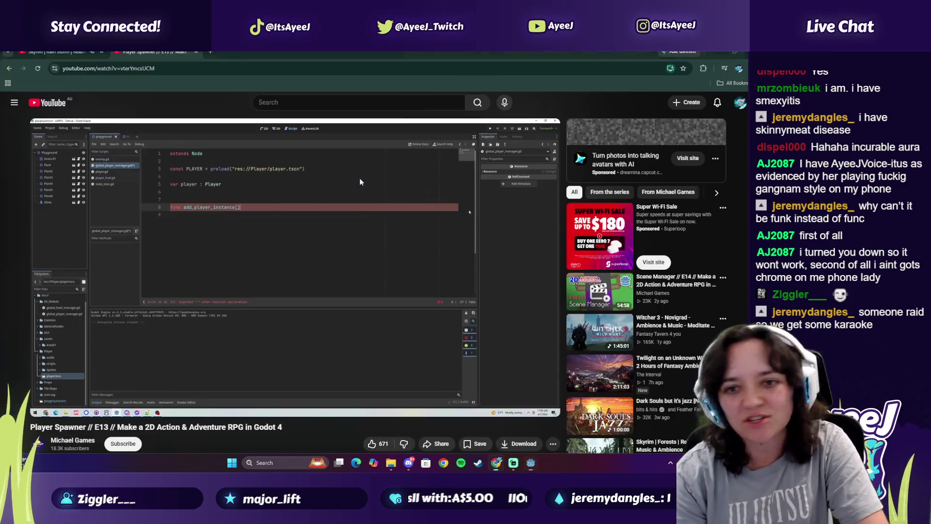
{"action": "left_click", "coordinate": [359, 180]}
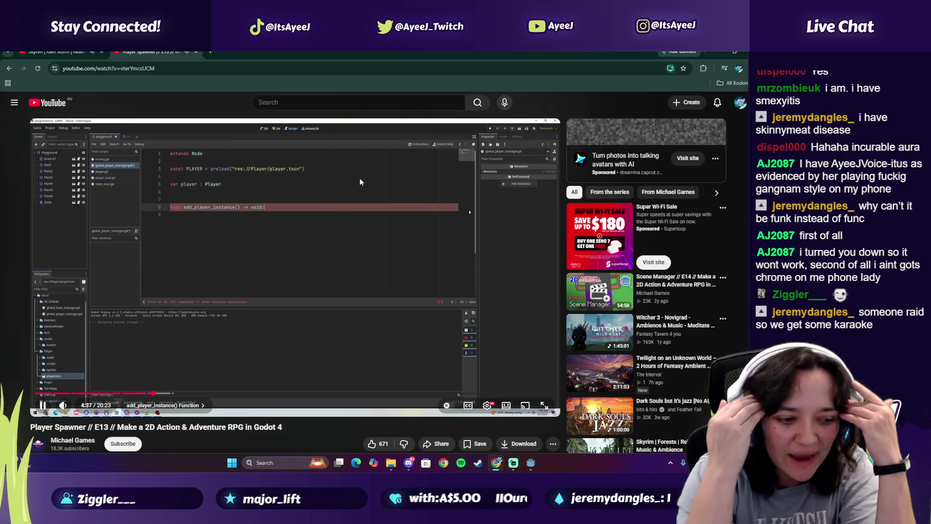
{"action": "left_click", "coordinate": [359, 179]}
{"action": "key", "text": "alt+Tab"}
{"action": "type", "text": ">void::"}
Finish the '-> void:' declaration and open new lines for the function body
{"action": "key", "text": "Escape"}
{"action": "key", "text": "Return"}
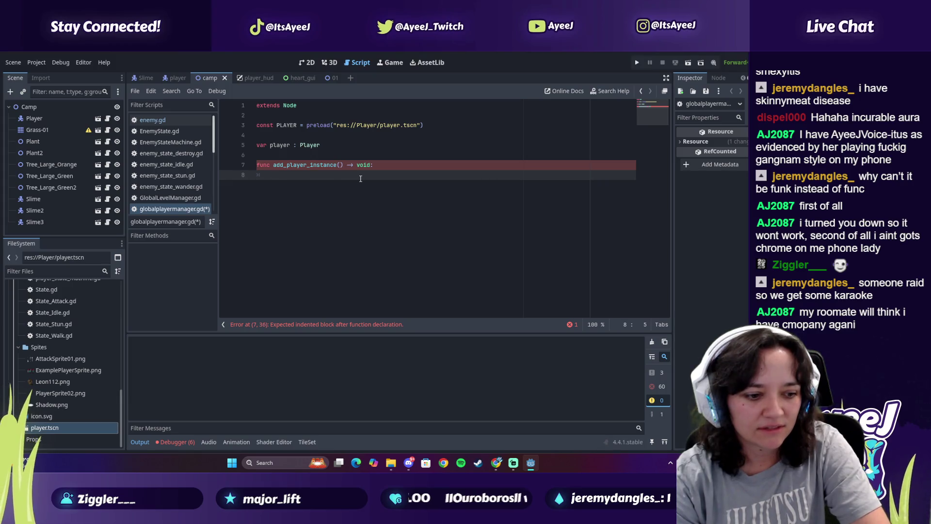
{"action": "key", "text": "Return"}
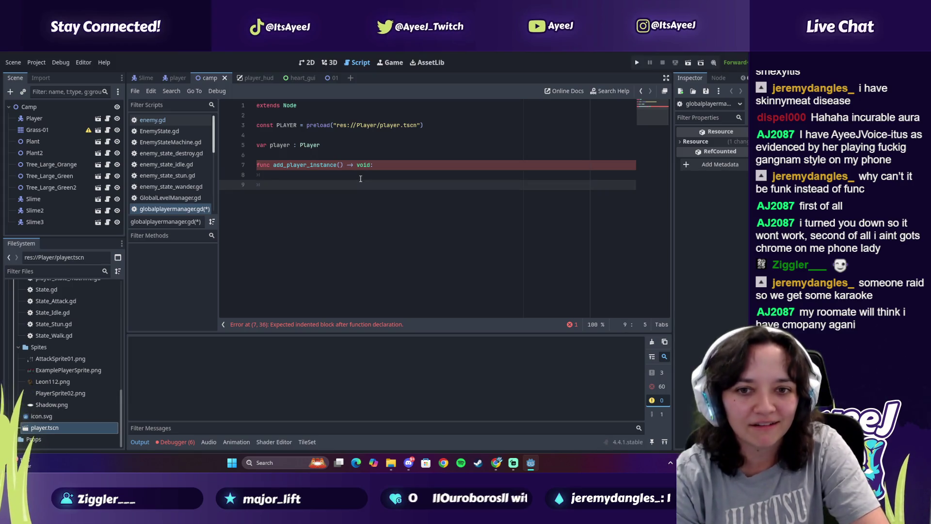
{"action": "key", "text": "alt+Tab"}
{"action": "left_click", "coordinate": [360, 179]}
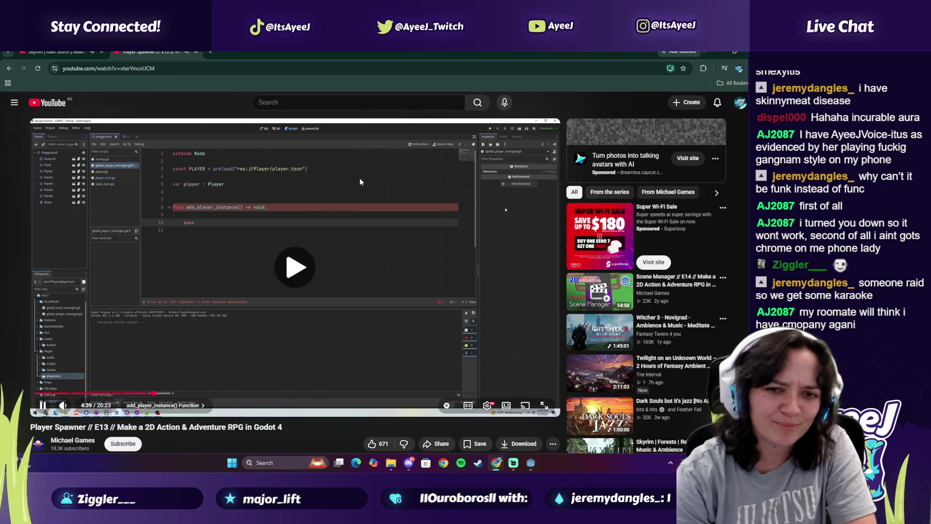
{"action": "left_click", "coordinate": [359, 179]}
{"action": "key", "text": "alt+Tab"}
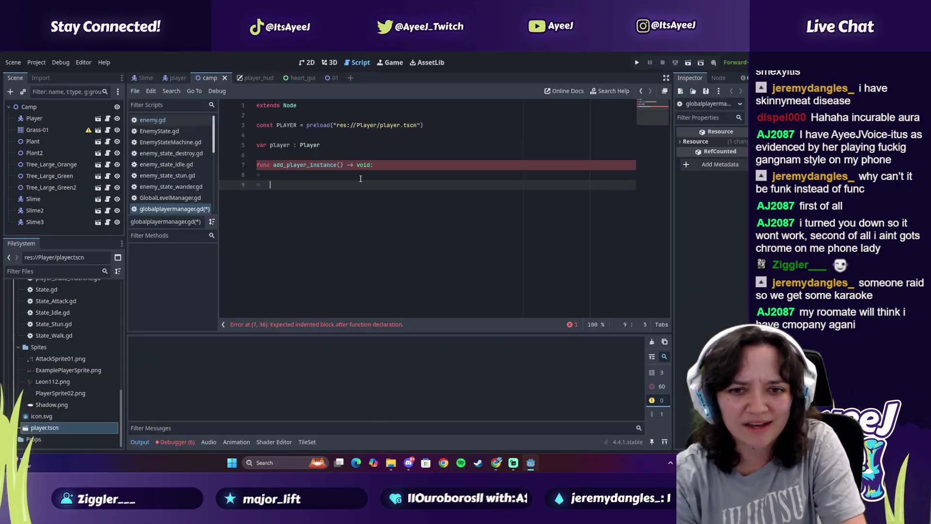
Type 'pass' as the function body, then resume the tutorial
{"action": "type", "text": "pass"}
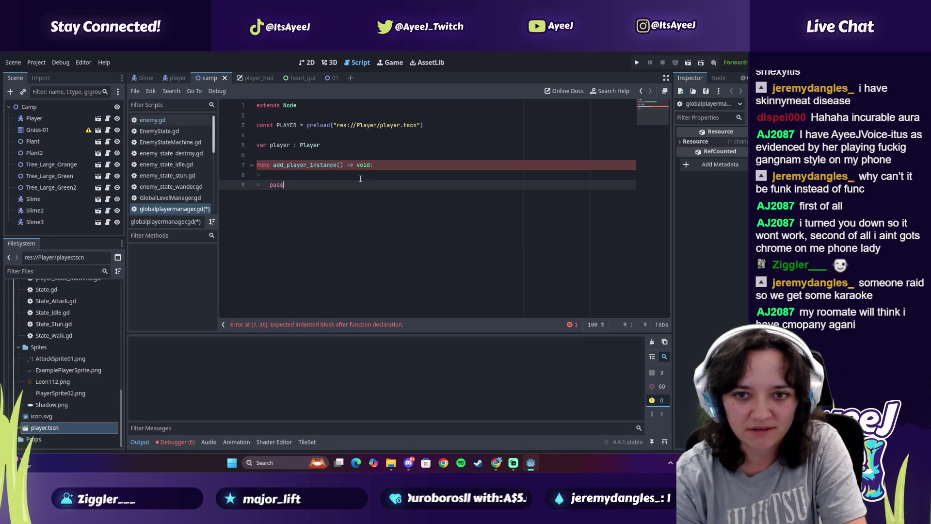
{"action": "key", "text": "Up"}
{"action": "key", "text": "alt+Tab"}
{"action": "left_click", "coordinate": [359, 179]}
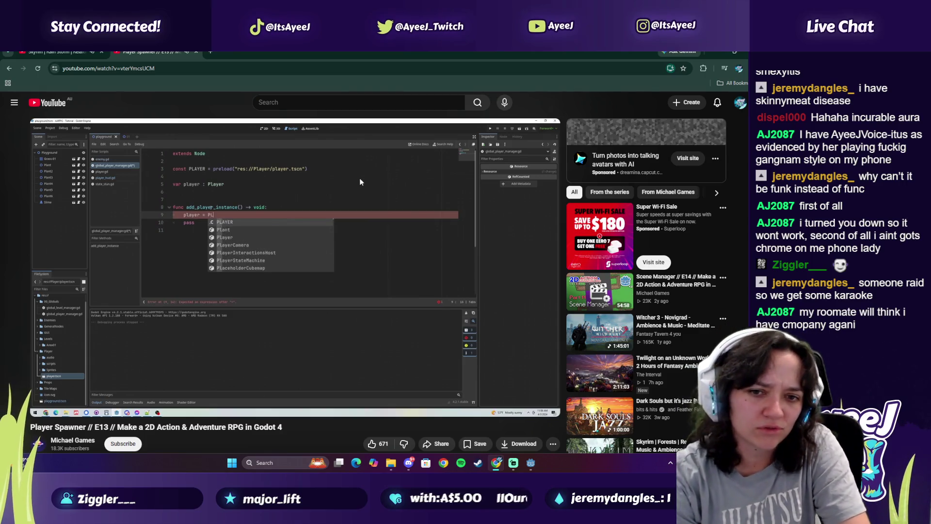
Type 'player = PLAYER' on line 8, accepting the PLAYER autocomplete
{"action": "key", "text": "alt+Tab"}
{"action": "type", "text": "player "}
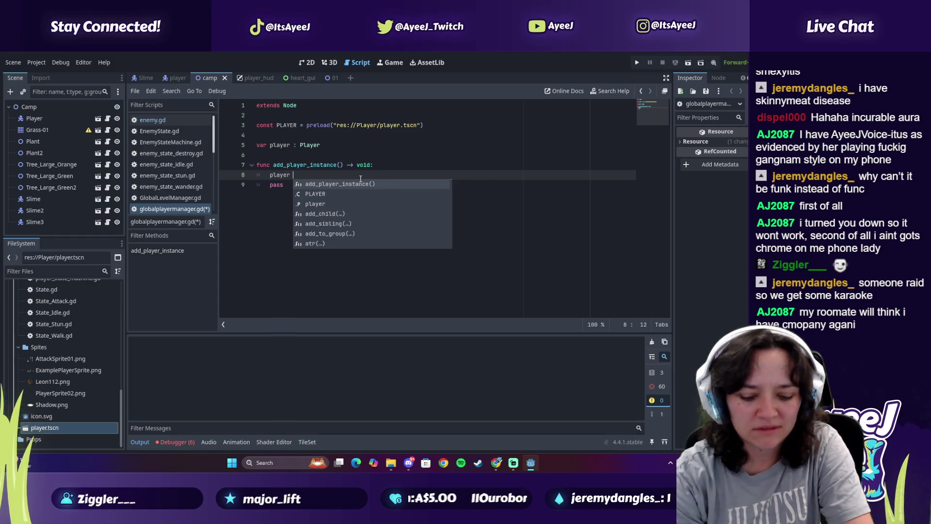
{"action": "type", "text": "= PLAYER"}
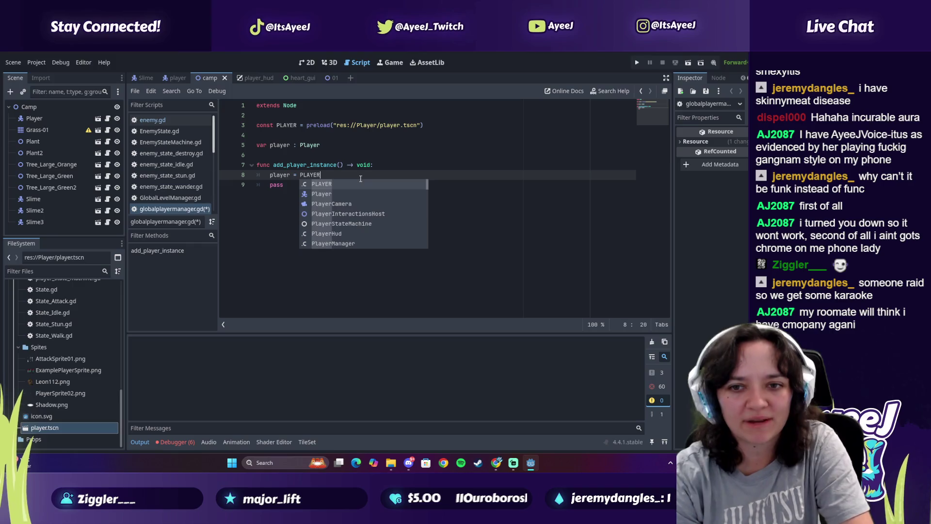
{"action": "key", "text": "Return"}
{"action": "key", "text": "alt+Tab"}
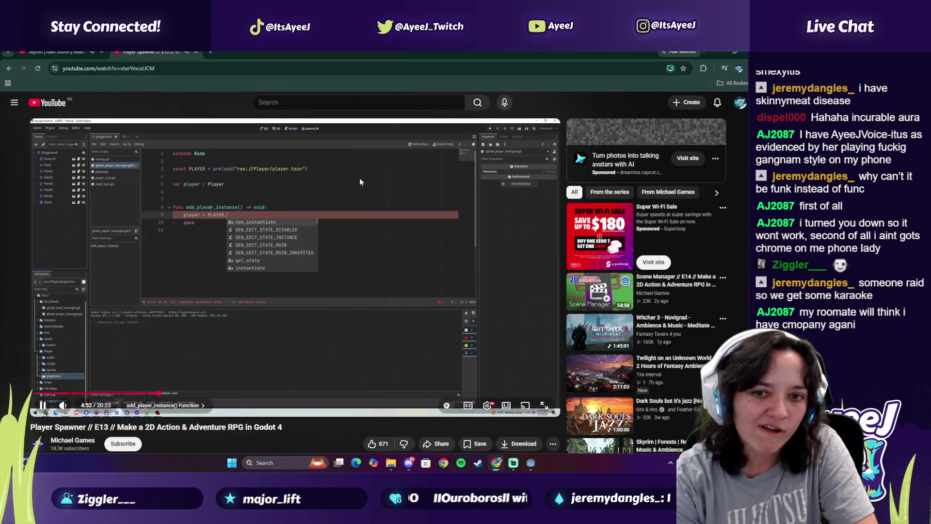
{"action": "left_click", "coordinate": [360, 178]}
Add '.instantiate(' toward PLAYER.instantiate() and play the tutorial to 4:57
{"action": "key", "text": "alt+Tab"}
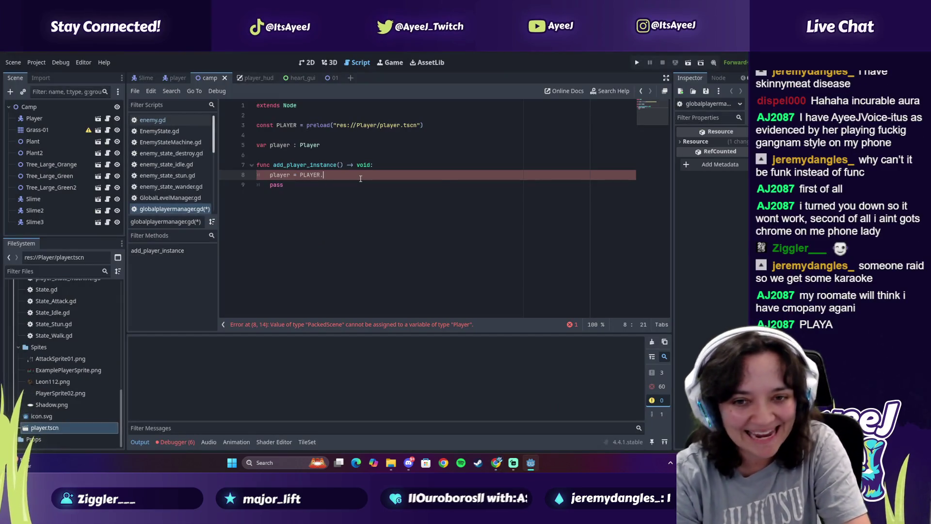
{"action": "type", "text": "instantiate("}
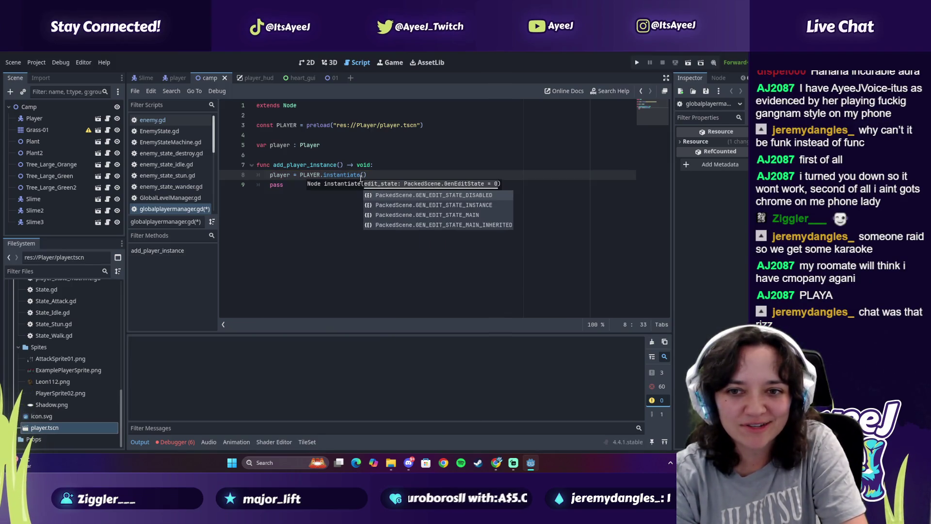
{"action": "key", "text": "alt+Tab"}
{"action": "left_click", "coordinate": [359, 179]}
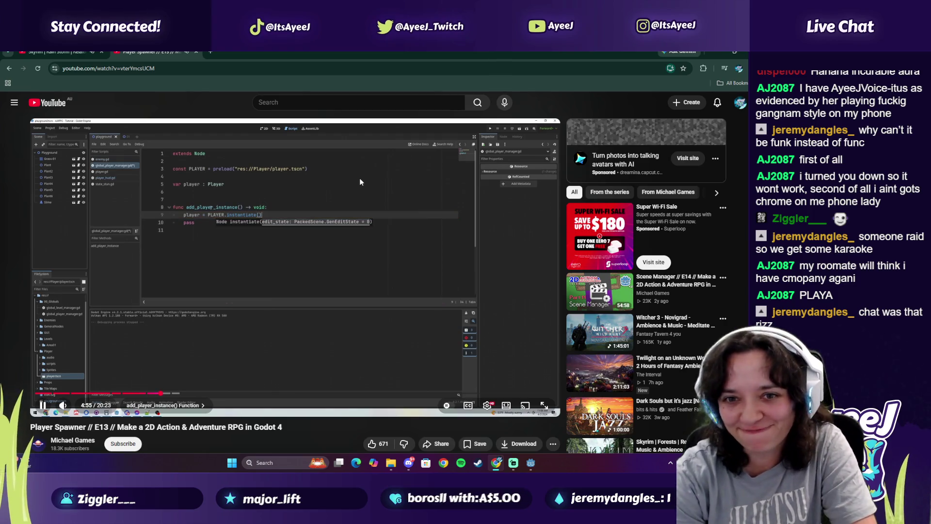
{"action": "left_click", "coordinate": [359, 182]}
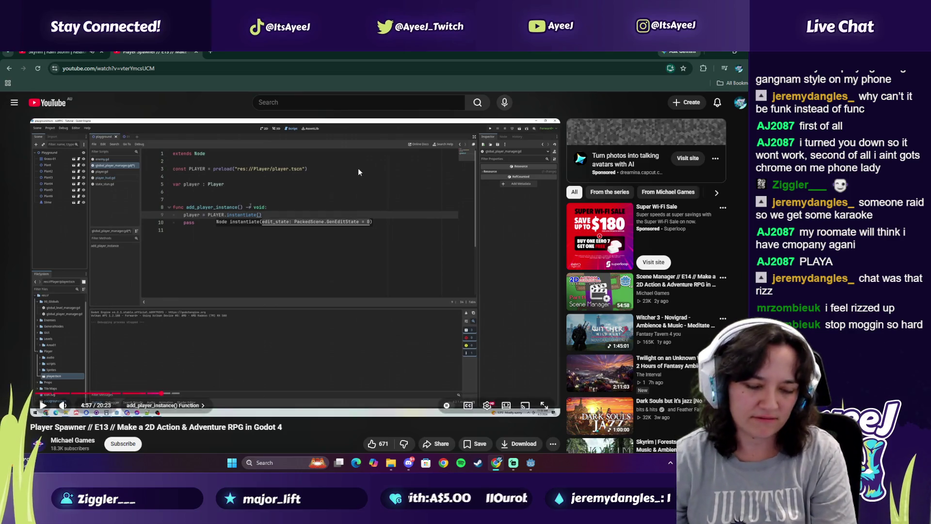
In a new tab, Google the creator's name, then retype the query with corrected spelling
{"action": "left_click", "coordinate": [211, 52]}
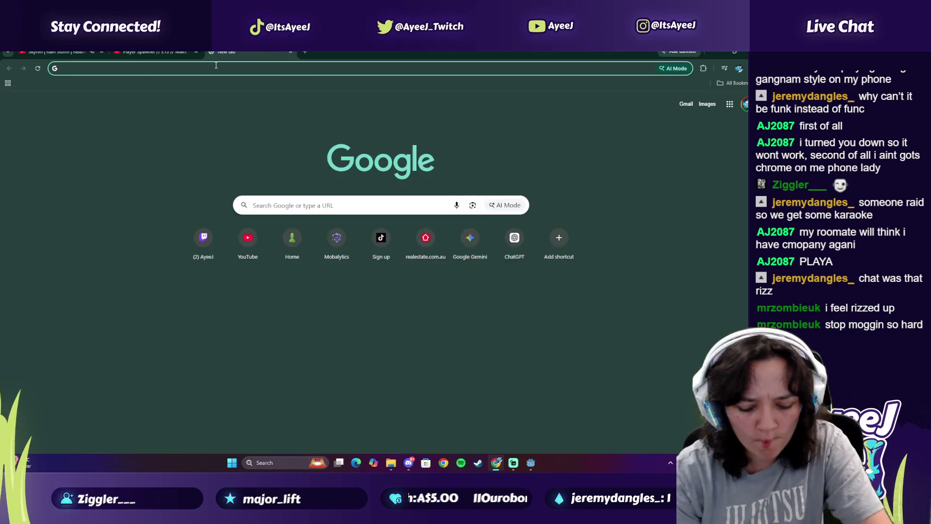
{"action": "type", "text": "panamaseiratv"}
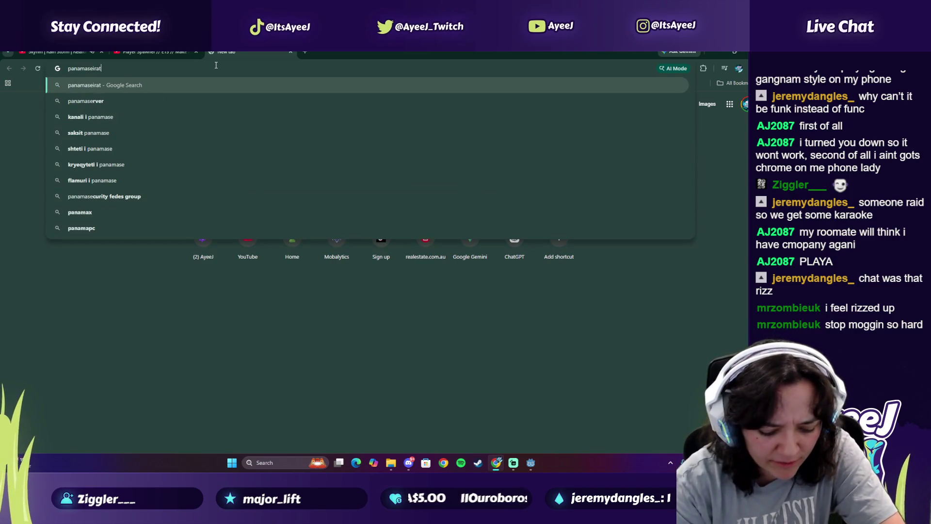
{"action": "key", "text": "Return"}
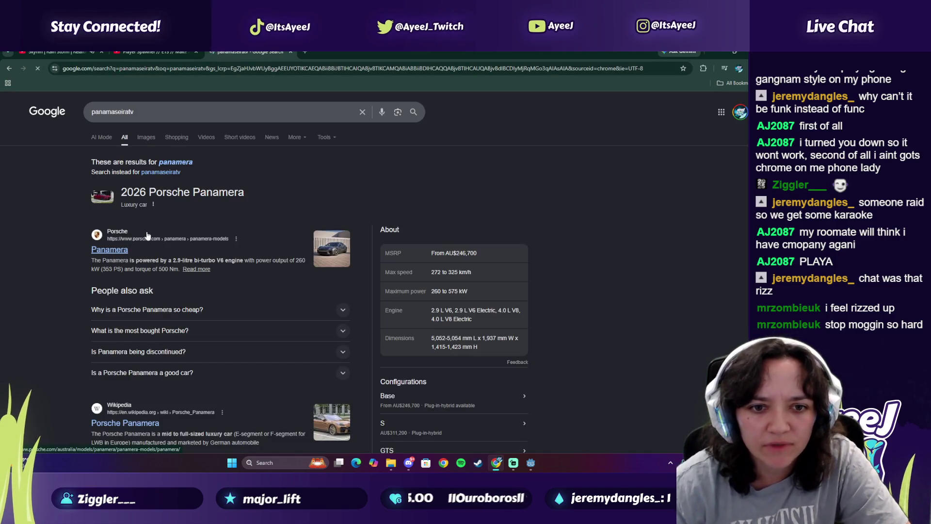
{"action": "double_click", "coordinate": [150, 116]}
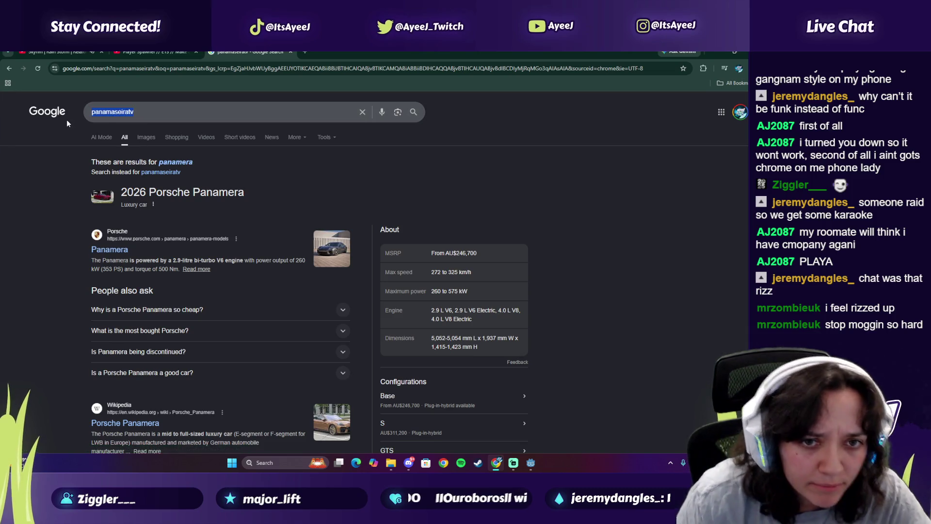
{"action": "type", "text": "panama"}
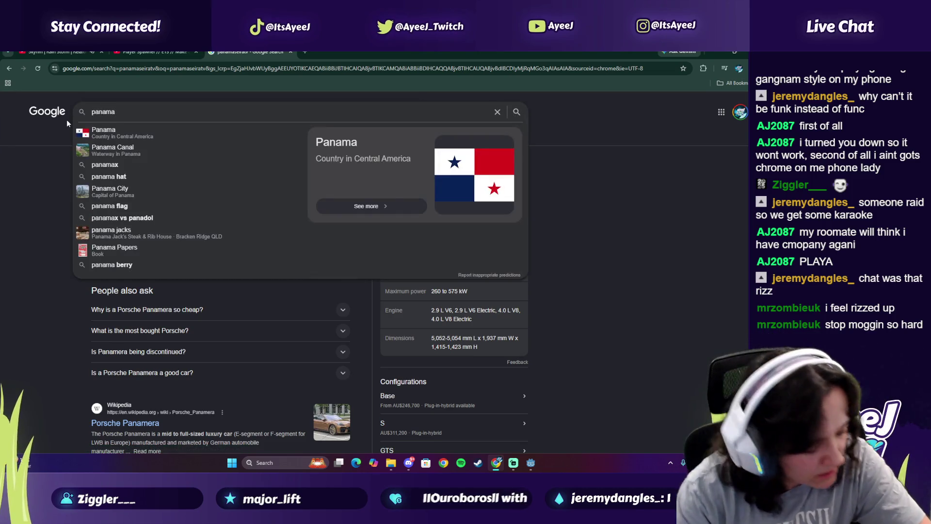
{"action": "type", "text": "ei"}
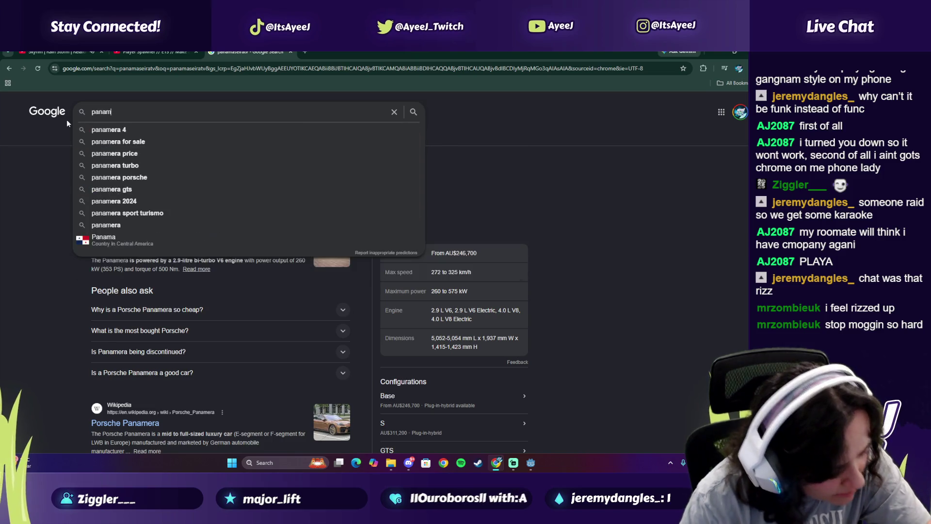
{"action": "type", "text": "ra"}
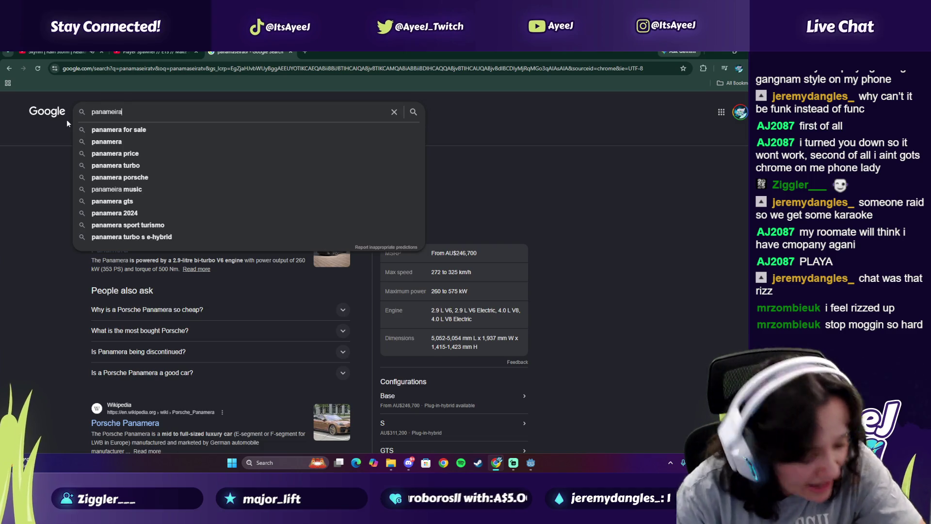
{"action": "type", "text": "tv"}
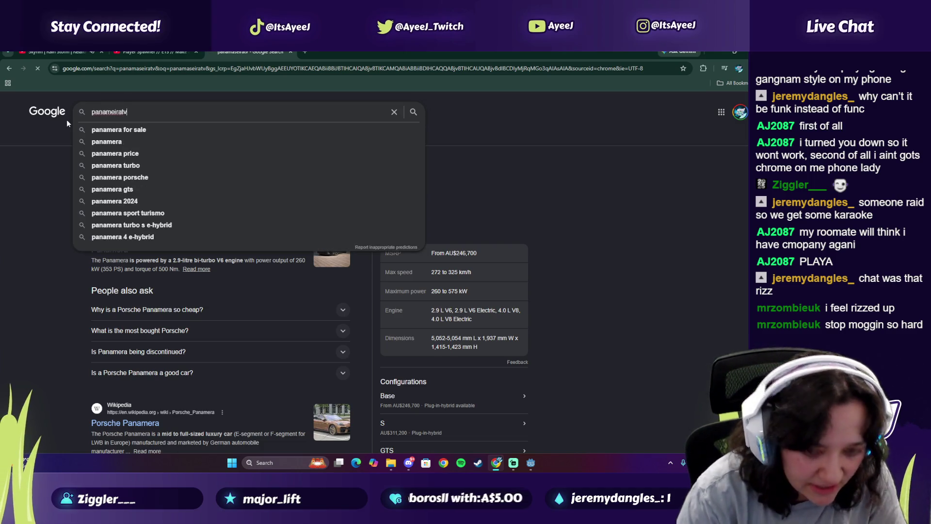
{"action": "key", "text": "Return"}
Add 'instagram' to the query, fix its typo, and open the creator's Instagram profile result
{"action": "left_click", "coordinate": [181, 113]}
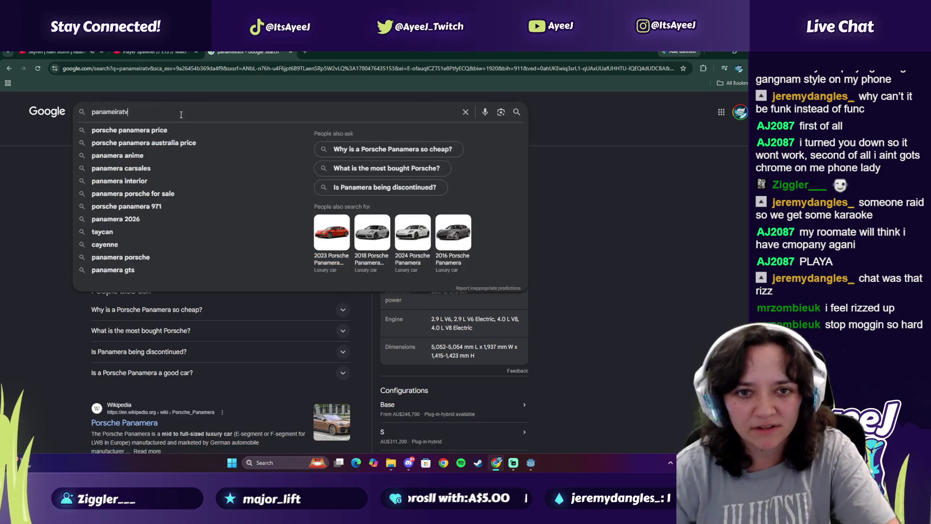
{"action": "type", "text": "instzgram"}
{"action": "key", "text": "Return"}
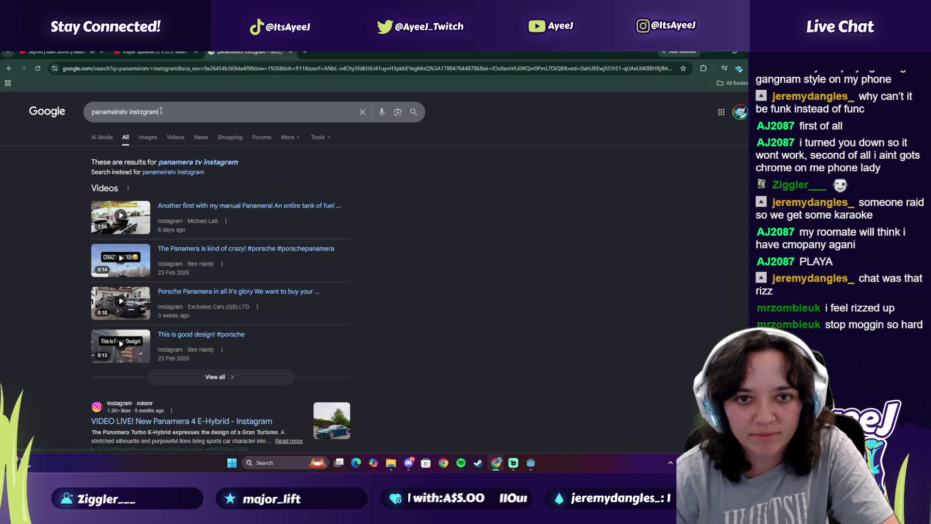
{"action": "left_click_drag", "start_coordinate": [140, 112], "coordinate": [164, 114]}
{"action": "type", "text": "agram"}
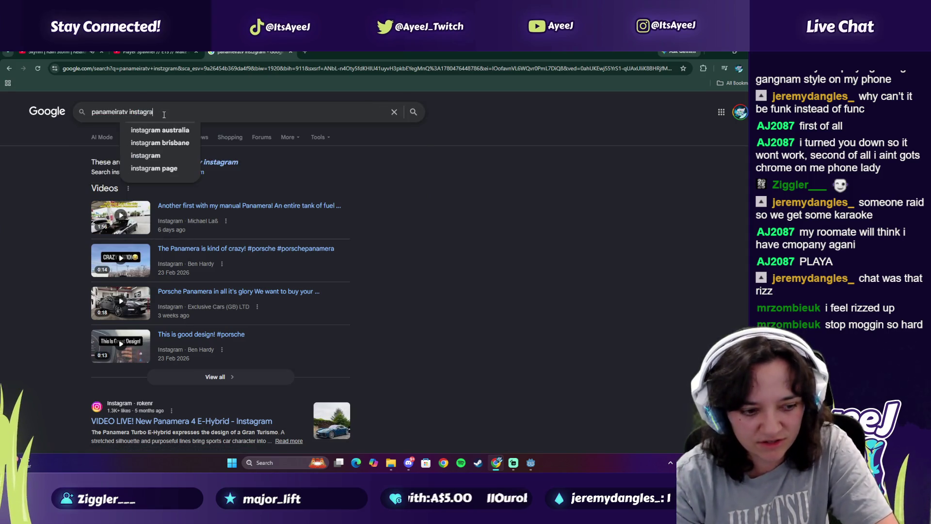
{"action": "key", "text": "Return"}
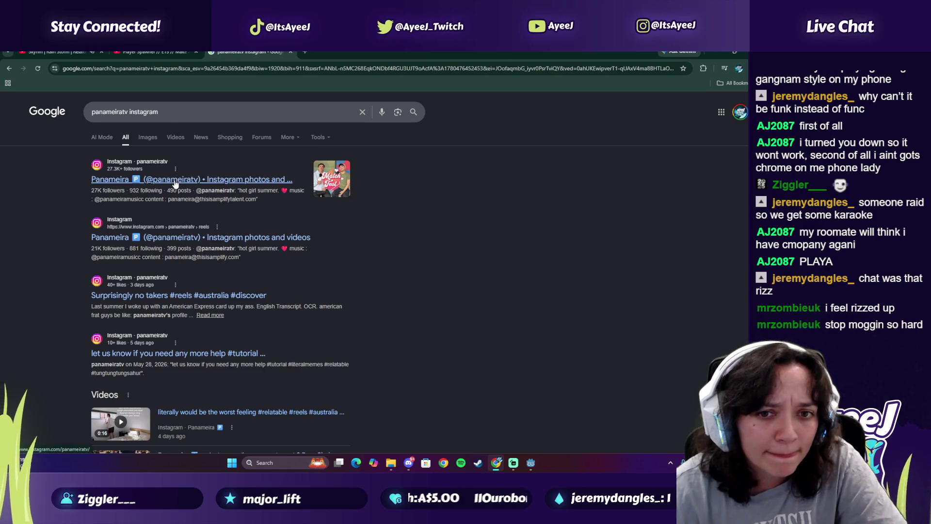
{"action": "left_click", "coordinate": [175, 183]}
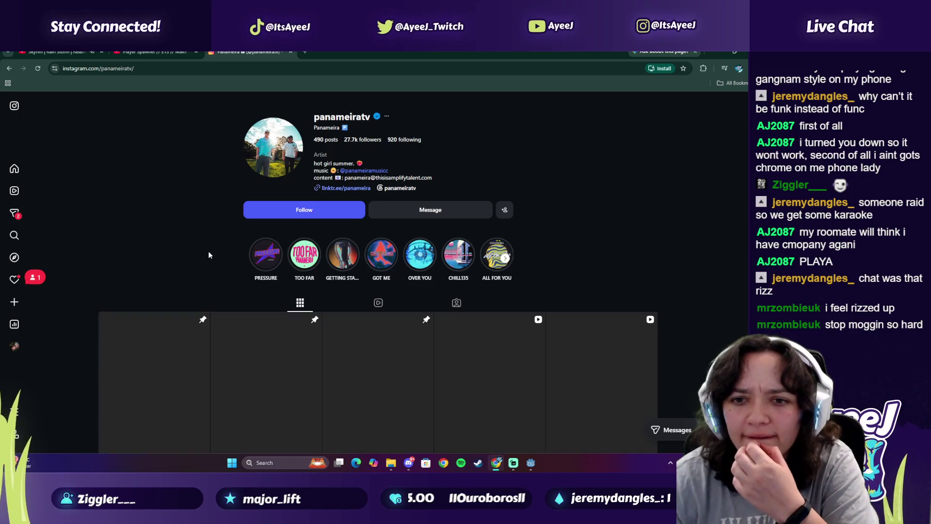
Scroll the profile grid to the older reels and open the 'try your hardest to look handsome' reel
{"action": "scroll", "coordinate": [208, 252], "scroll_direction": "down", "scroll_amount": 3}
{"action": "scroll", "coordinate": [209, 255], "scroll_direction": "down", "scroll_amount": 1}
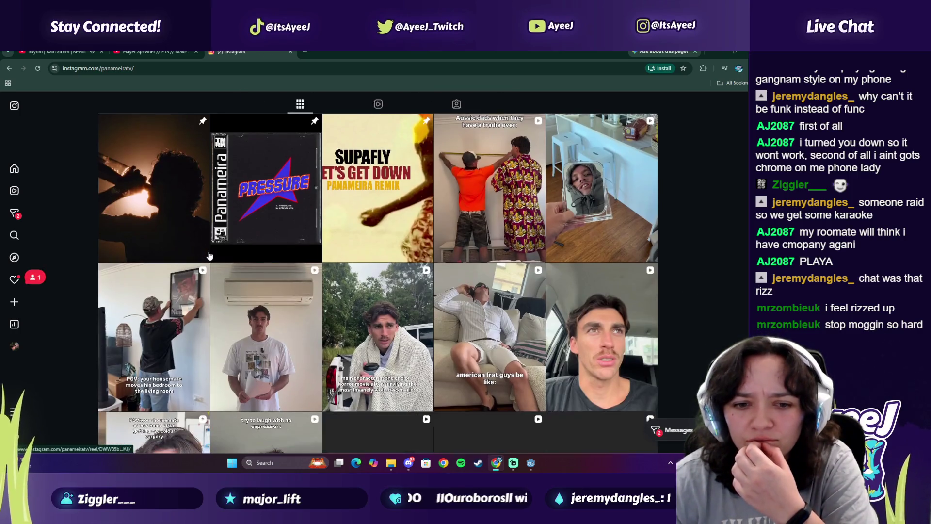
{"action": "scroll", "coordinate": [210, 256], "scroll_direction": "down", "scroll_amount": 3}
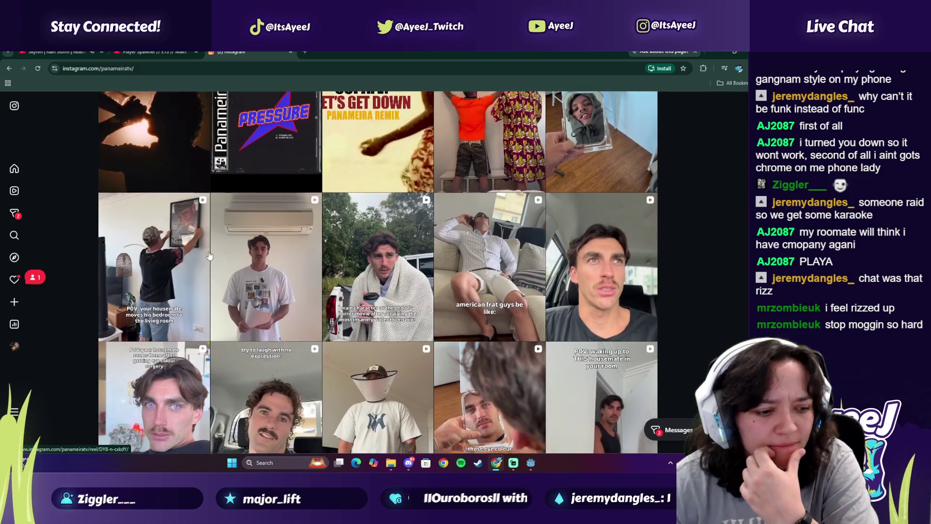
{"action": "scroll", "coordinate": [210, 256], "scroll_direction": "down", "scroll_amount": 5}
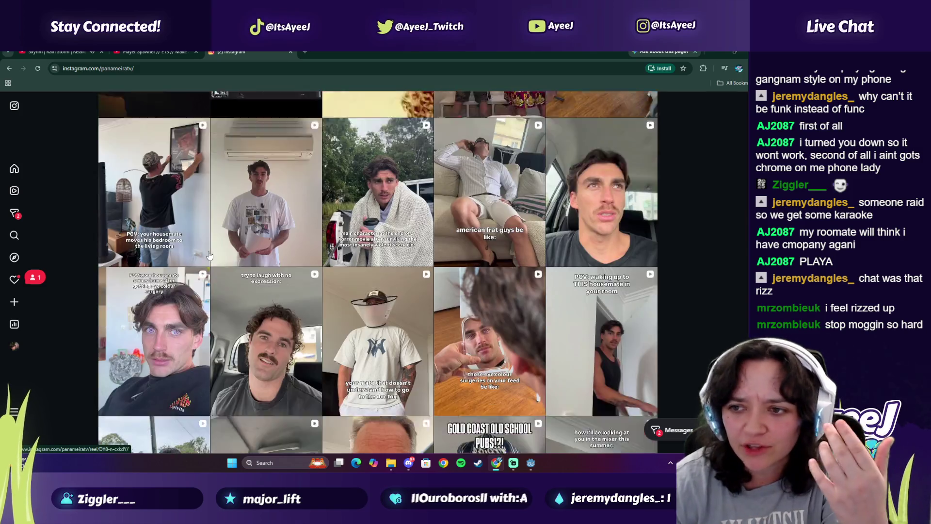
{"action": "scroll", "coordinate": [209, 255], "scroll_direction": "down", "scroll_amount": 6}
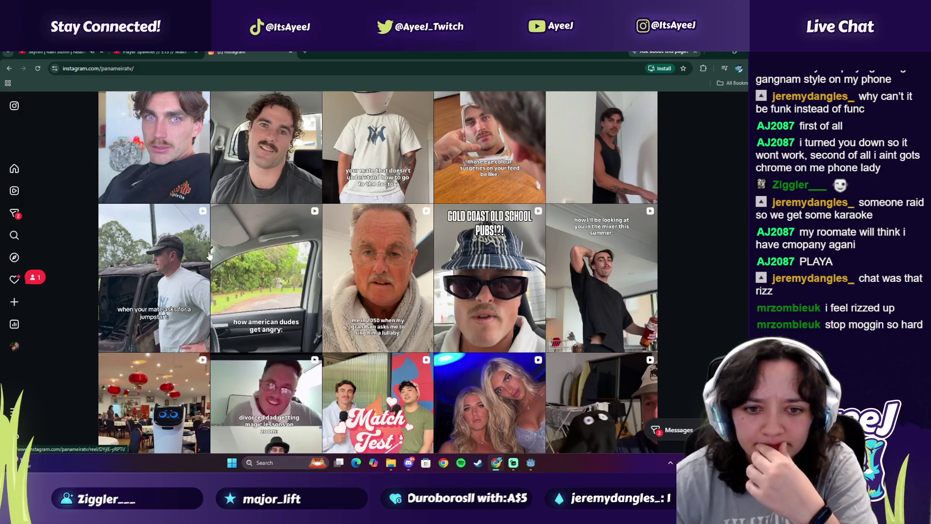
{"action": "scroll", "coordinate": [209, 255], "scroll_direction": "down", "scroll_amount": 1}
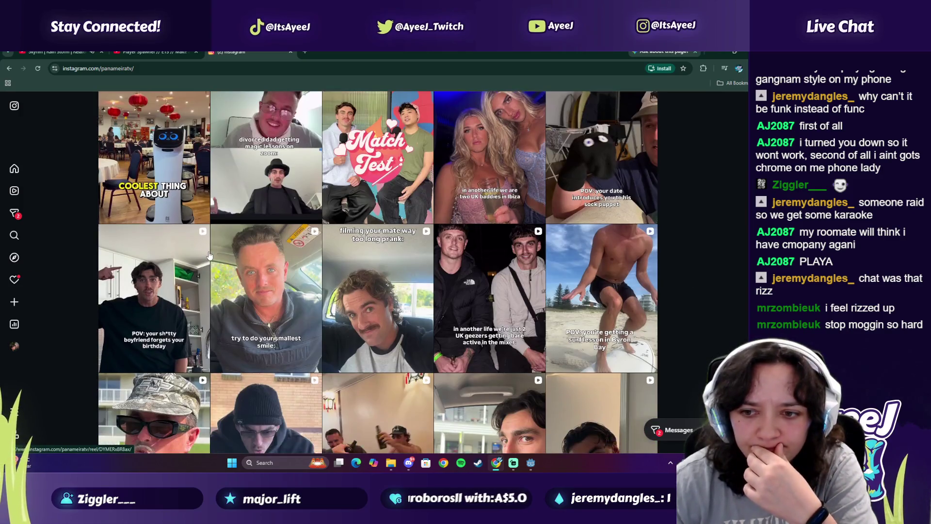
{"action": "scroll", "coordinate": [210, 255], "scroll_direction": "down", "scroll_amount": 1}
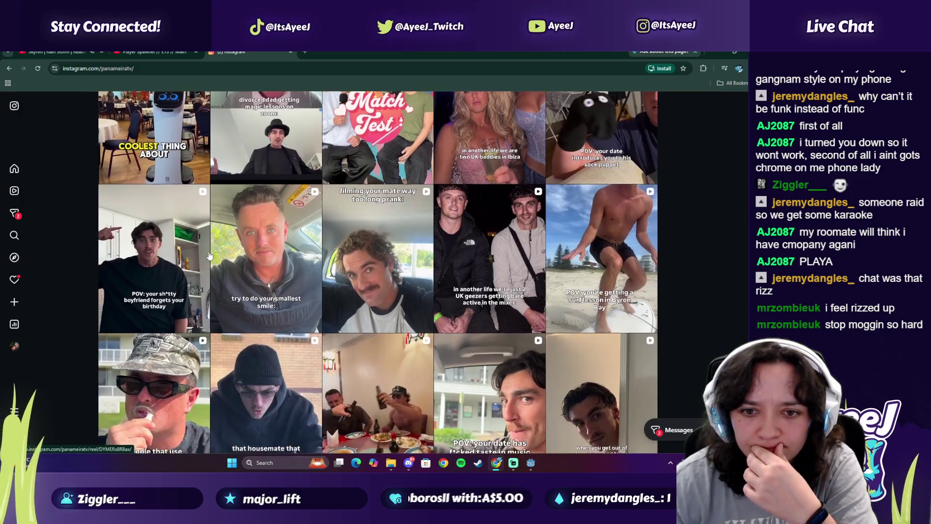
{"action": "scroll", "coordinate": [210, 256], "scroll_direction": "up", "scroll_amount": 2}
{"action": "scroll", "coordinate": [210, 255], "scroll_direction": "up", "scroll_amount": 3}
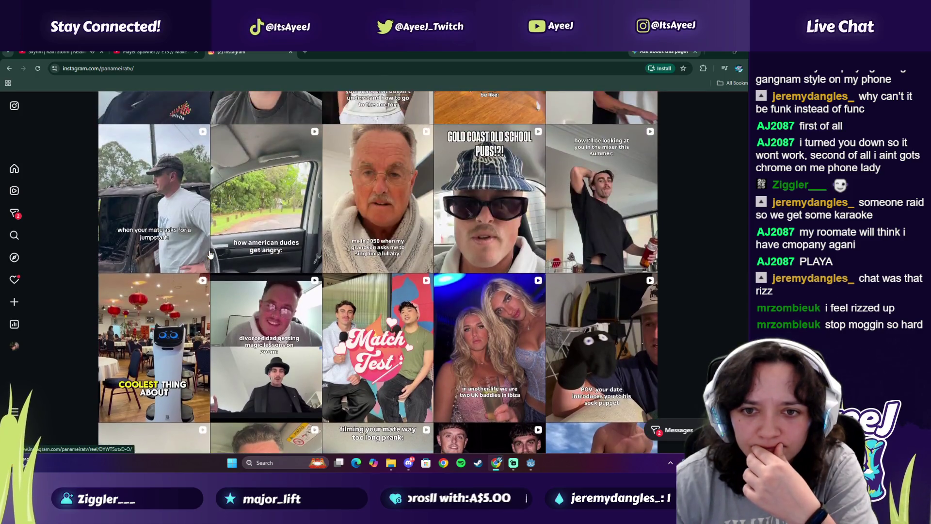
{"action": "scroll", "coordinate": [211, 255], "scroll_direction": "up", "scroll_amount": 5}
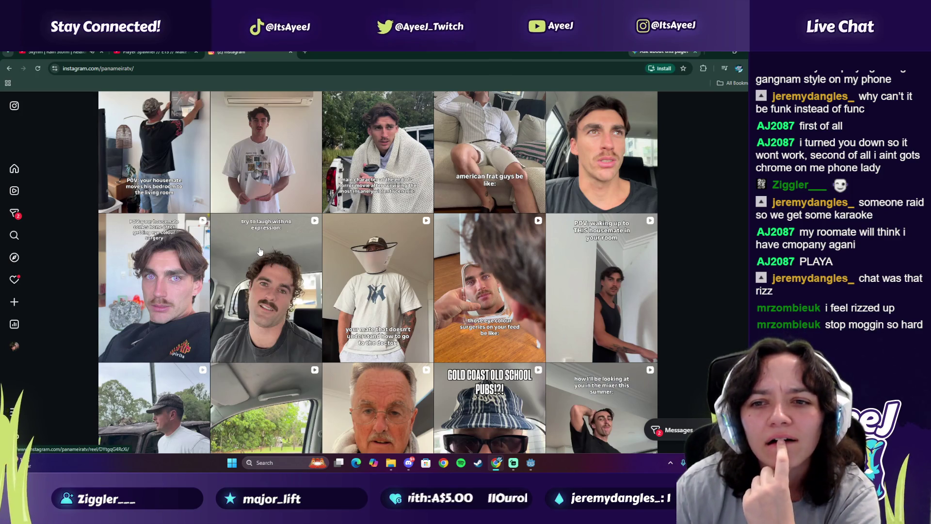
{"action": "scroll", "coordinate": [259, 250], "scroll_direction": "up", "scroll_amount": 4}
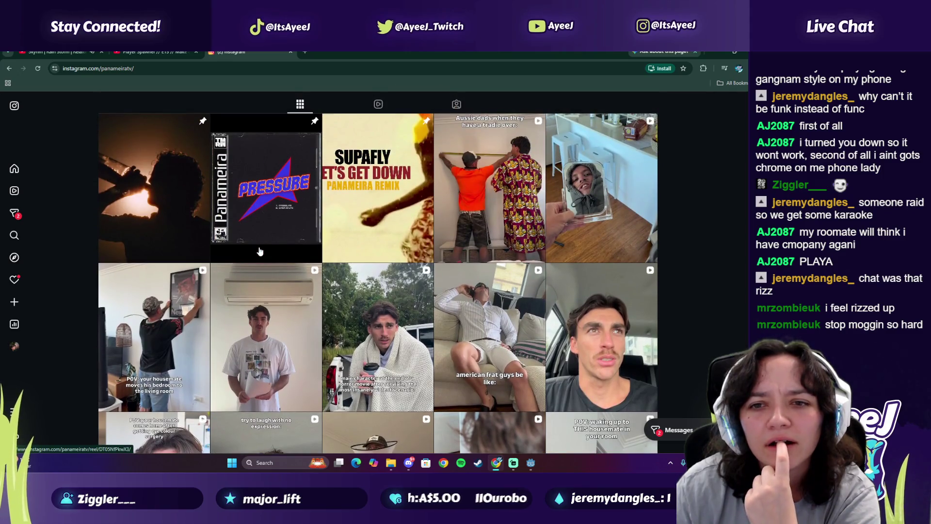
{"action": "scroll", "coordinate": [260, 250], "scroll_direction": "down", "scroll_amount": 10}
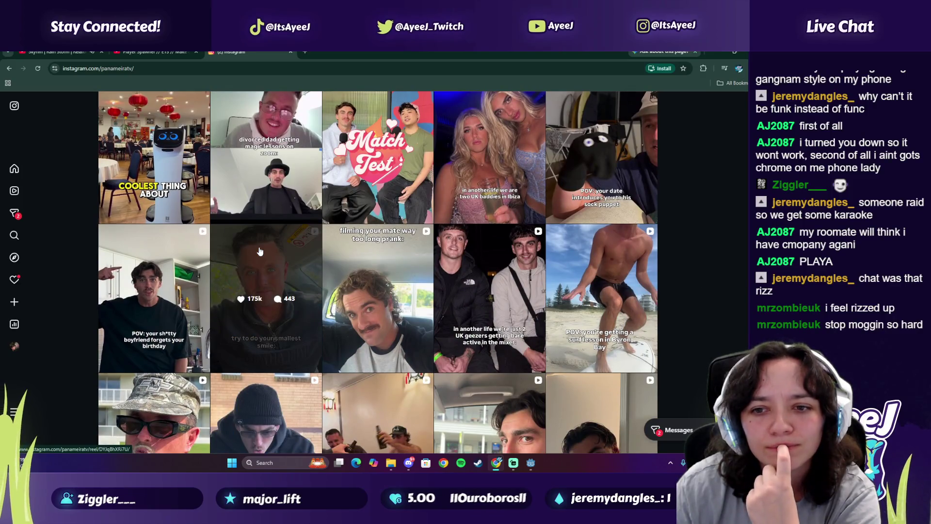
{"action": "scroll", "coordinate": [260, 251], "scroll_direction": "down", "scroll_amount": 4}
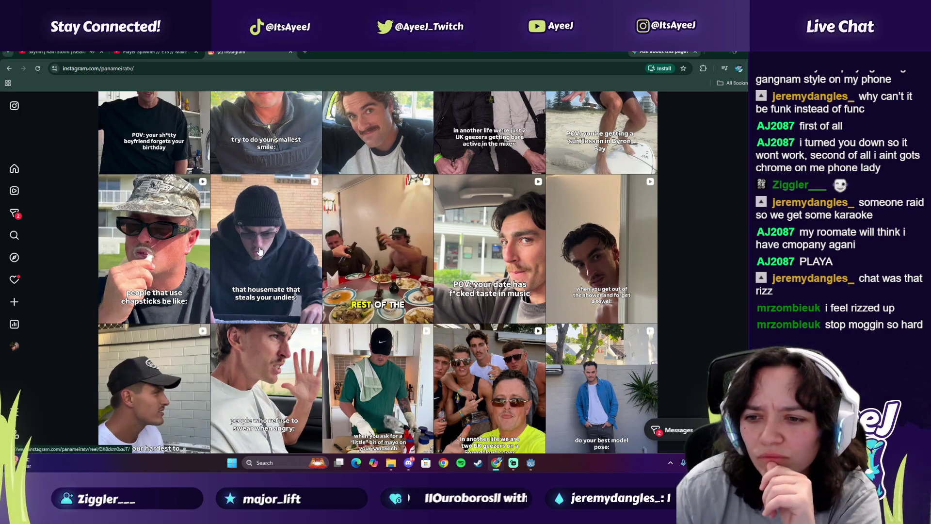
{"action": "scroll", "coordinate": [260, 251], "scroll_direction": "down", "scroll_amount": 1}
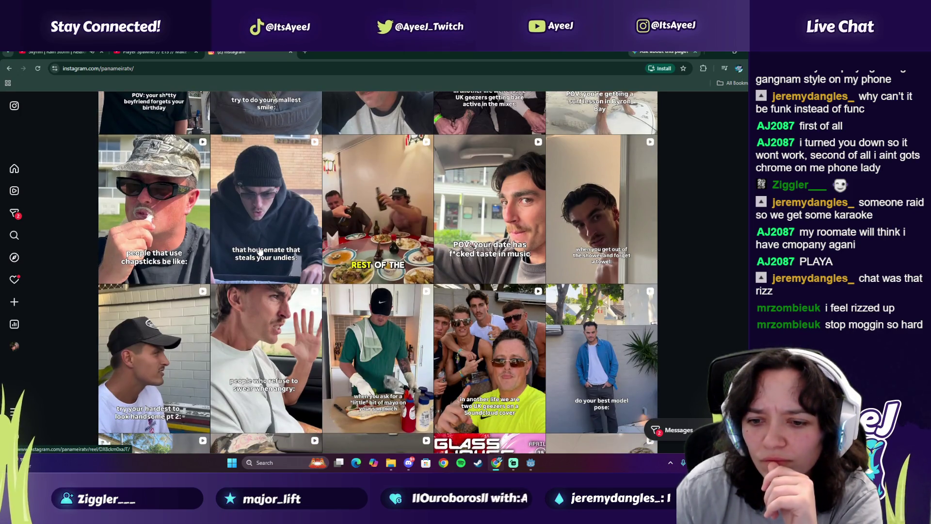
{"action": "scroll", "coordinate": [260, 251], "scroll_direction": "down", "scroll_amount": 4}
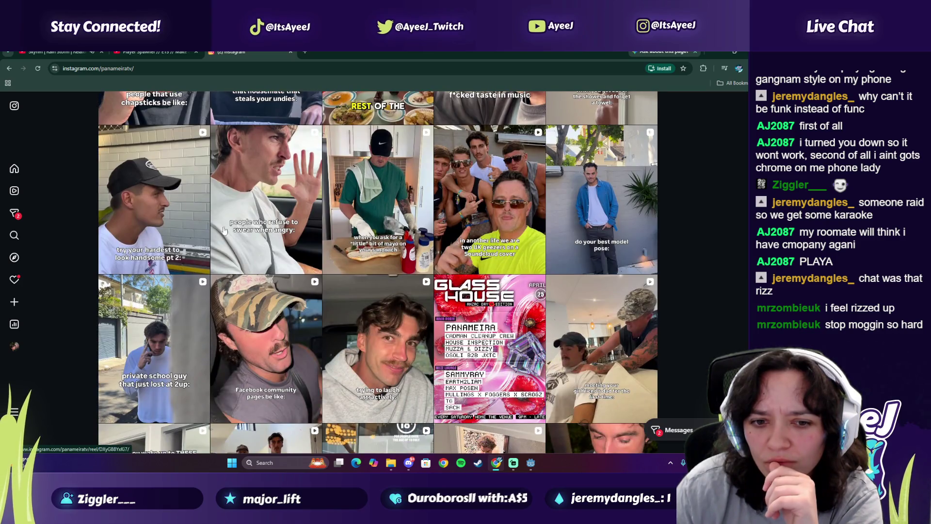
{"action": "left_click", "coordinate": [250, 280]}
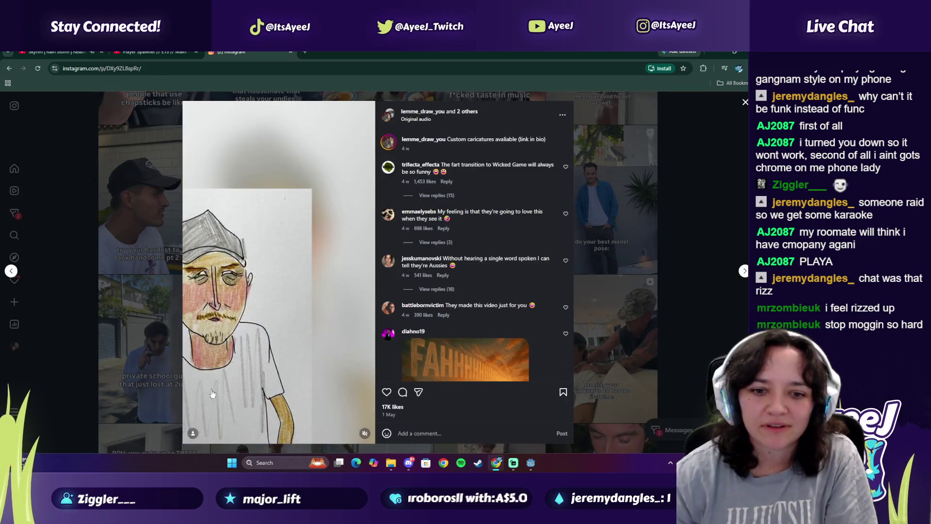
Watch the reel with sound, then the 'trying to laugh attractively' reel, and close the Instagram tab
{"action": "left_click", "coordinate": [365, 434]}
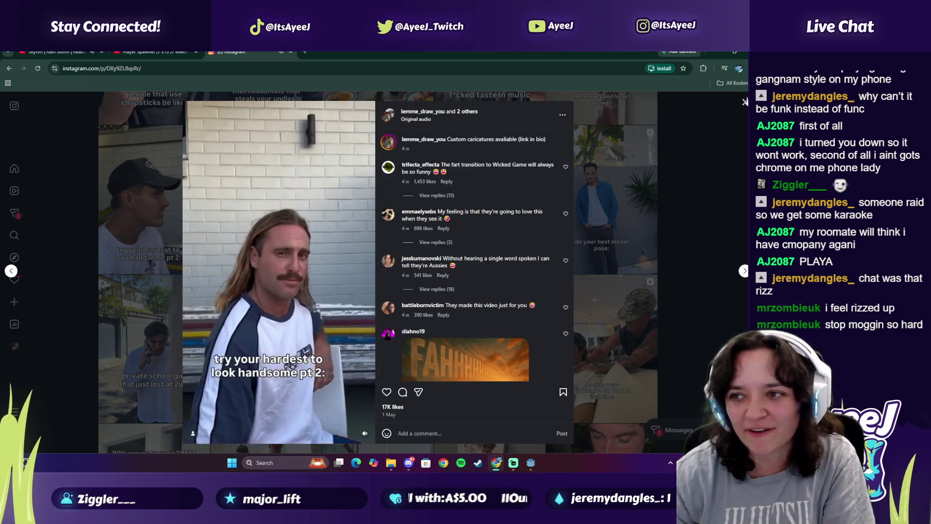
{"action": "key", "text": "Escape"}
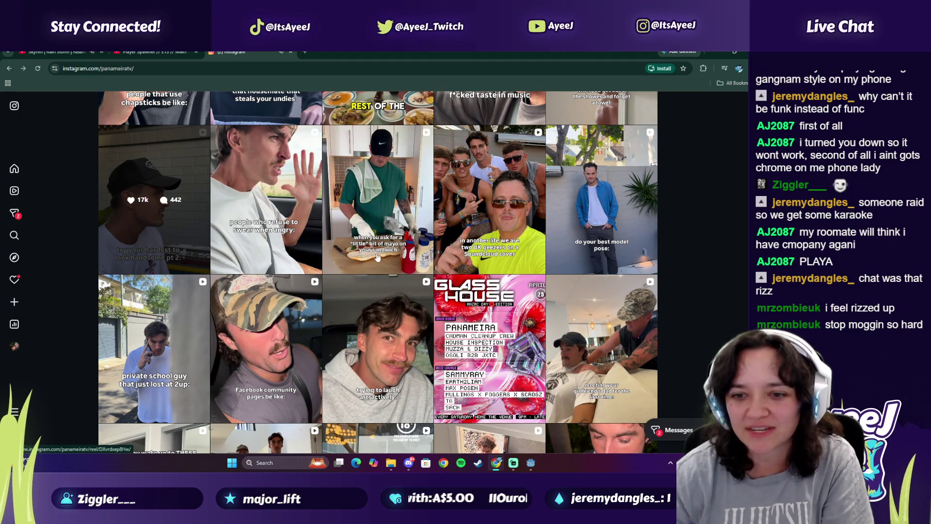
{"action": "left_click", "coordinate": [368, 309]}
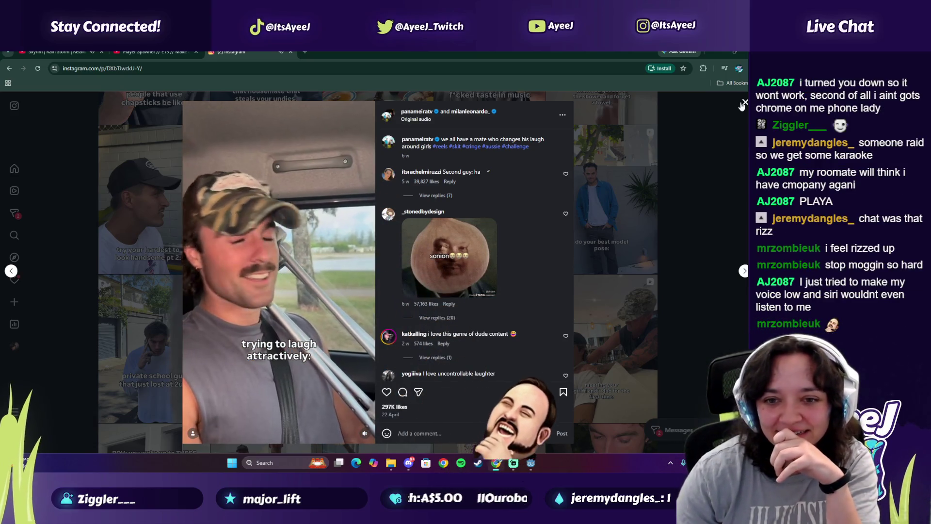
{"action": "left_click", "coordinate": [744, 103]}
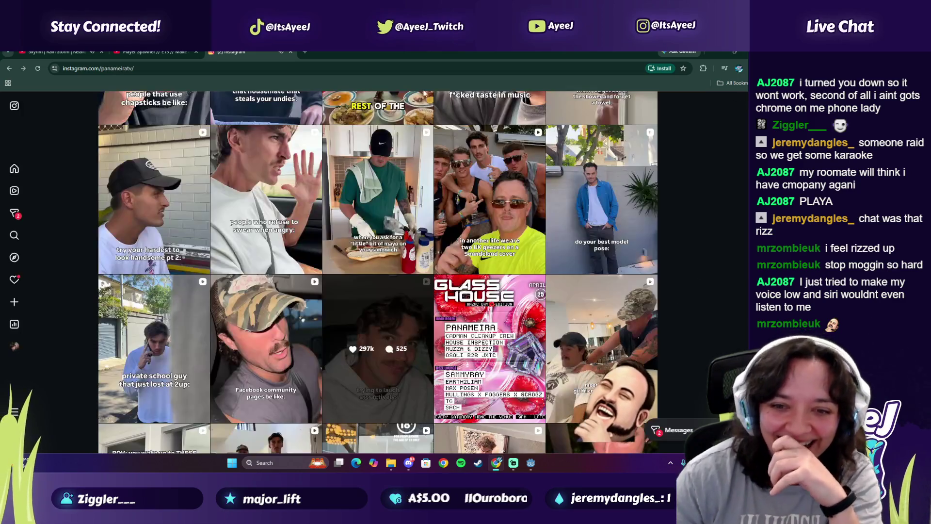
{"action": "left_click", "coordinate": [291, 52]}
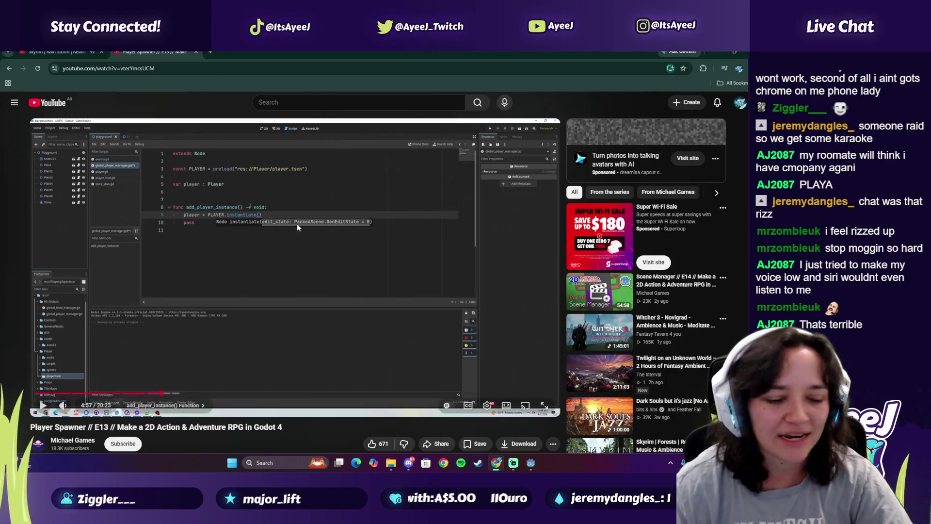
Play the tutorial to 5:00, where add_child appears below the instantiate line, then pause
{"action": "left_click", "coordinate": [270, 274]}
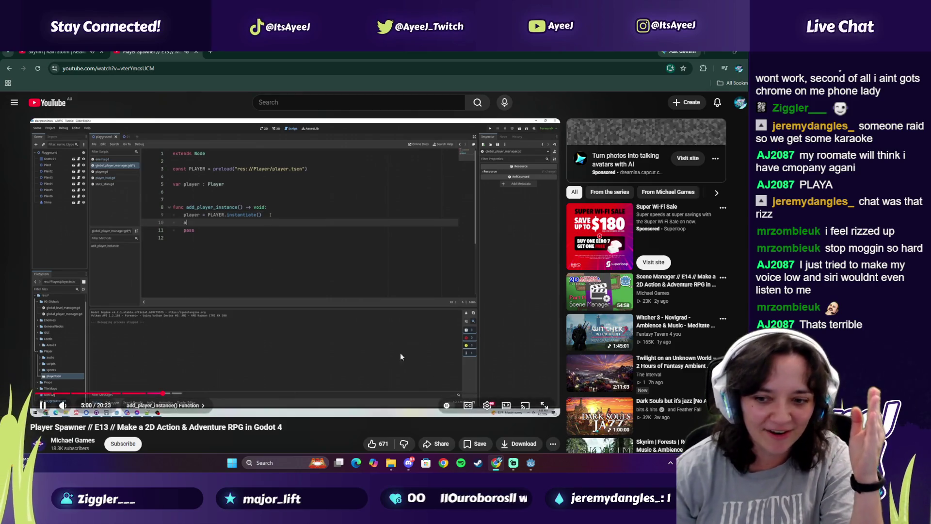
{"action": "mouse_move", "coordinate": [530, 466]}
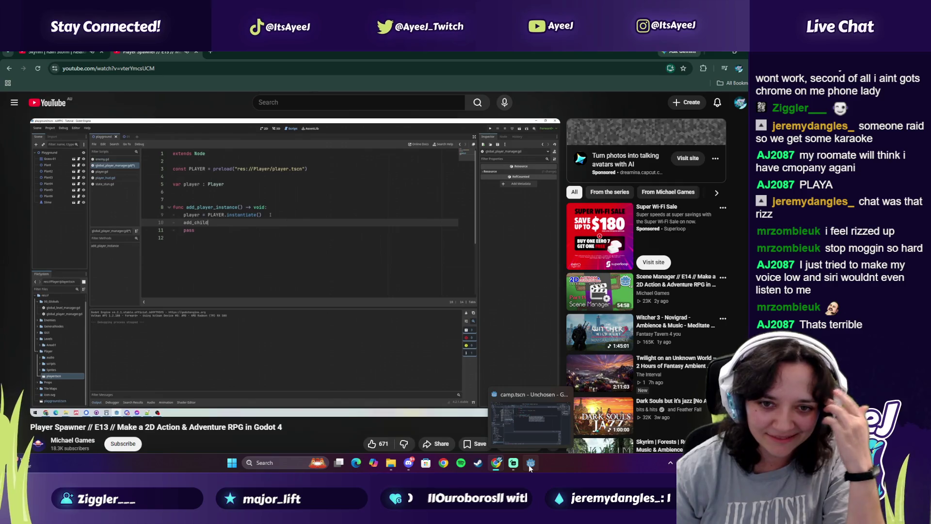
{"action": "key", "text": "space"}
Add an add_child line under PLAYER.instantiate() using the autocomplete suggestion
{"action": "left_click", "coordinate": [531, 463]}
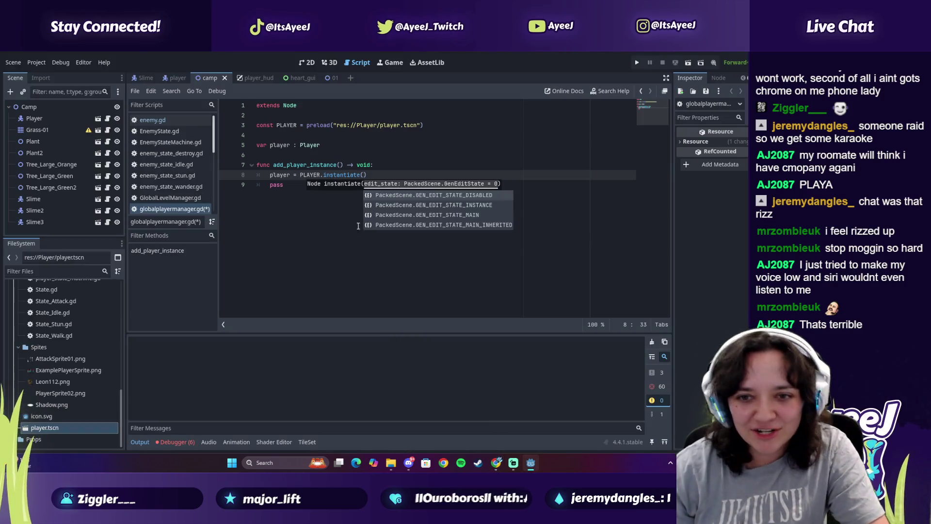
{"action": "key", "text": "Escape"}
{"action": "key", "text": "Return"}
{"action": "type", "text": "add.child"}
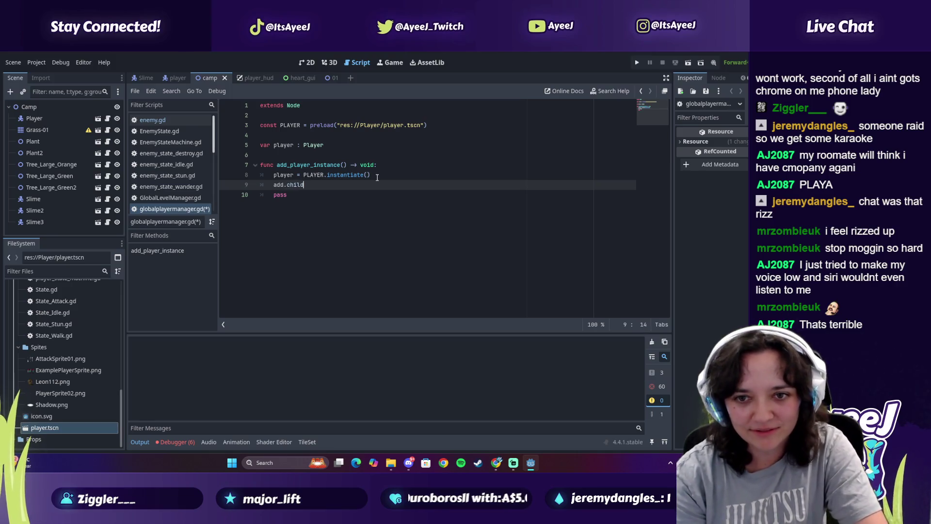
{"action": "key", "text": "alt+Tab"}
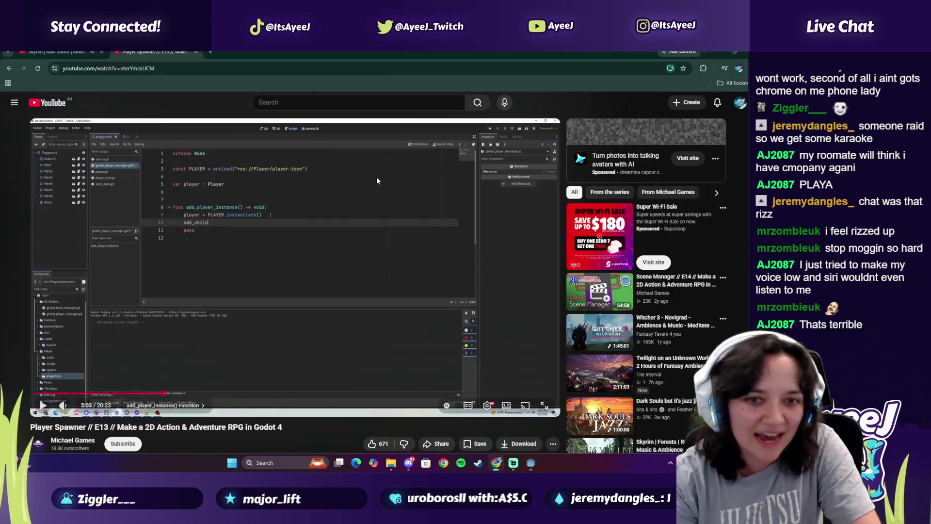
{"action": "key", "text": "alt+Tab"}
{"action": "key", "text": "BackSpace"}
{"action": "key", "text": "BackSpace"}
{"action": "key", "text": "BackSpace"}
{"action": "key", "text": "BackSpace"}
{"action": "key", "text": "BackSpace"}
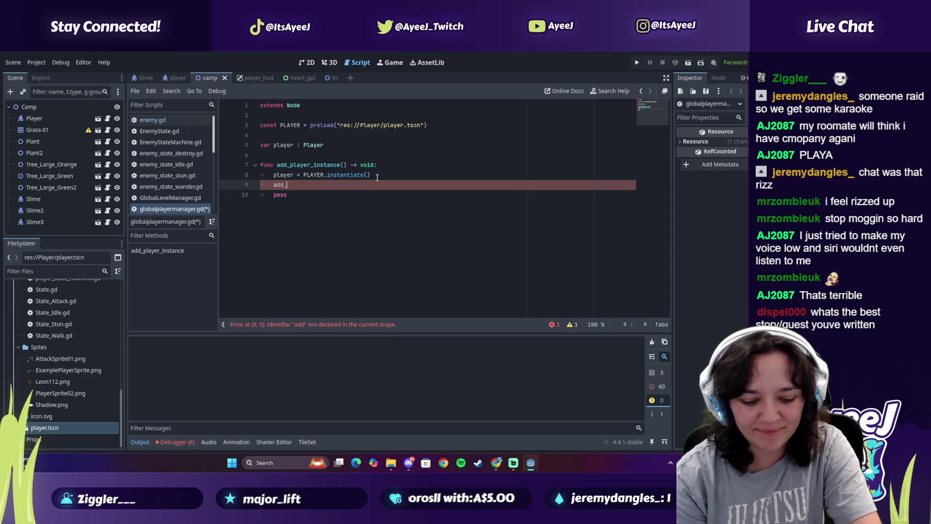
{"action": "type", "text": "child"}
{"action": "key", "text": "Return"}
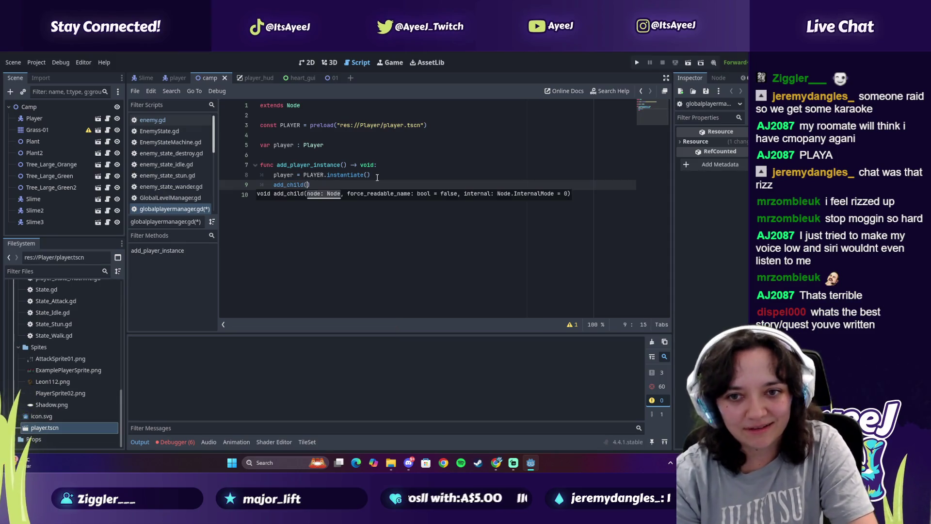
{"action": "key", "text": "BackSpace"}
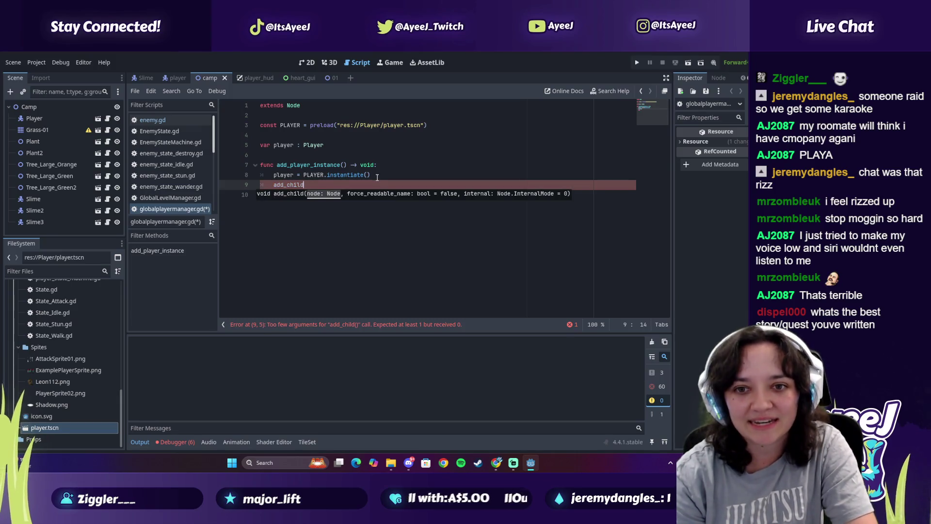
Compare with the tutorial and complete line 9 as add_child( player )
{"action": "key", "text": "alt+Tab"}
{"action": "left_click", "coordinate": [376, 179]}
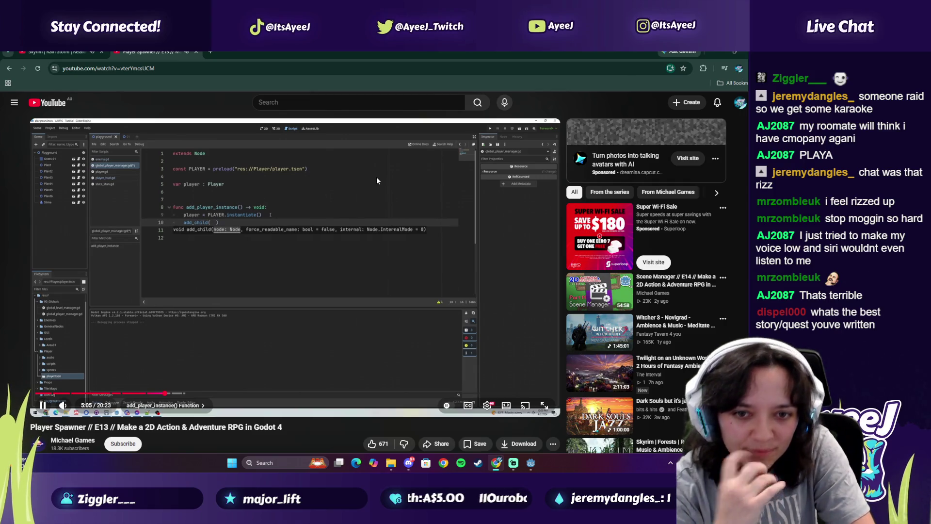
{"action": "left_click", "coordinate": [377, 176]}
{"action": "key", "text": "alt+Tab"}
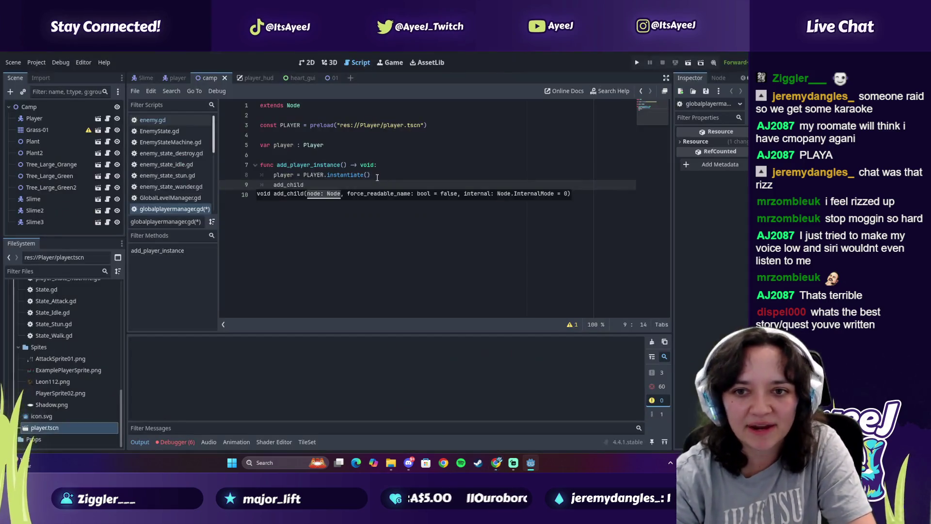
{"action": "type", "text": "()"}
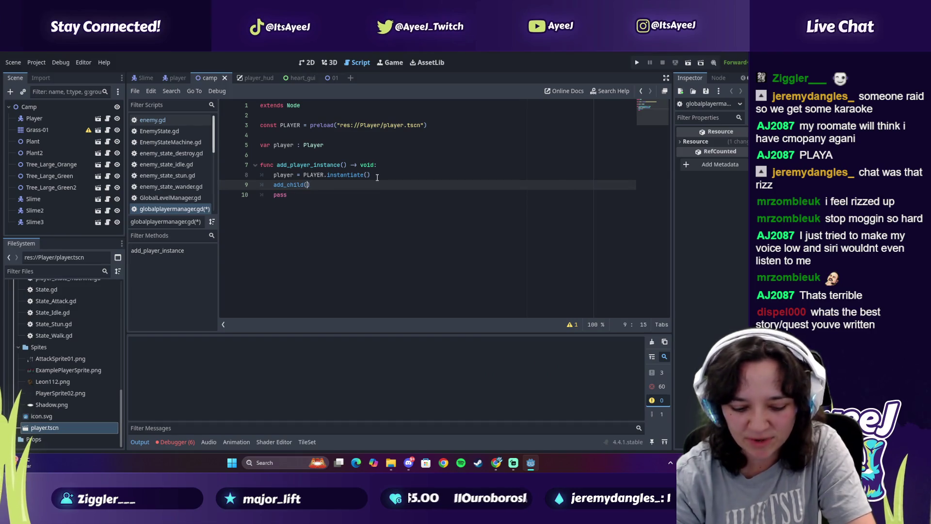
{"action": "key", "text": "Left"}
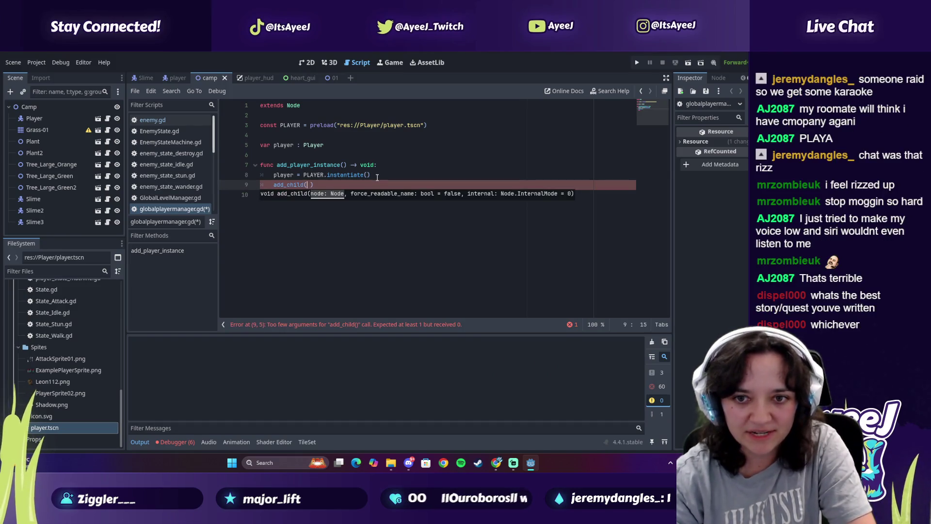
{"action": "key", "text": "alt+Tab"}
{"action": "left_click", "coordinate": [290, 220]}
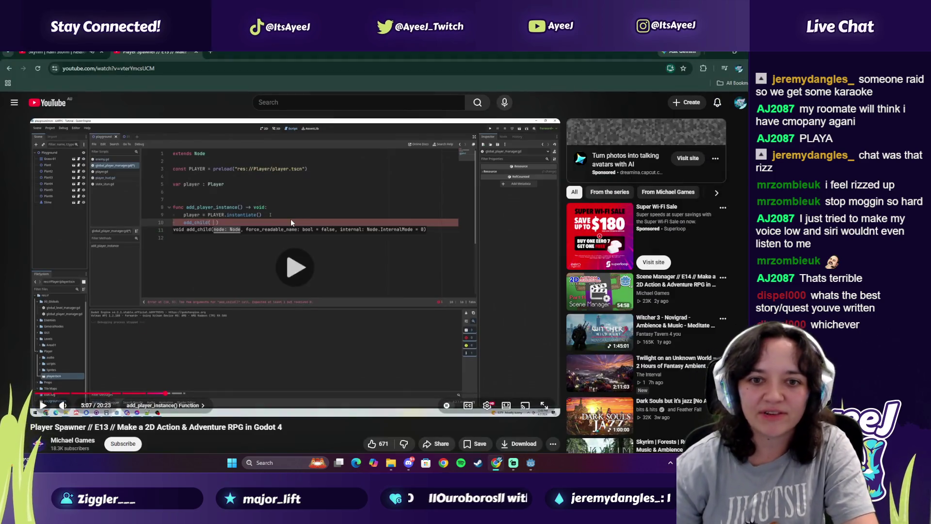
{"action": "left_click", "coordinate": [332, 268]}
{"action": "key", "text": "alt+Tab"}
{"action": "type", "text": "layer"}
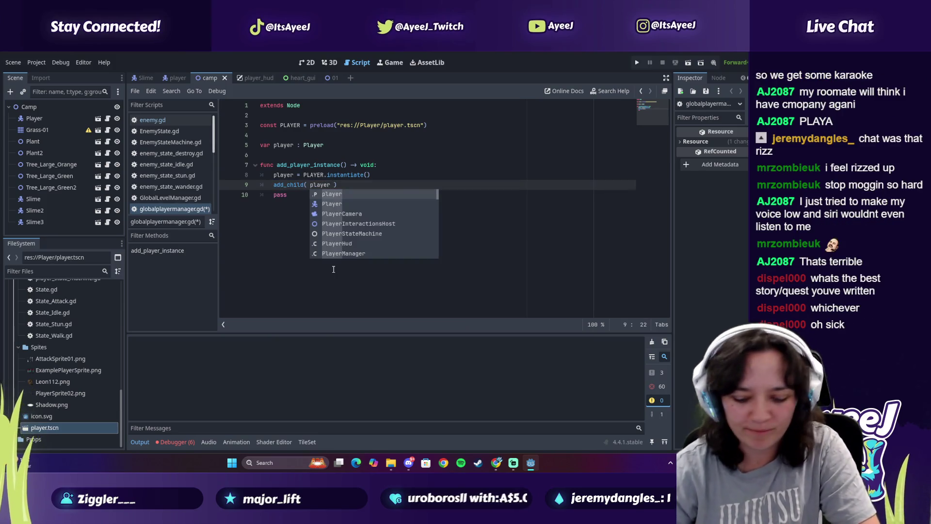
{"action": "key", "text": "End"}
Play the tutorial on to 5:24, where _ready() appears above add_player_instance()
{"action": "key", "text": "alt+Tab"}
{"action": "left_click", "coordinate": [333, 270]}
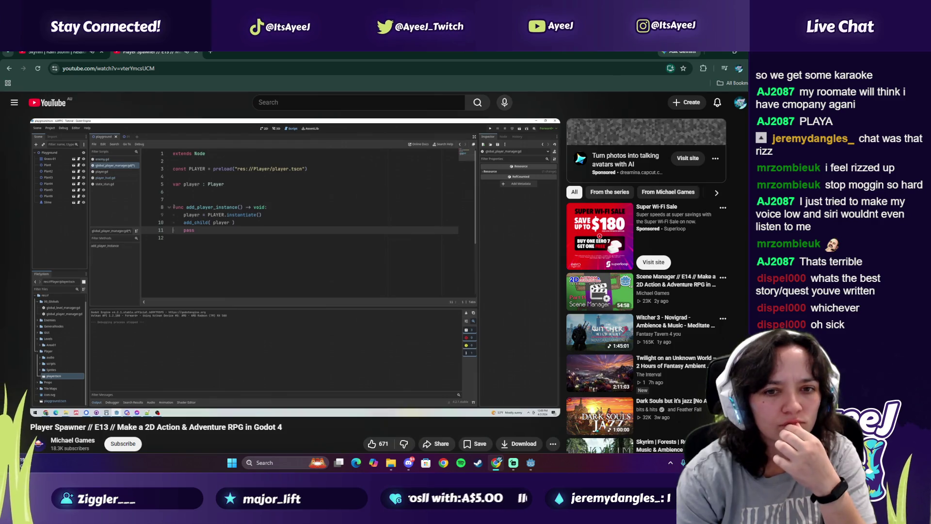
{"action": "left_click", "coordinate": [333, 270]}
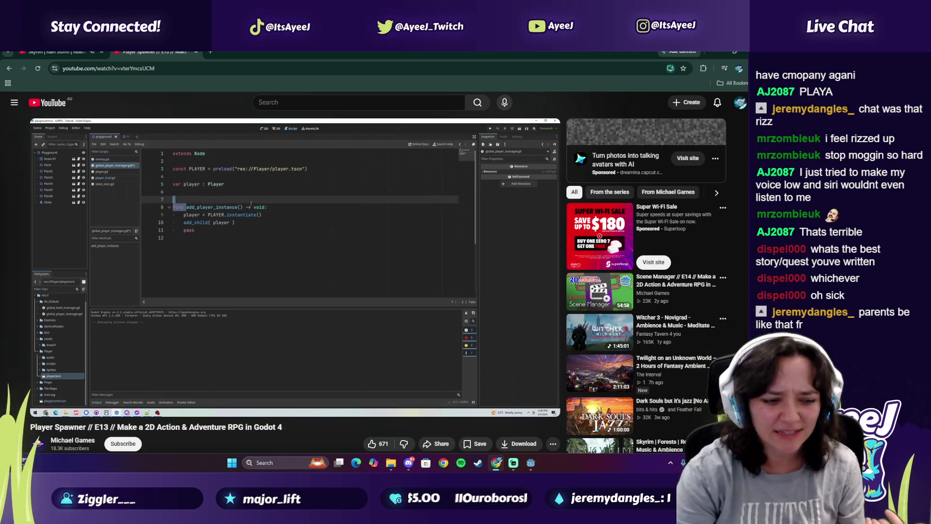
{"action": "left_click", "coordinate": [333, 269]}
{"action": "left_click", "coordinate": [333, 268]}
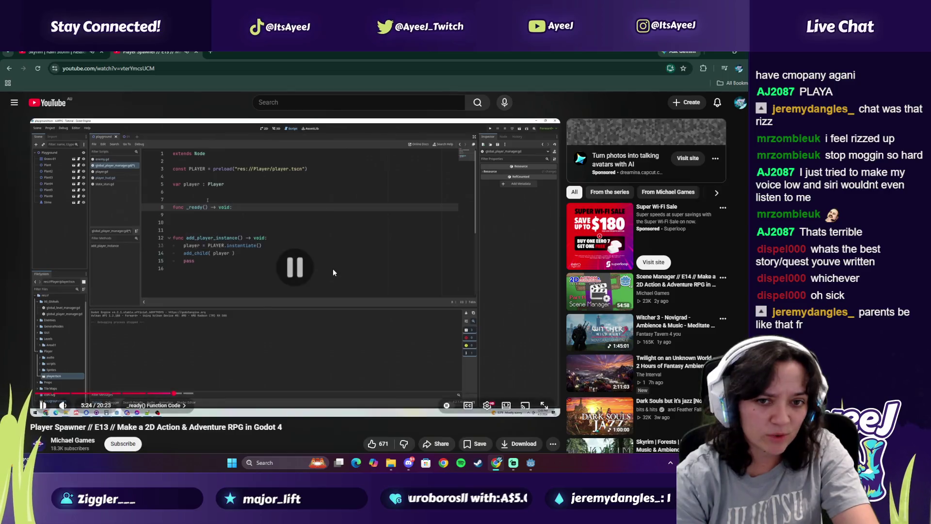
Insert blank lines above add_player_instance and declare func _ready() -> void
{"action": "key", "text": "alt+Tab"}
{"action": "left_click", "coordinate": [335, 153]}
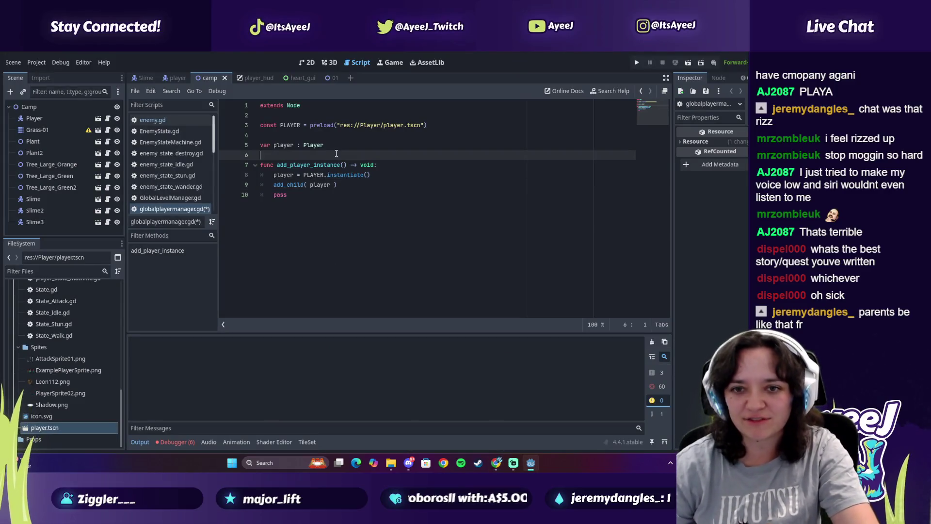
{"action": "key", "text": "Return"}
{"action": "key", "text": "Up"}
{"action": "key", "text": "Return"}
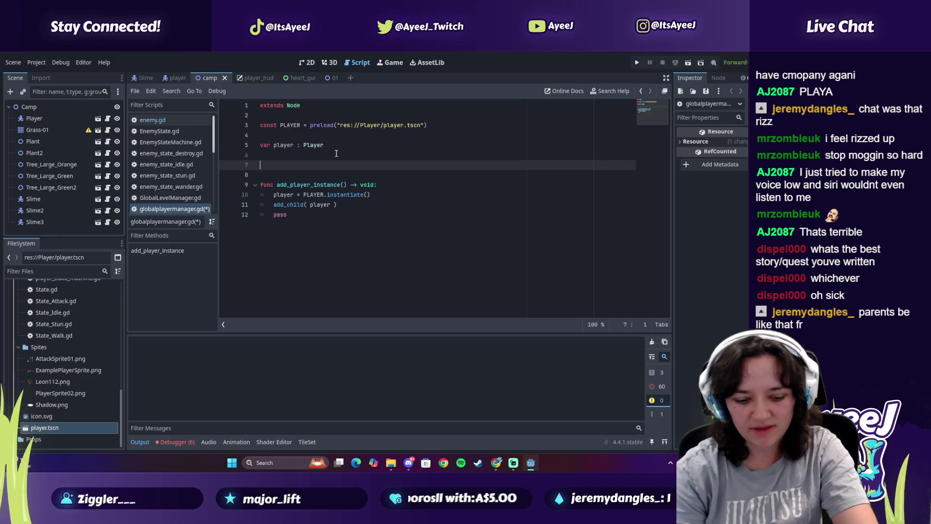
{"action": "type", "text": "func"}
{"action": "key", "text": "alt+Tab"}
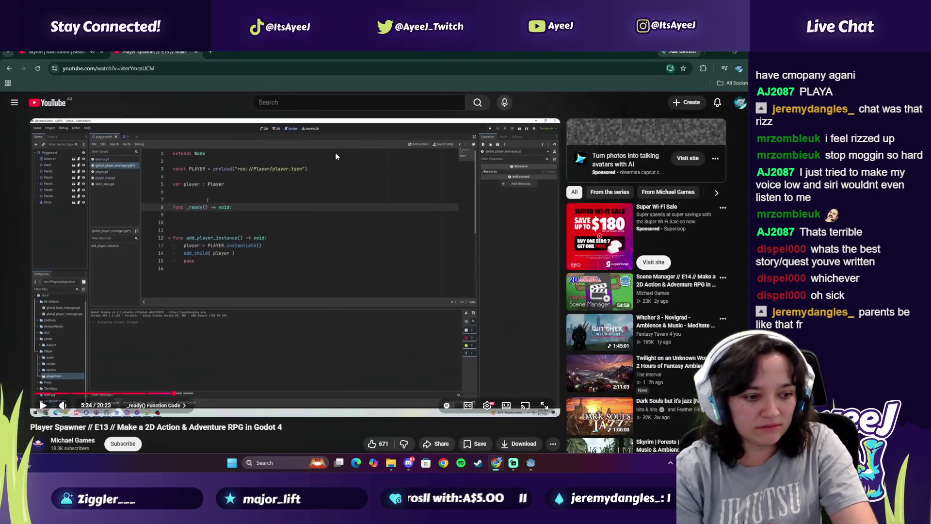
{"action": "key", "text": "alt+Tab"}
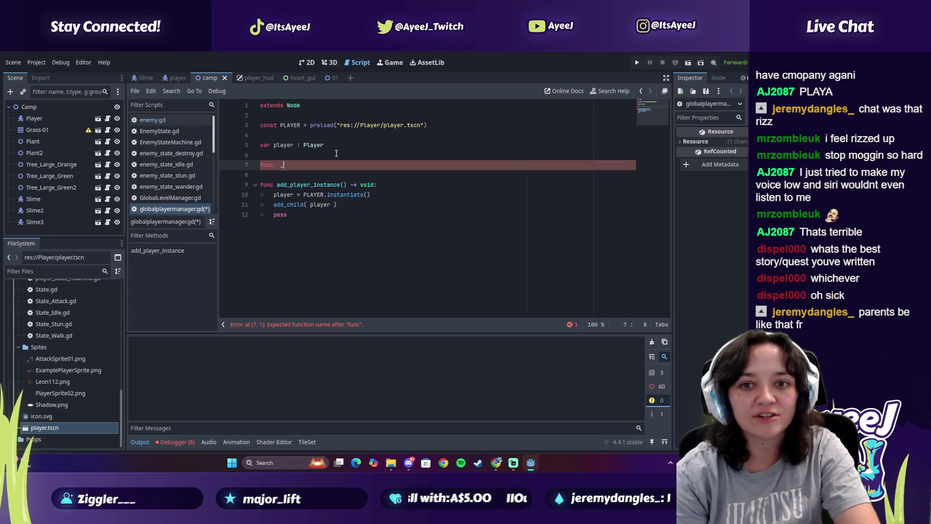
{"action": "key", "text": "BackSpace"}
{"action": "key", "text": "BackSpace"}
{"action": "type", "text": "_"}
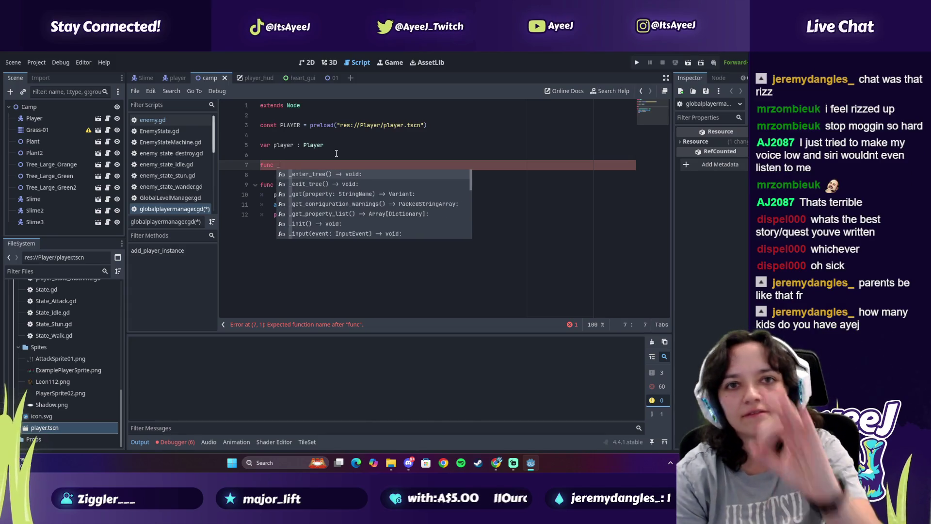
{"action": "type", "text": "ready"}
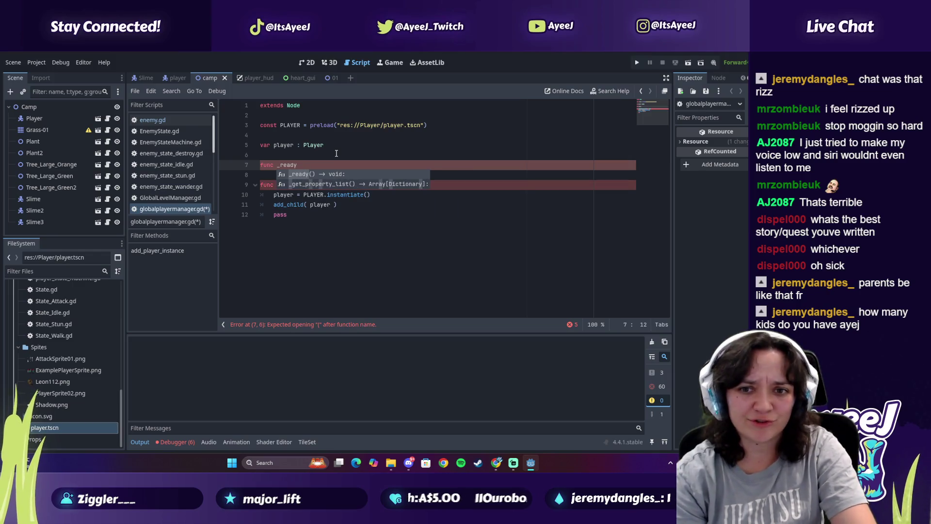
{"action": "key", "text": "Return"}
Give _ready a pass body and begin an add_player_instance call, checking against the tutorial
{"action": "key", "text": "alt+Tab"}
{"action": "key", "text": "alt+Tab"}
{"action": "key", "text": "Return"}
{"action": "key", "text": "Return"}
{"action": "type", "text": "pass"}
{"action": "key", "text": "alt+Tab"}
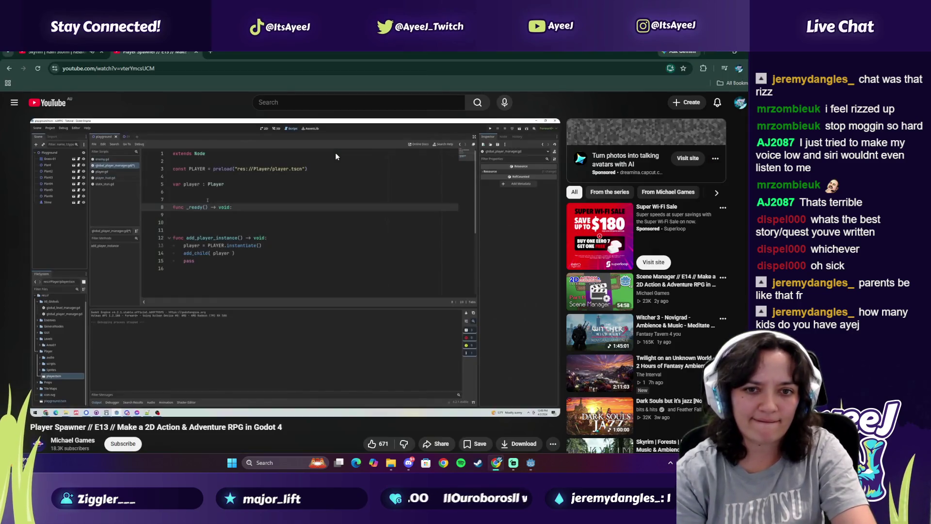
{"action": "key", "text": "space"}
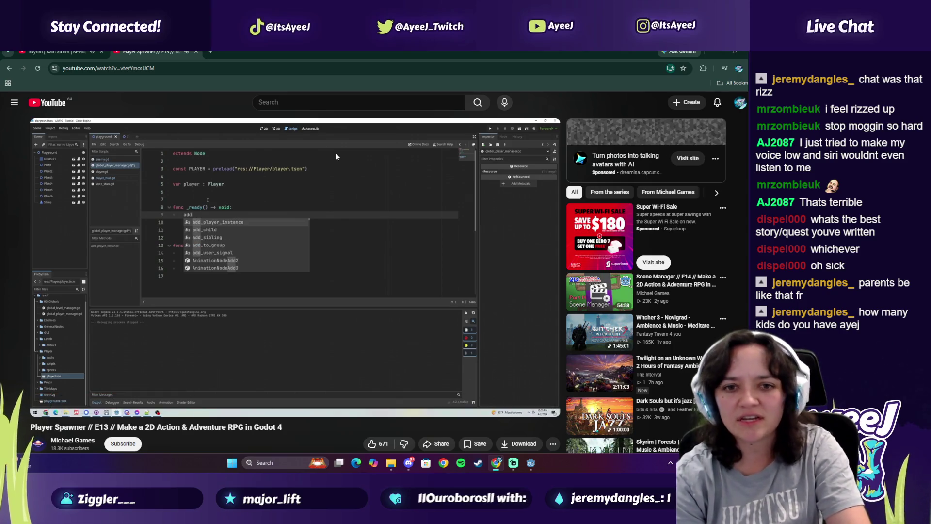
{"action": "key", "text": "space"}
{"action": "key", "text": "alt+Tab"}
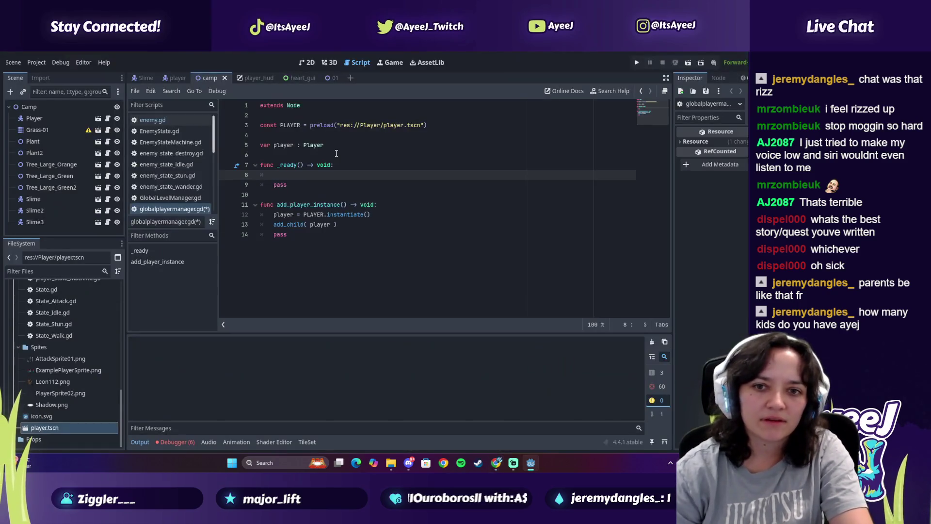
{"action": "type", "text": "add"}
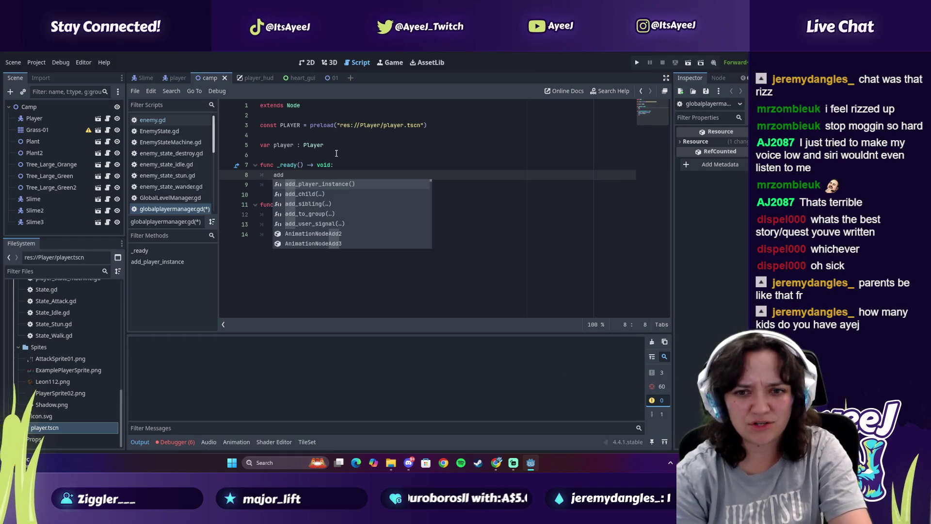
{"action": "key", "text": "Escape"}
{"action": "key", "text": "alt+Tab"}
{"action": "key", "text": "space"}
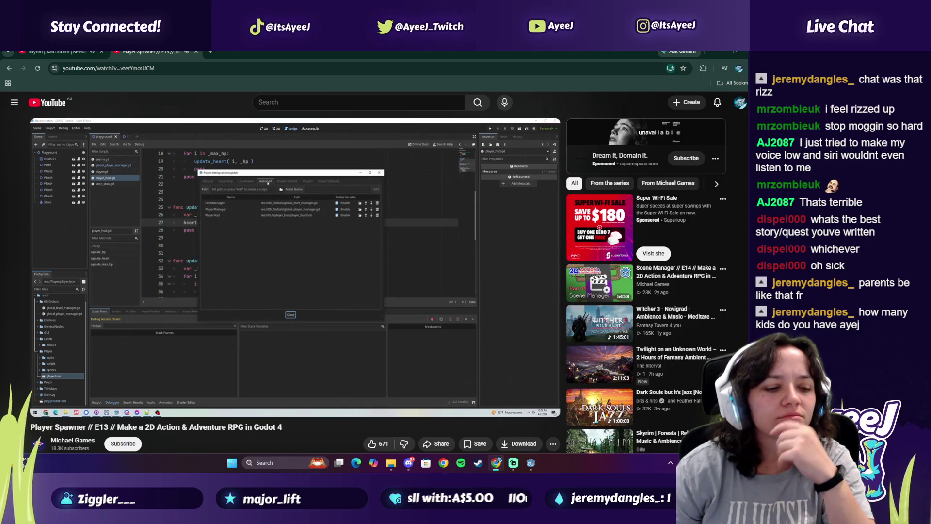
Watch the tutorial to 6:20, where PlayerHud is moved before PlayerManager in Autoload, then pause
{"action": "mouse_move", "coordinate": [221, 274]}
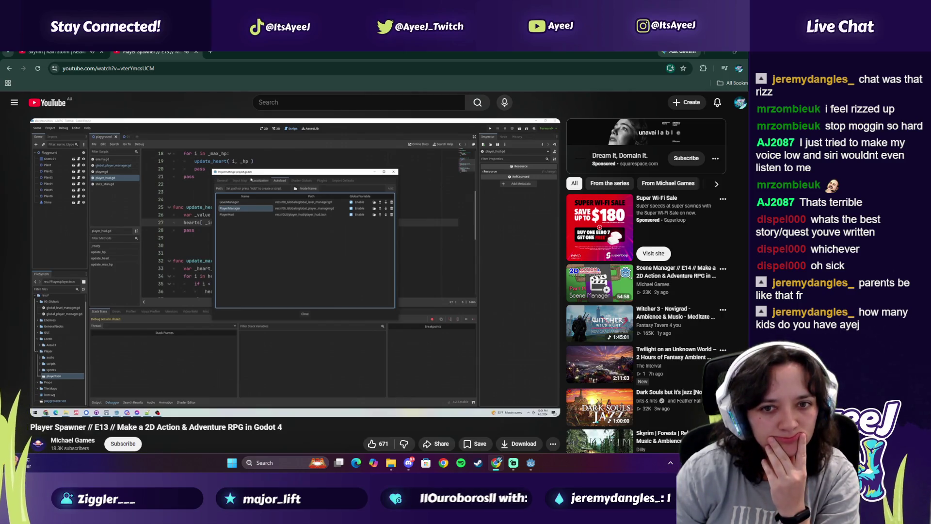
{"action": "mouse_move", "coordinate": [221, 271]}
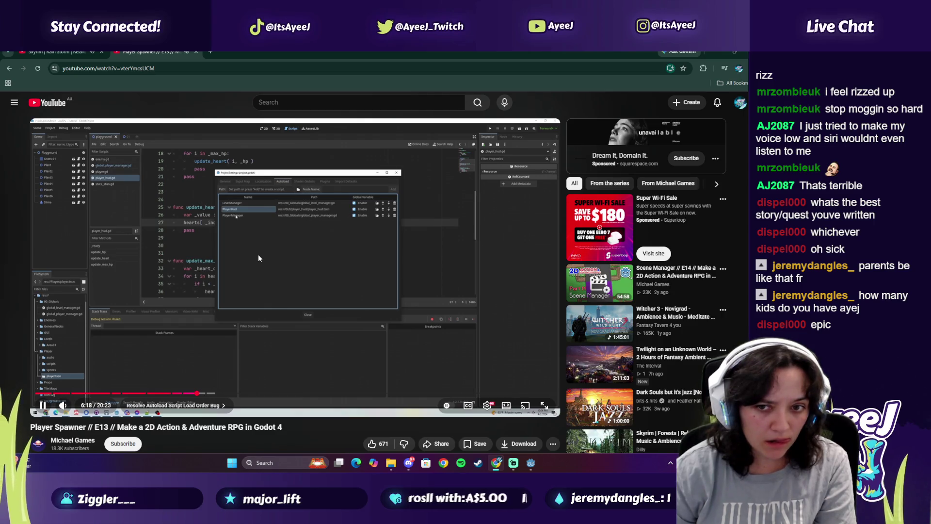
{"action": "left_click", "coordinate": [324, 321]}
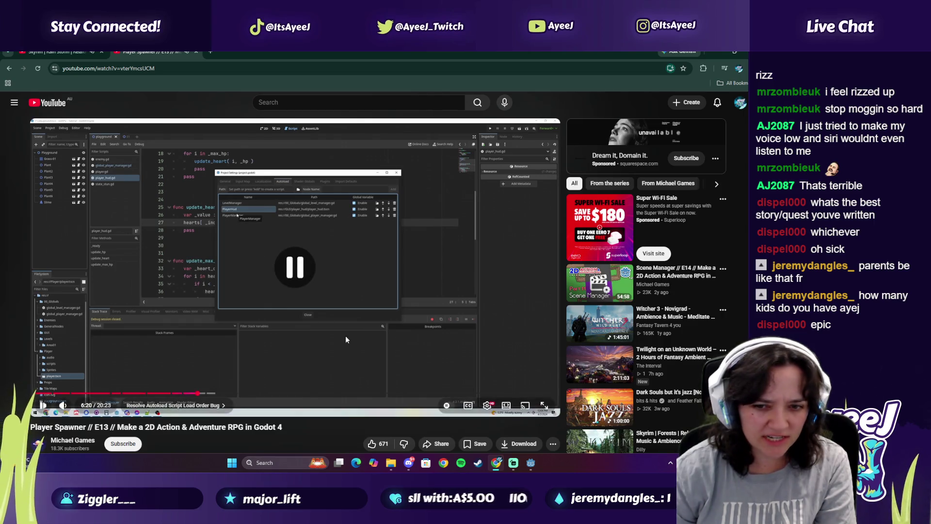
In Project Settings > Globals > Autoload, move PlayerManager below PlayerHud and close
{"action": "left_click", "coordinate": [531, 463]}
{"action": "left_click", "coordinate": [37, 62]}
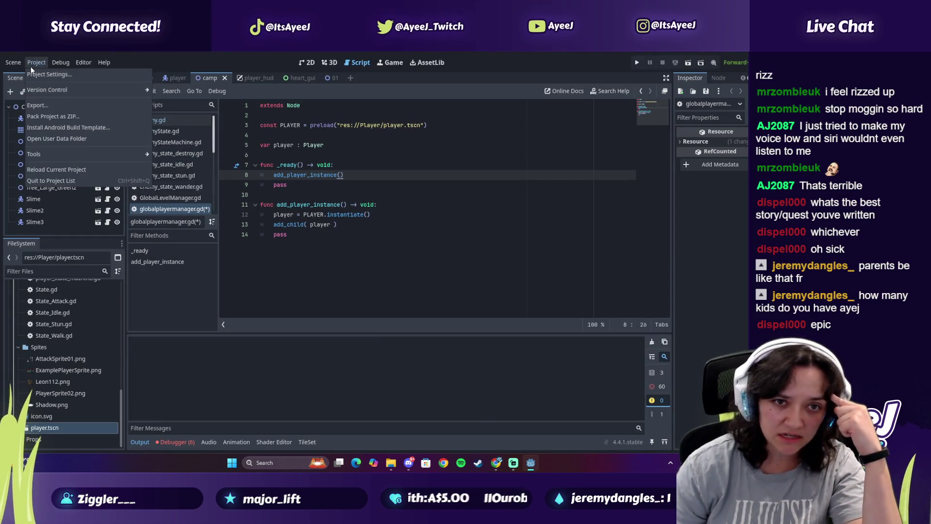
{"action": "left_click", "coordinate": [46, 74]}
{"action": "left_click", "coordinate": [193, 98]}
{"action": "left_click", "coordinate": [227, 97]}
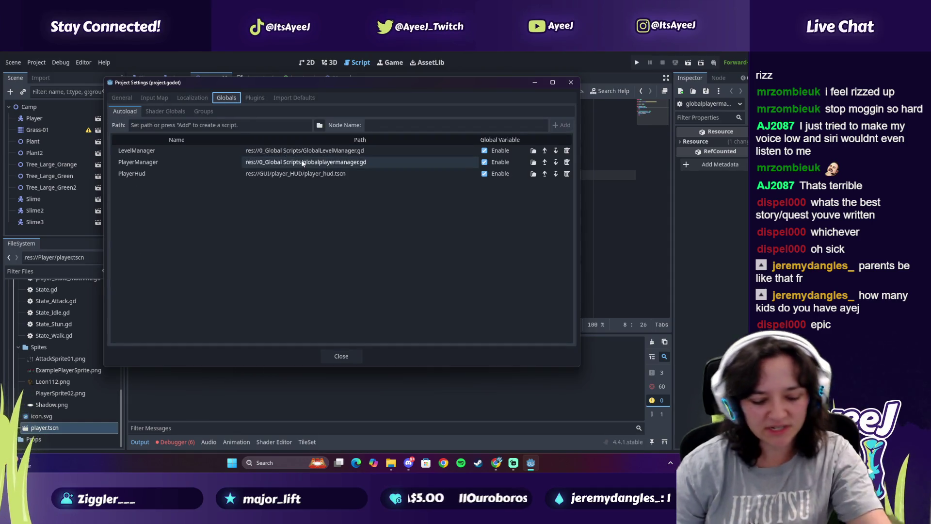
{"action": "left_click", "coordinate": [556, 163]}
{"action": "left_click", "coordinate": [357, 355]}
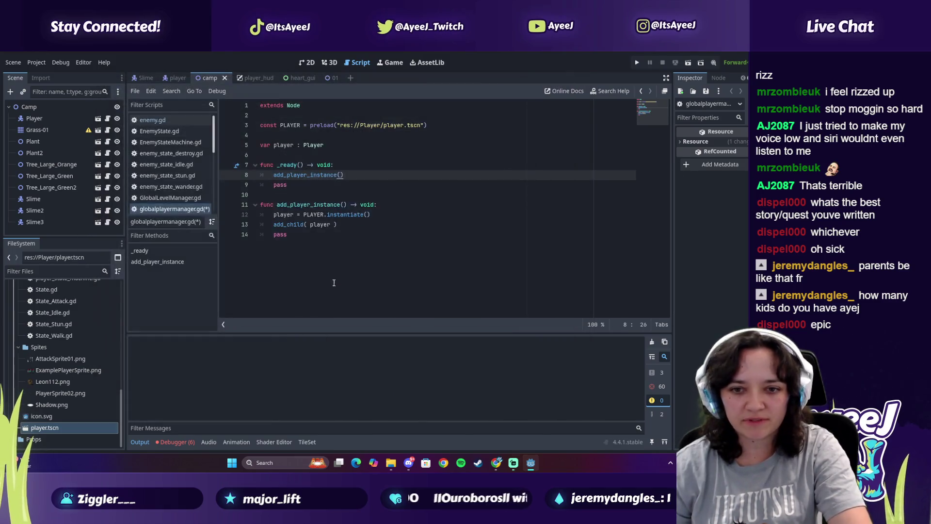
Resume the tutorial briefly, then return to the script with the caret on line 11
{"action": "key", "text": "alt+Tab"}
{"action": "left_click", "coordinate": [355, 257]}
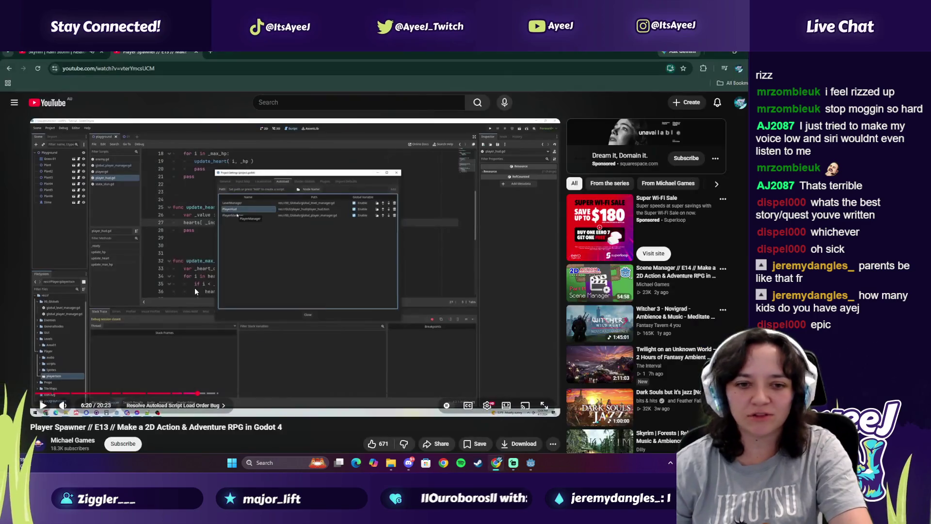
{"action": "left_click", "coordinate": [194, 288]}
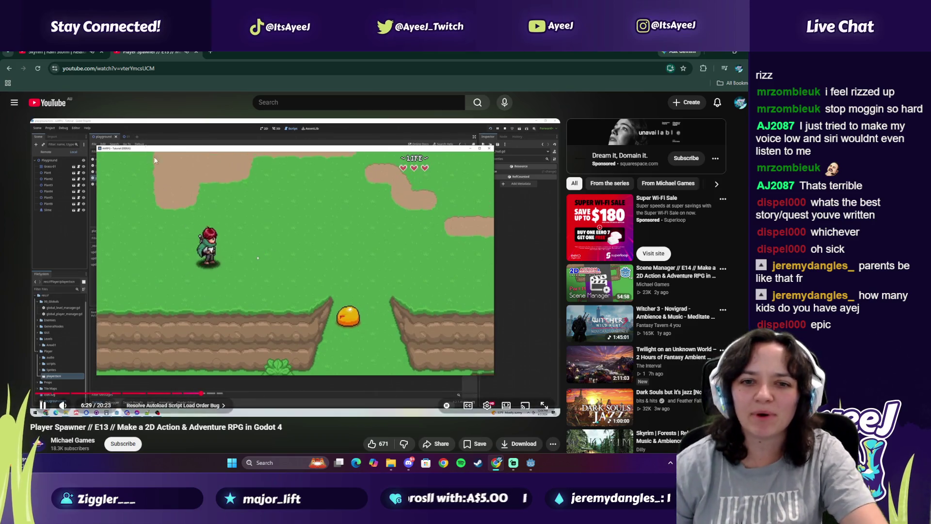
{"action": "key", "text": "alt+Tab"}
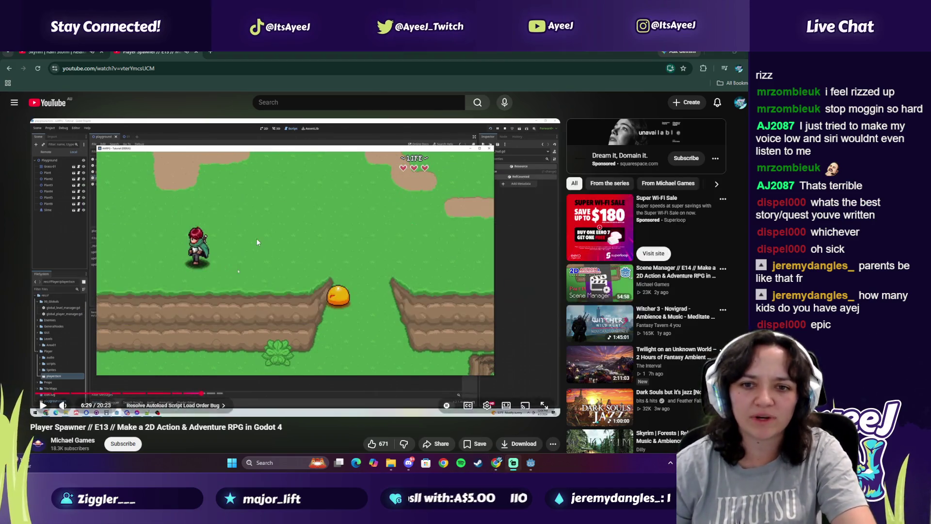
{"action": "key", "text": "alt+Tab"}
{"action": "key", "text": "Tab"}
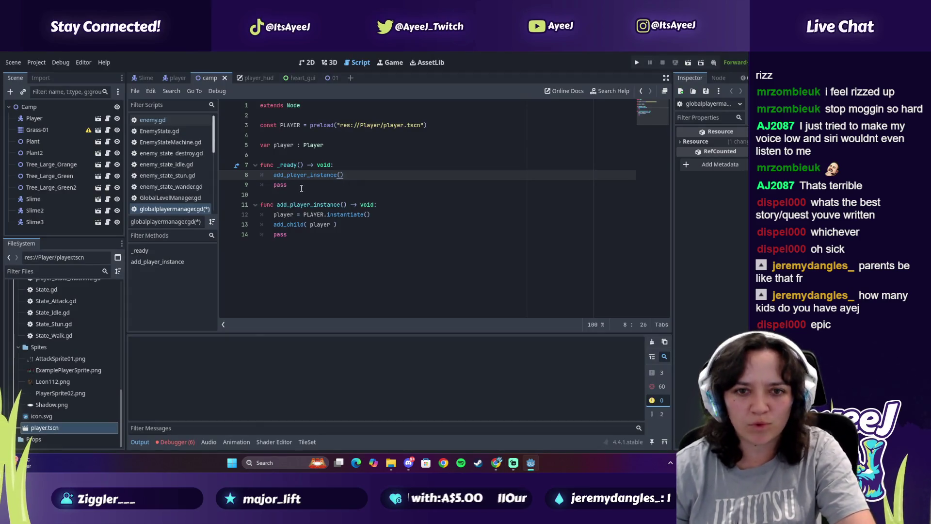
{"action": "left_click", "coordinate": [287, 205]}
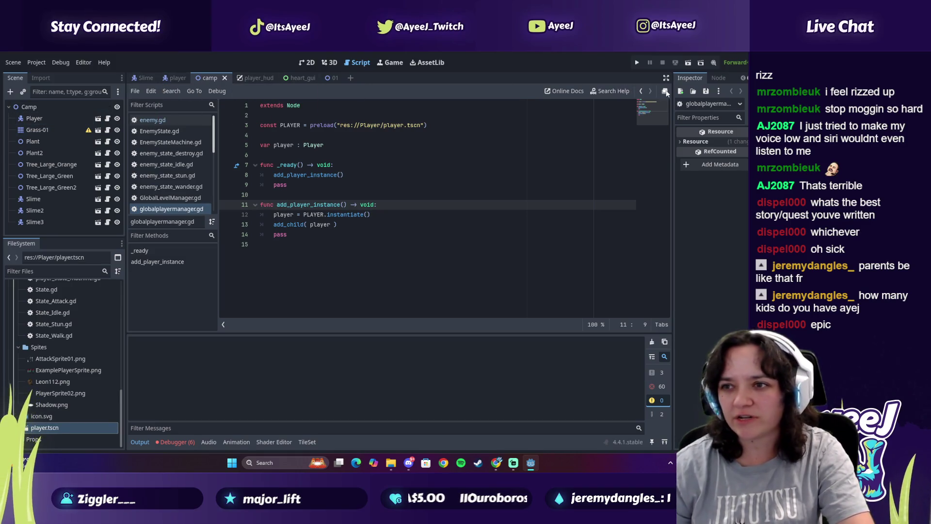
Delete the Player node from the camp scene
{"action": "left_click", "coordinate": [665, 92]}
{"action": "left_click", "coordinate": [665, 83]}
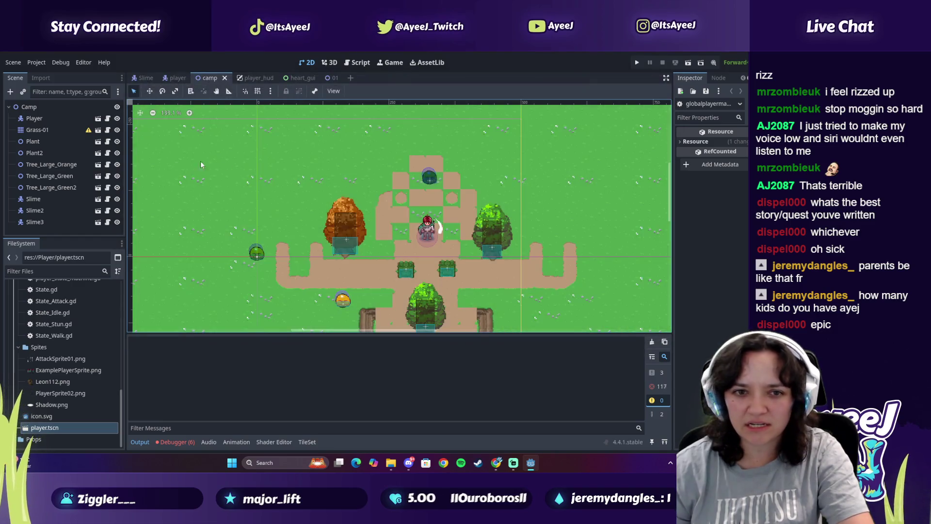
{"action": "left_click", "coordinate": [33, 118]}
{"action": "key", "text": "Delete"}
{"action": "key", "text": "Return"}
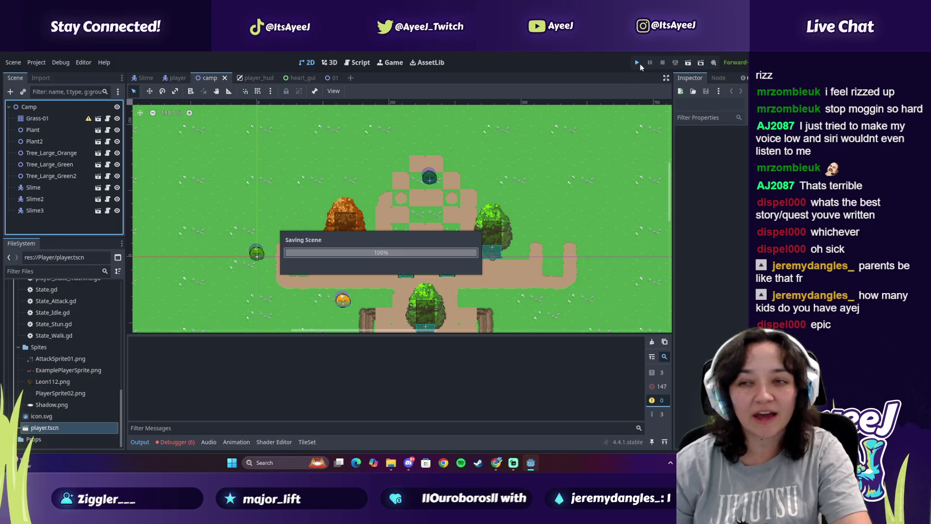
Run the project and walk the player right, down, left and up around the camp map
{"action": "left_click", "coordinate": [637, 62]}
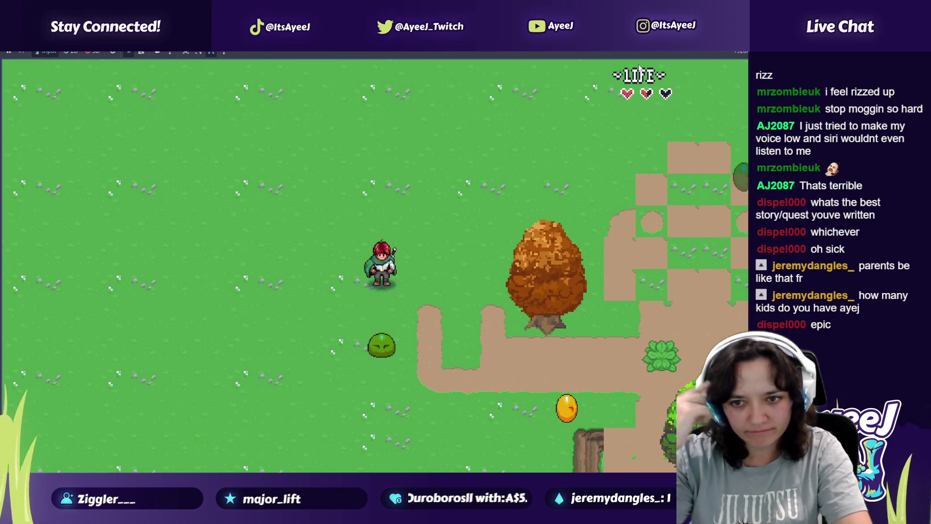
{"action": "key", "text": "Right"}
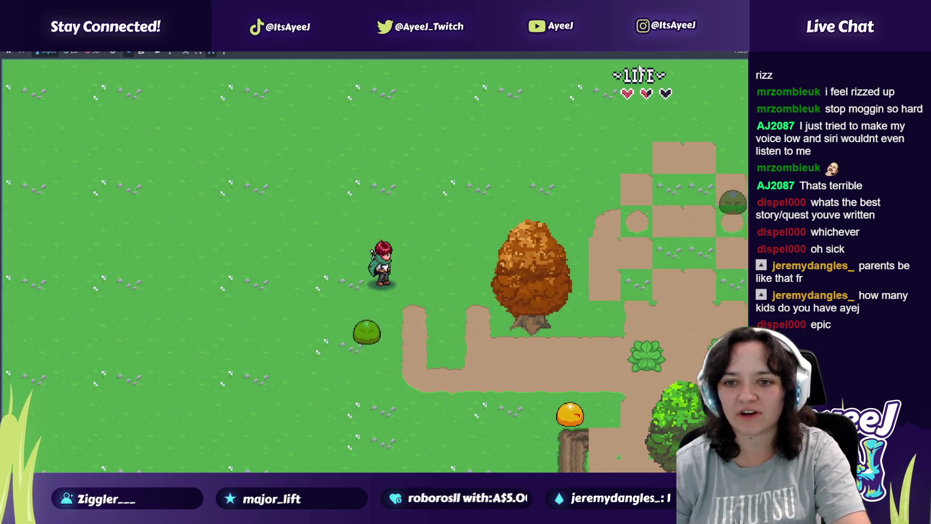
{"action": "key", "text": "Down"}
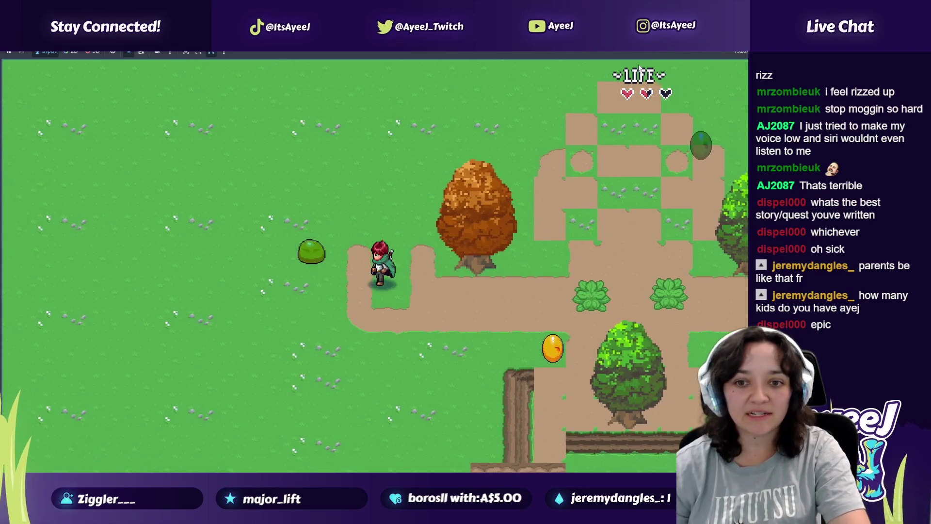
{"action": "key", "text": "Left"}
{"action": "key", "text": "Up"}
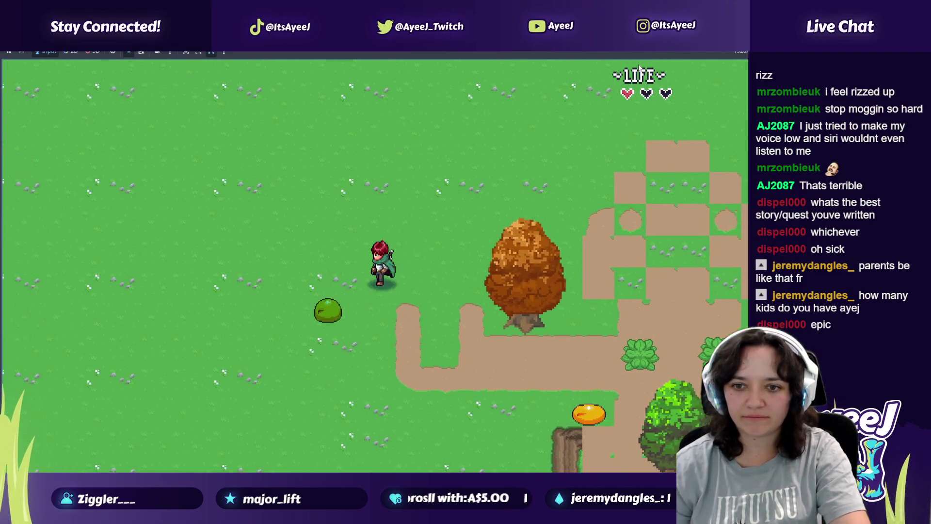
{"action": "key", "text": "Up"}
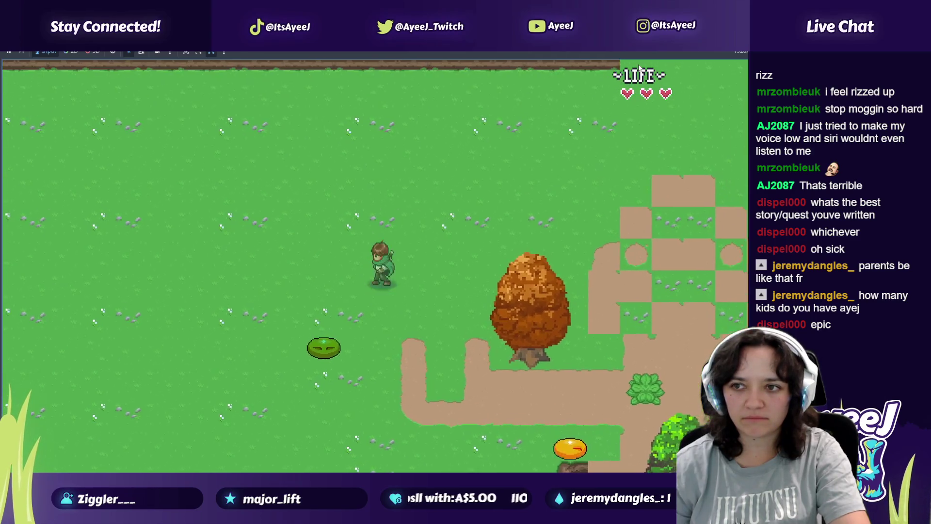
{"action": "key", "text": "alt+Tab"}
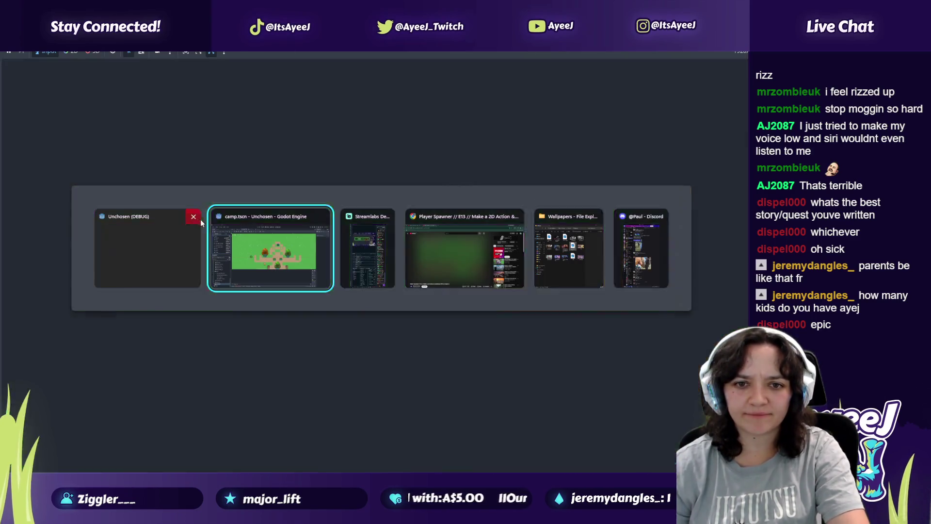
Close the running game's debug window and launch TikTok from the Start search
{"action": "left_click", "coordinate": [198, 220]}
{"action": "left_click", "coordinate": [368, 240]}
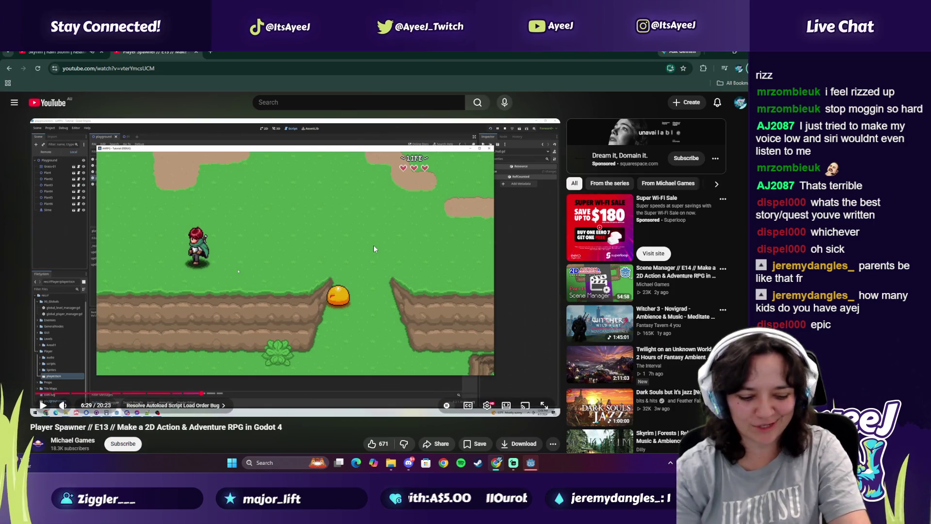
{"action": "key", "text": "super"}
{"action": "type", "text": "tiktok"}
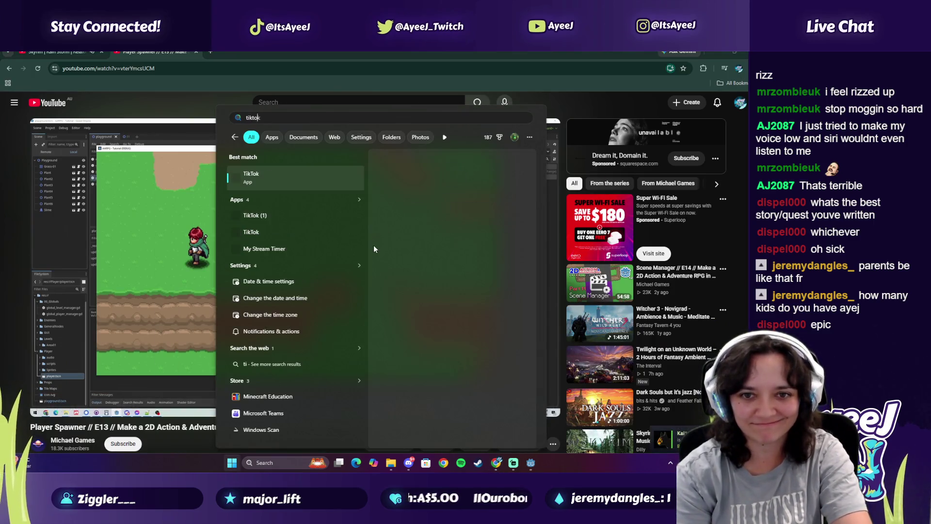
{"action": "key", "text": "Return"}
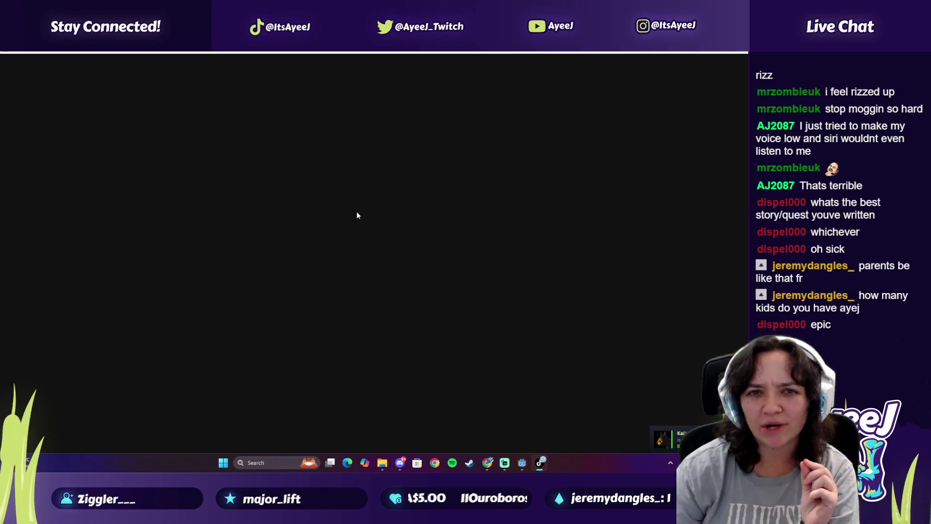
Skip through three TikTok feed videos, close TikTok, and resume the tutorial
{"action": "left_click", "coordinate": [745, 267]}
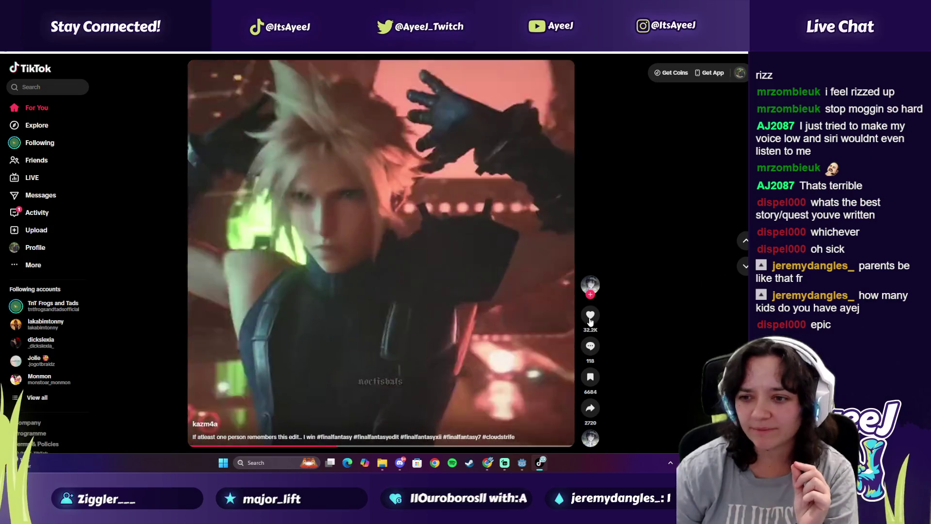
{"action": "left_click", "coordinate": [745, 266]}
{"action": "left_click", "coordinate": [746, 271]}
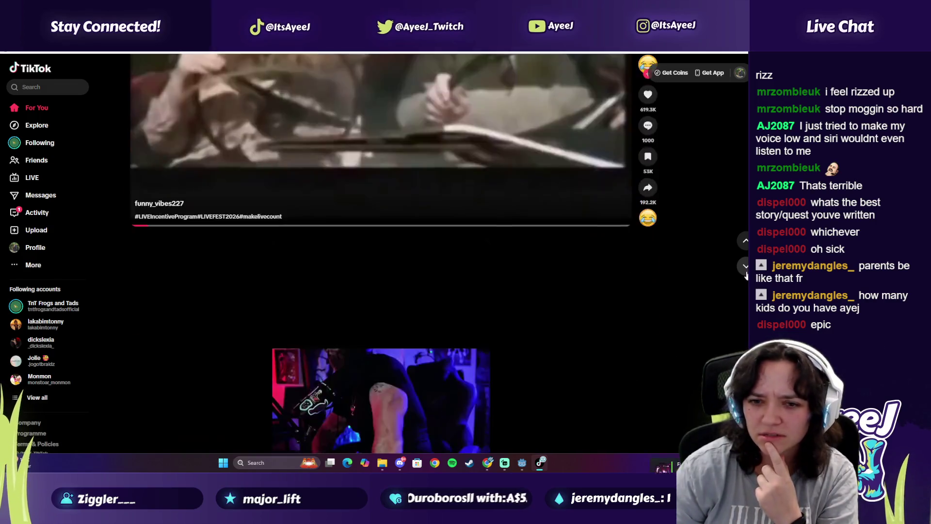
{"action": "key", "text": "alt+F4"}
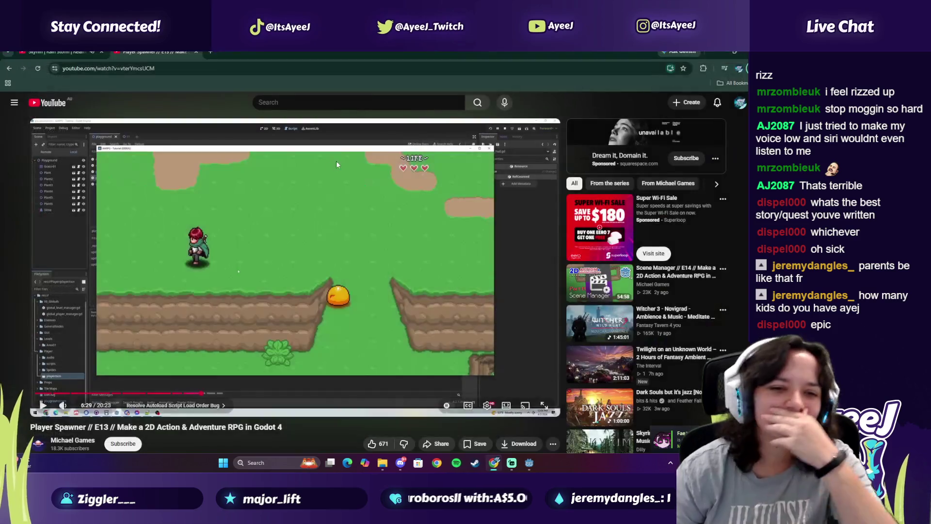
{"action": "left_click", "coordinate": [202, 262]}
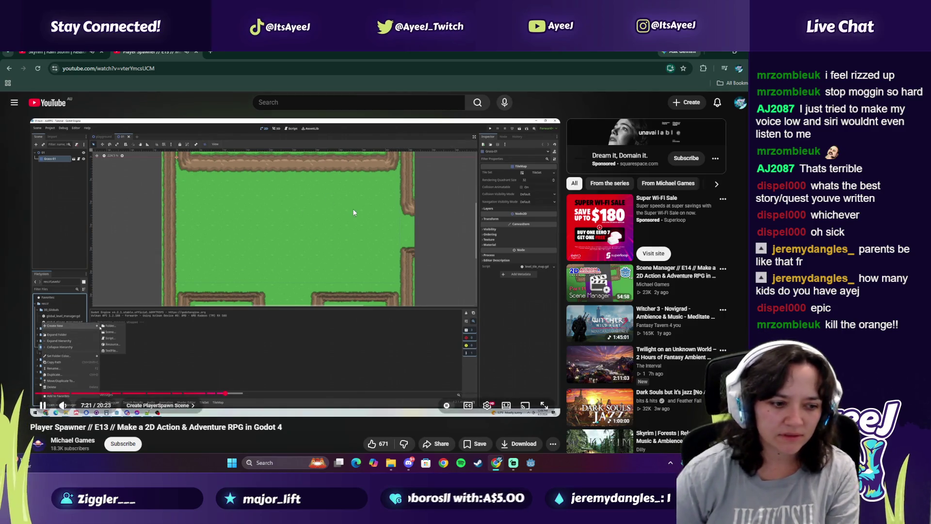
Play the tutorial up to the PlayerSpawn scene step, then return to Godot's FileSystem dock
{"action": "left_click", "coordinate": [310, 288]}
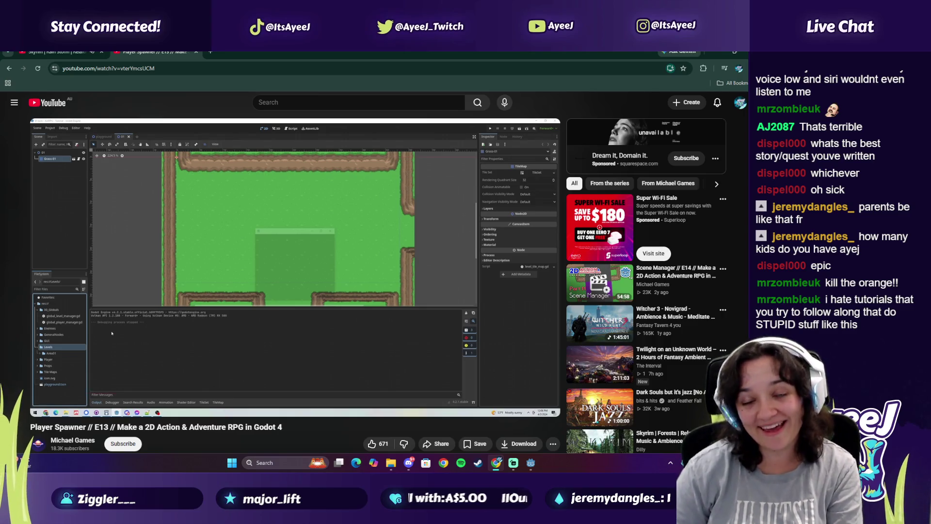
{"action": "left_click", "coordinate": [304, 285]}
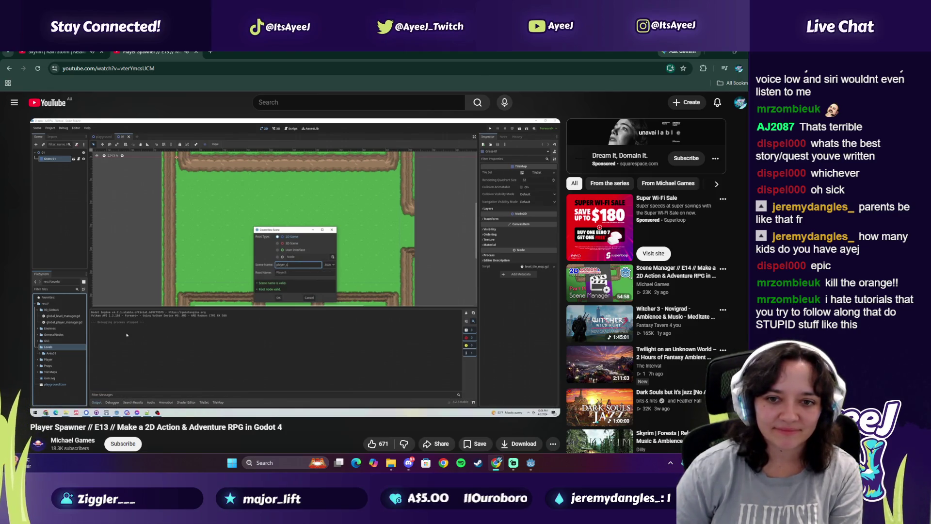
{"action": "key", "text": "space"}
{"action": "left_click", "coordinate": [530, 462]}
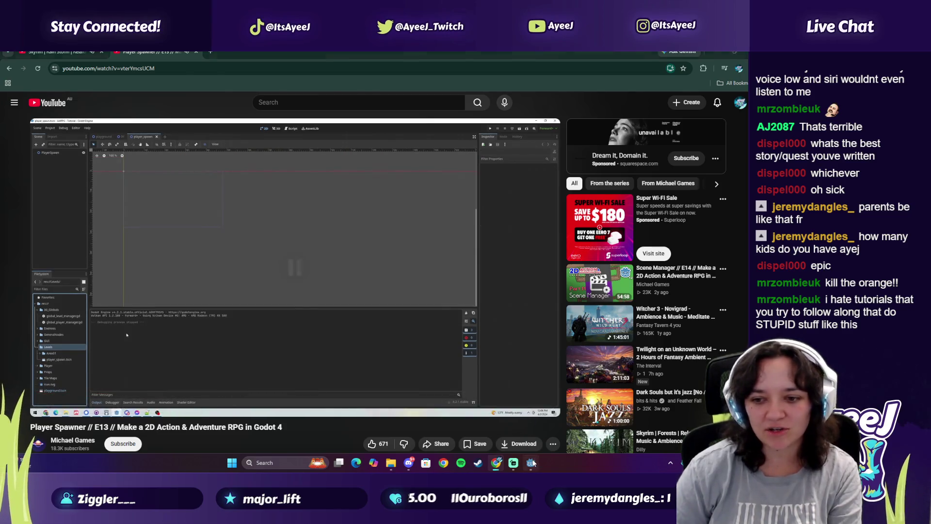
{"action": "scroll", "coordinate": [46, 335], "scroll_direction": "up", "scroll_amount": 10}
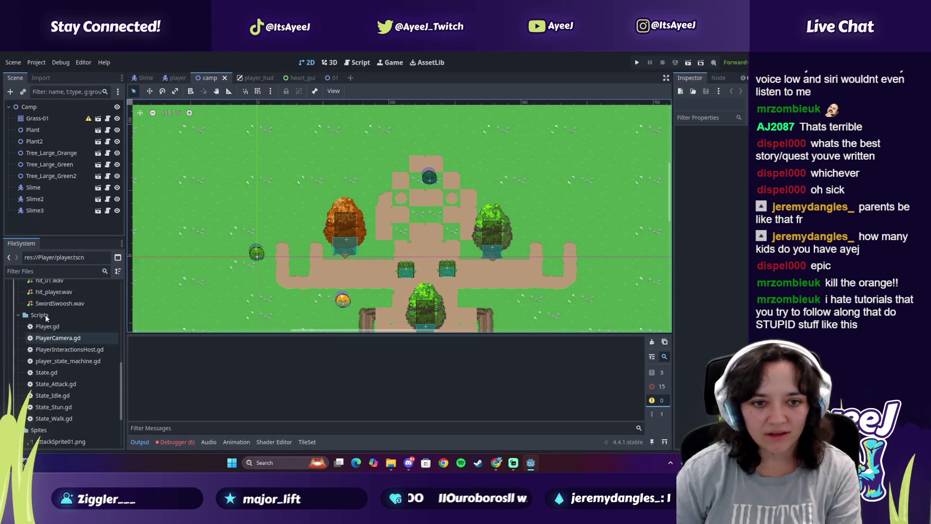
{"action": "scroll", "coordinate": [43, 313], "scroll_direction": "up", "scroll_amount": 3}
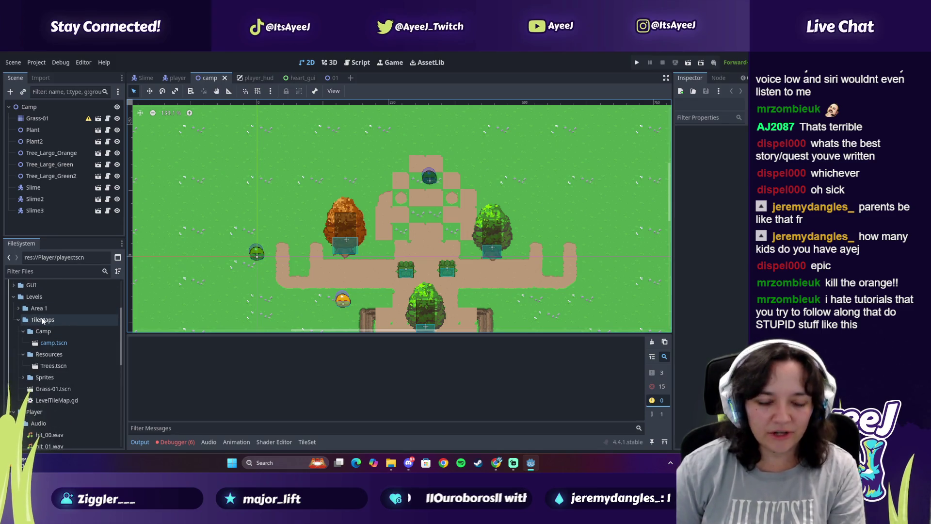
Create a new 2D scene named 'player spawn' in the Levels folder
{"action": "right_click", "coordinate": [33, 296]}
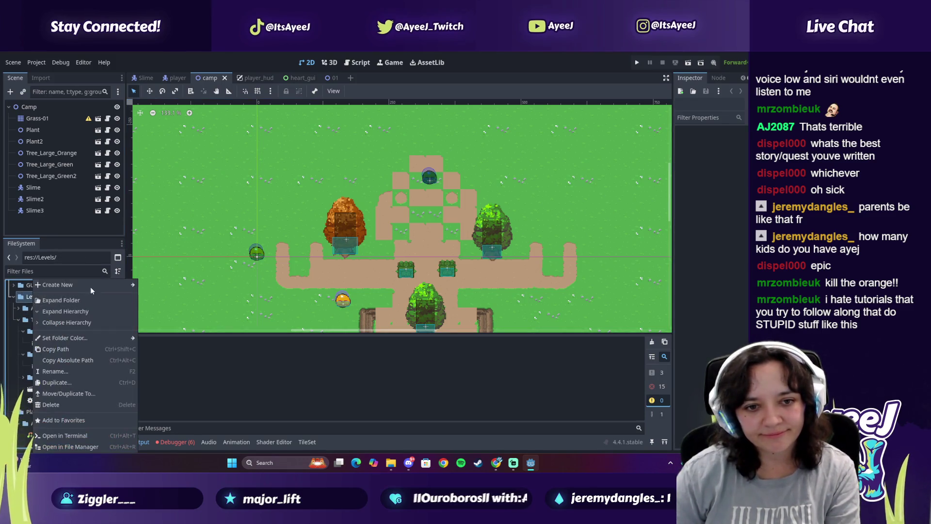
{"action": "mouse_move", "coordinate": [133, 286]}
{"action": "left_click", "coordinate": [152, 298]}
{"action": "type", "text": "p"}
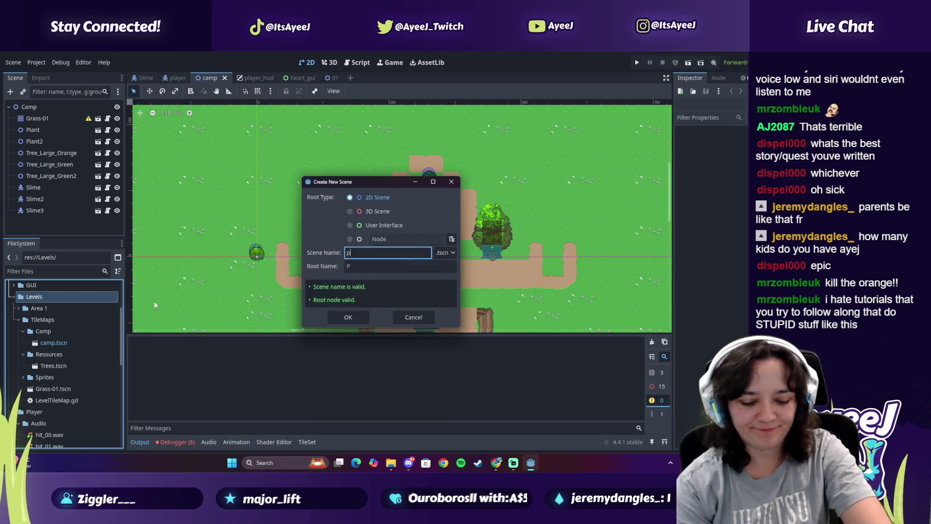
{"action": "key", "text": "BackSpace"}
{"action": "key", "text": "BackSpace"}
{"action": "key", "text": "BackSpace"}
{"action": "type", "text": "wn"}
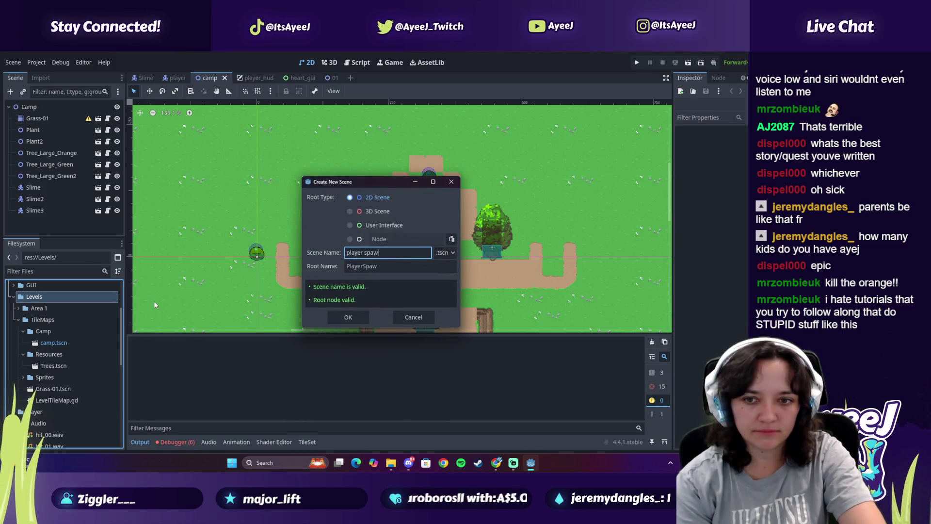
{"action": "key", "text": "Return"}
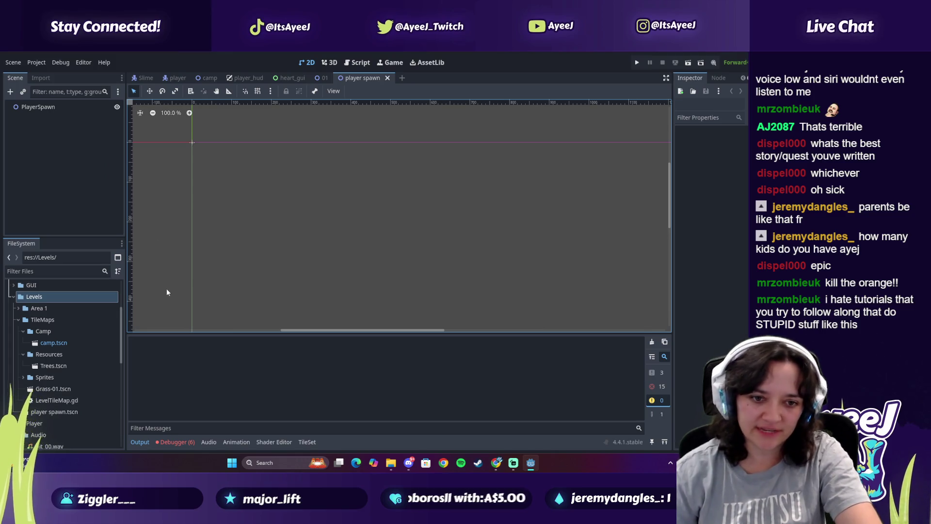
Check the next tutorial step, then begin adding a child node under PlayerSpawn
{"action": "key", "text": "alt+Tab"}
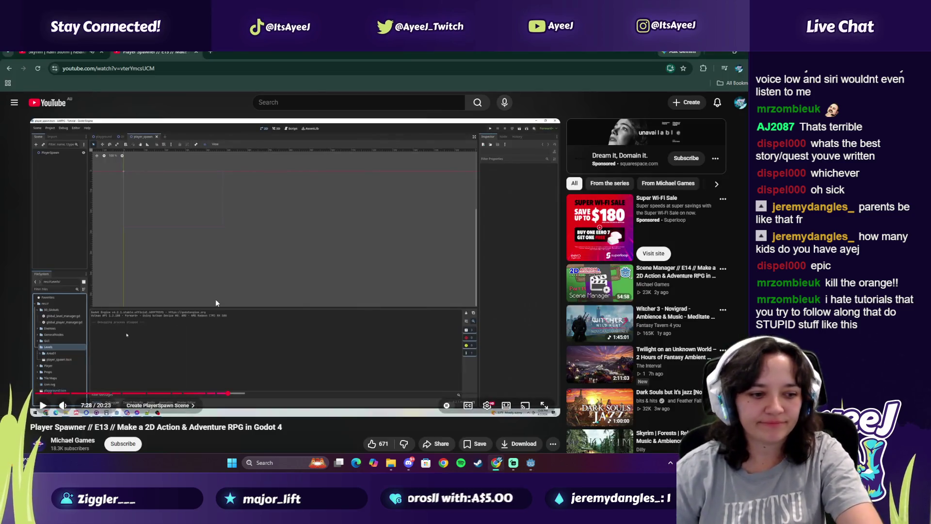
{"action": "left_click", "coordinate": [229, 314]}
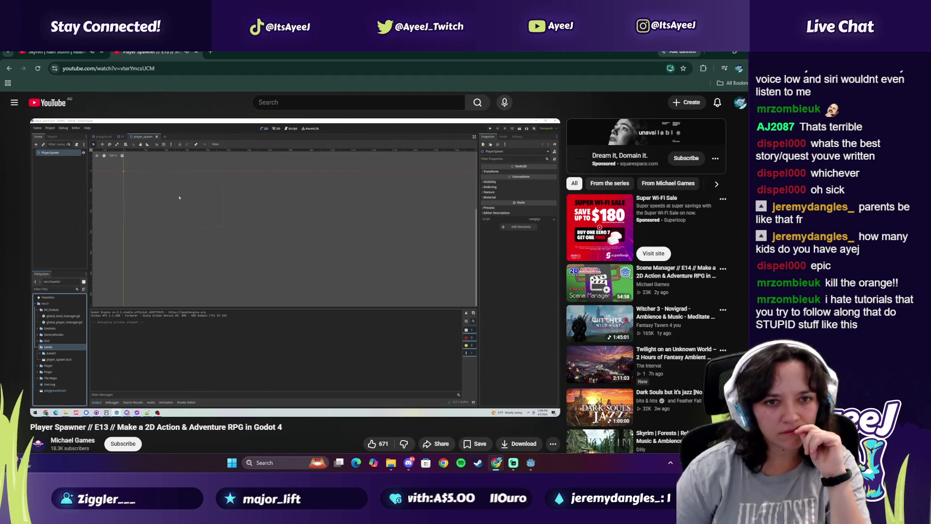
{"action": "left_click", "coordinate": [315, 280]}
{"action": "key", "text": "alt+Tab"}
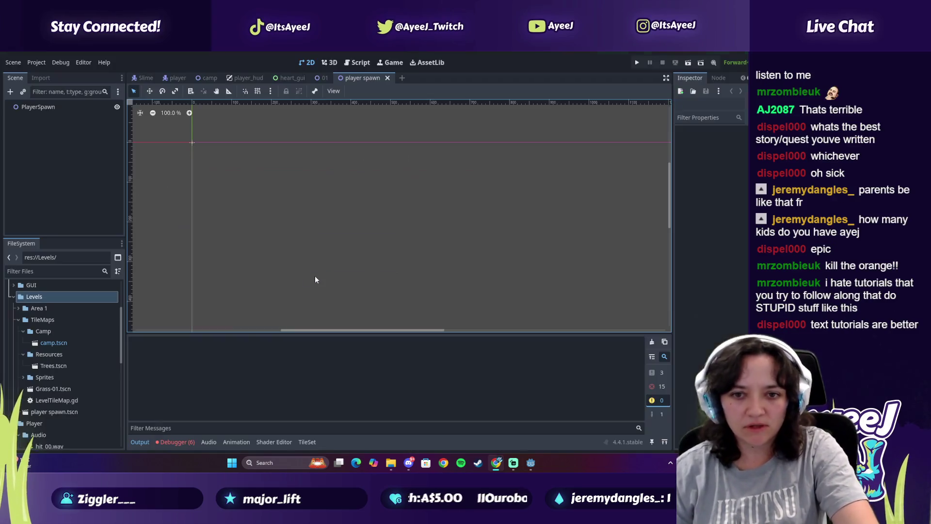
{"action": "right_click", "coordinate": [34, 107]}
{"action": "left_click", "coordinate": [84, 114]}
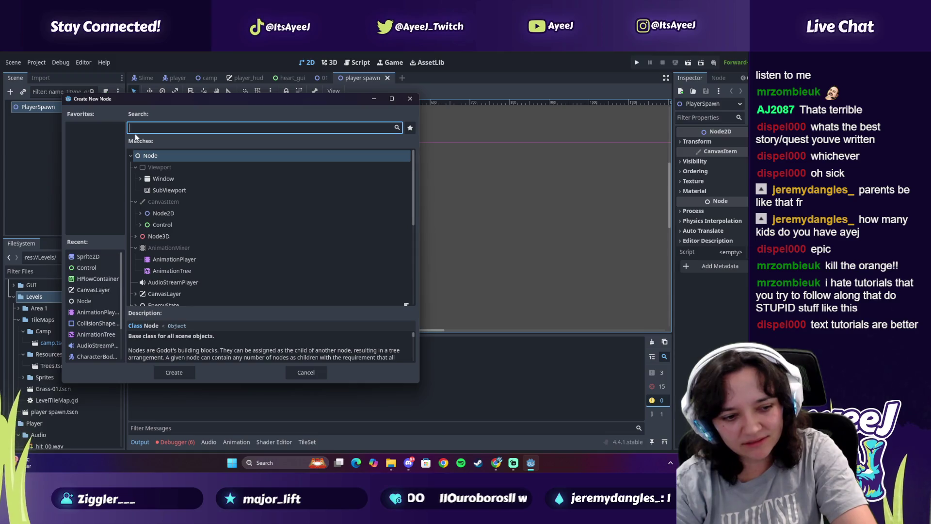
Add a Sprite2D child under PlayerSpawn, then follow the tutorial's next part before returning
{"action": "type", "text": "sprite"}
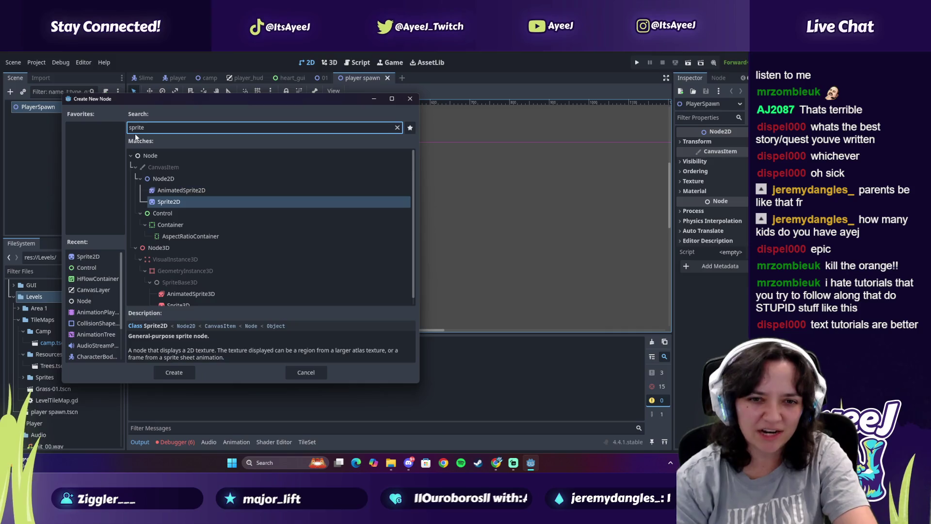
{"action": "key", "text": "Return"}
{"action": "key", "text": "alt+Tab"}
{"action": "left_click", "coordinate": [103, 185]}
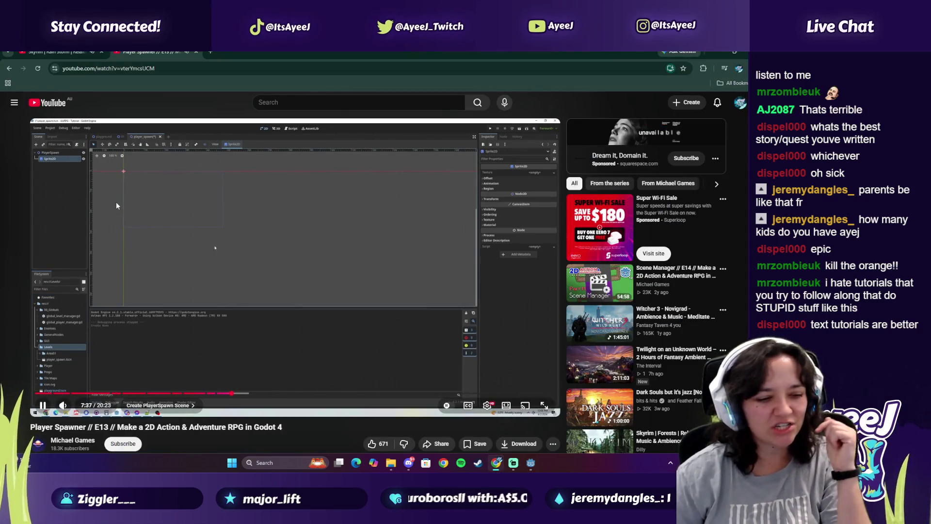
{"action": "left_click", "coordinate": [145, 222]}
{"action": "left_click", "coordinate": [145, 222]}
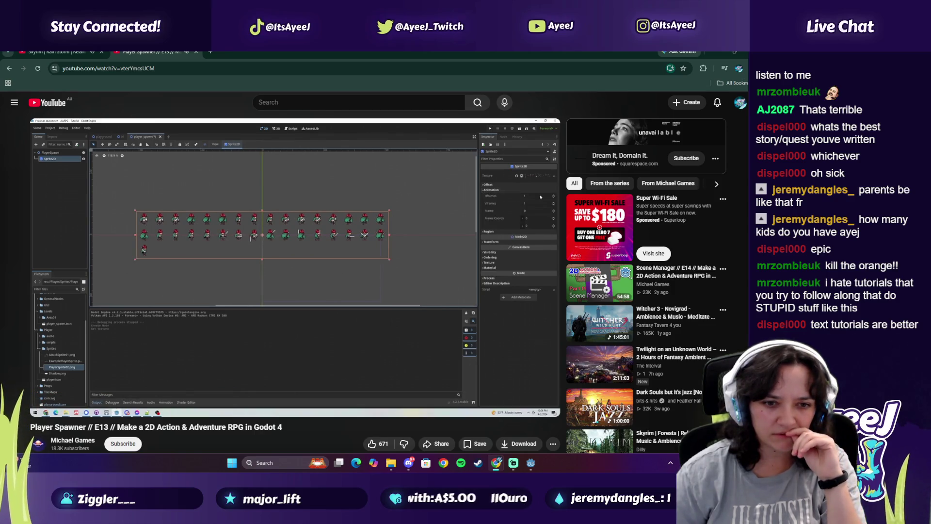
{"action": "mouse_move", "coordinate": [135, 225]}
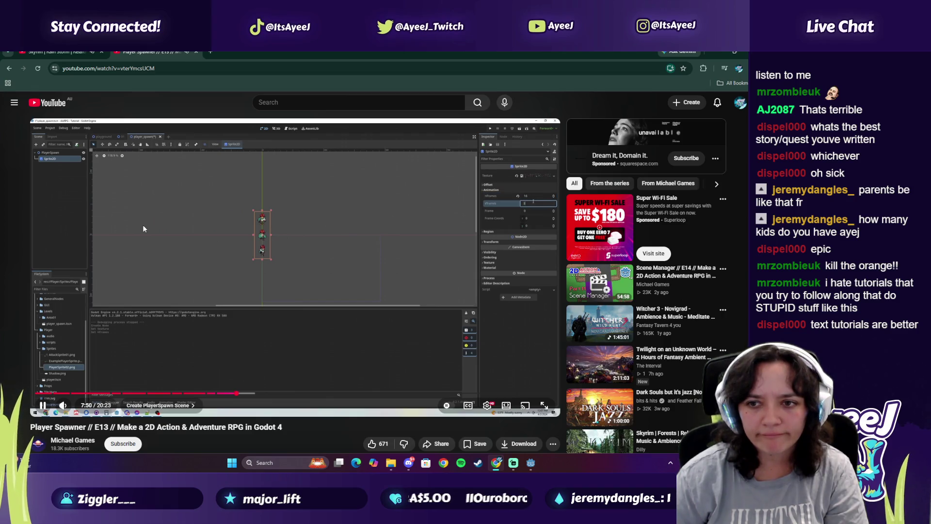
{"action": "left_click", "coordinate": [142, 225]}
{"action": "mouse_move", "coordinate": [526, 464]}
{"action": "left_click", "coordinate": [492, 435]}
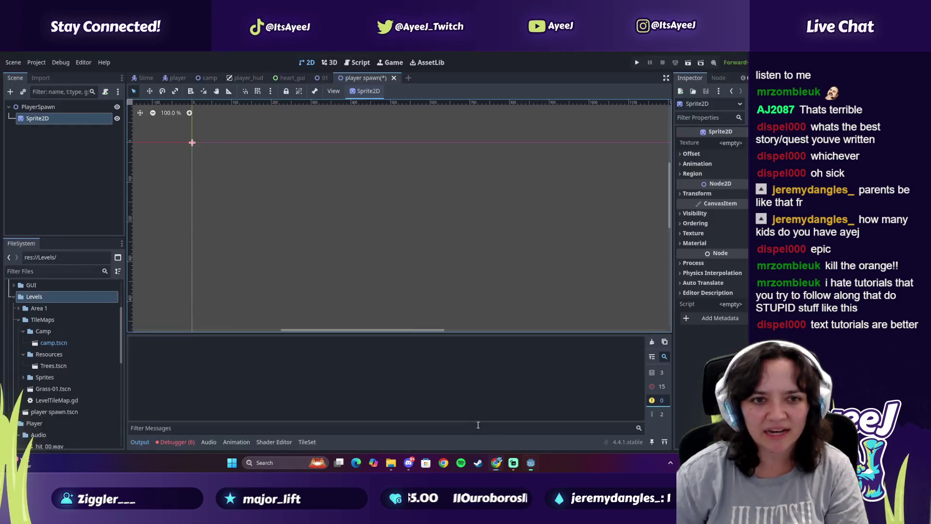
Give the Sprite2D the Leon112.png texture from the FileSystem dock
{"action": "scroll", "coordinate": [57, 381], "scroll_direction": "down", "scroll_amount": 10}
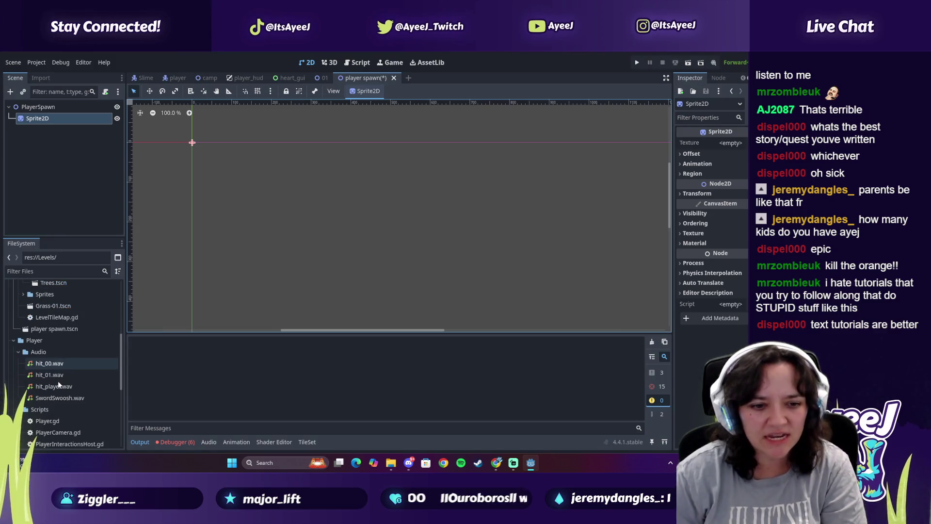
{"action": "scroll", "coordinate": [54, 395], "scroll_direction": "down", "scroll_amount": 2}
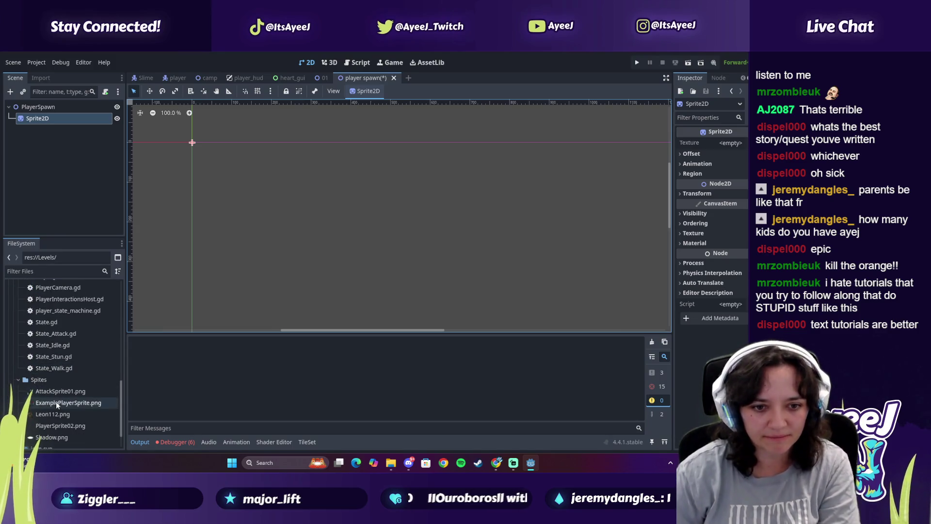
{"action": "mouse_move", "coordinate": [52, 404]}
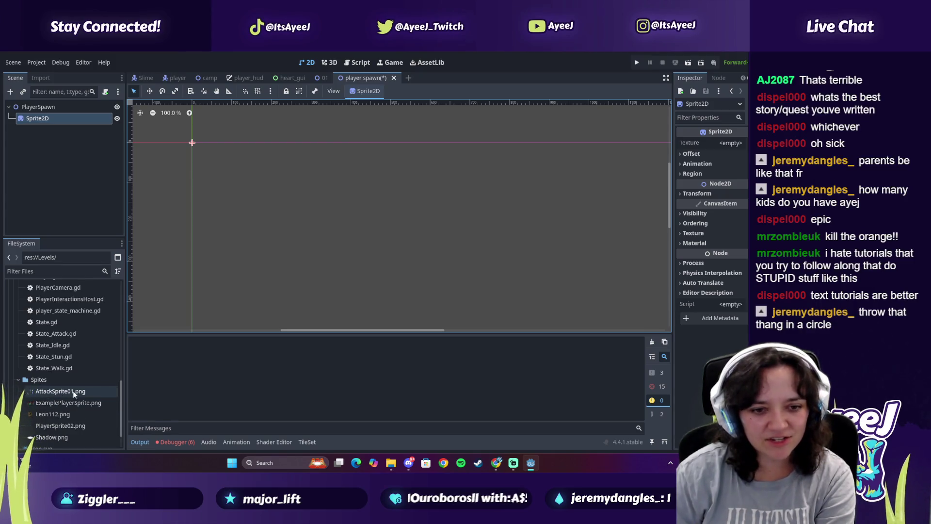
{"action": "mouse_move", "coordinate": [59, 415]}
{"action": "left_mouse_down"}
{"action": "mouse_move", "coordinate": [67, 121]}
{"action": "mouse_move", "coordinate": [58, 118]}
{"action": "left_mouse_up"}
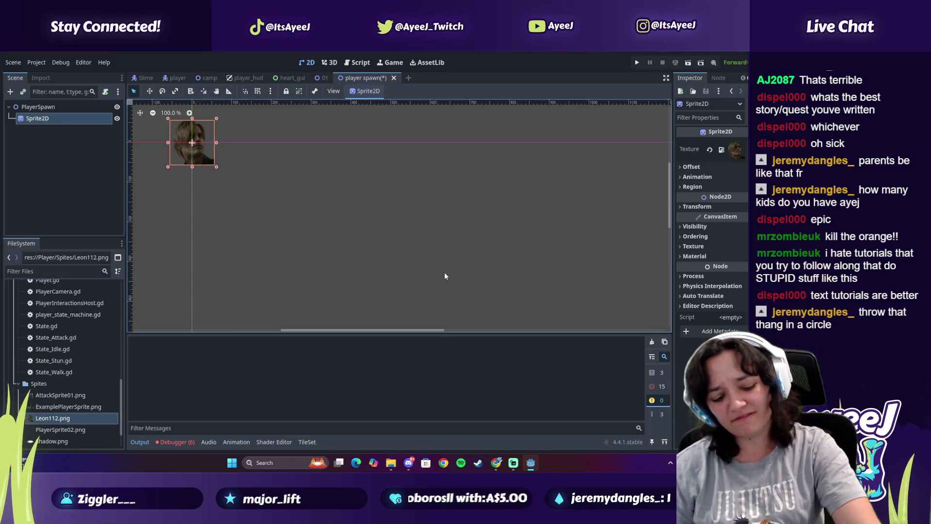
Move the sprite about 30 px up in the 2D viewport, matching the tutorial
{"action": "key", "text": "alt+Tab"}
{"action": "left_click", "coordinate": [455, 281]}
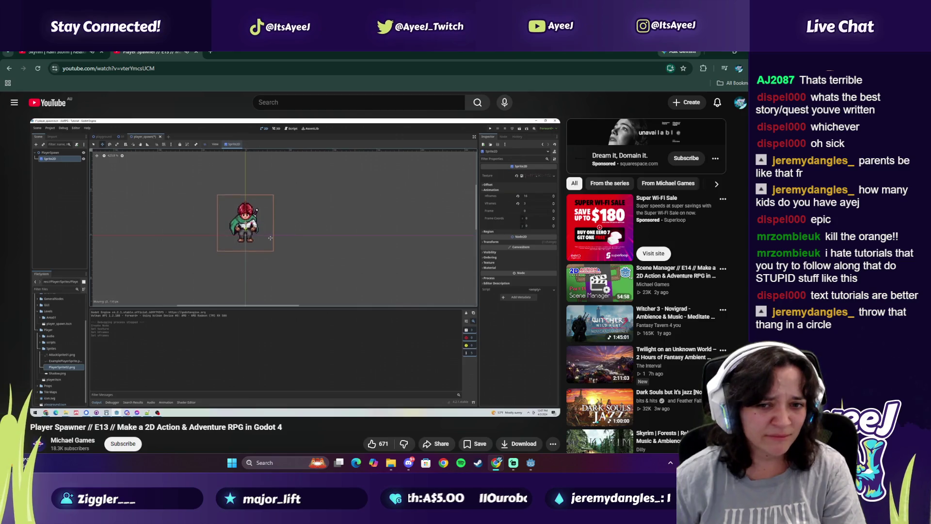
{"action": "left_click", "coordinate": [394, 272]}
{"action": "key", "text": "alt+Tab"}
{"action": "left_click_drag", "start_coordinate": [191, 160], "coordinate": [191, 144]}
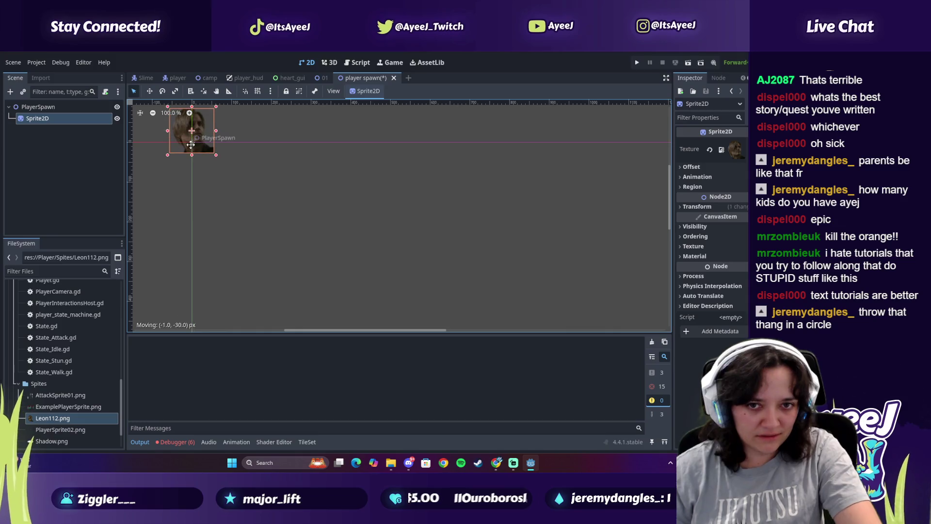
Watch the next part of the tutorial, then bring the Godot editor back
{"action": "key", "text": "alt+Tab"}
{"action": "left_click", "coordinate": [293, 229]}
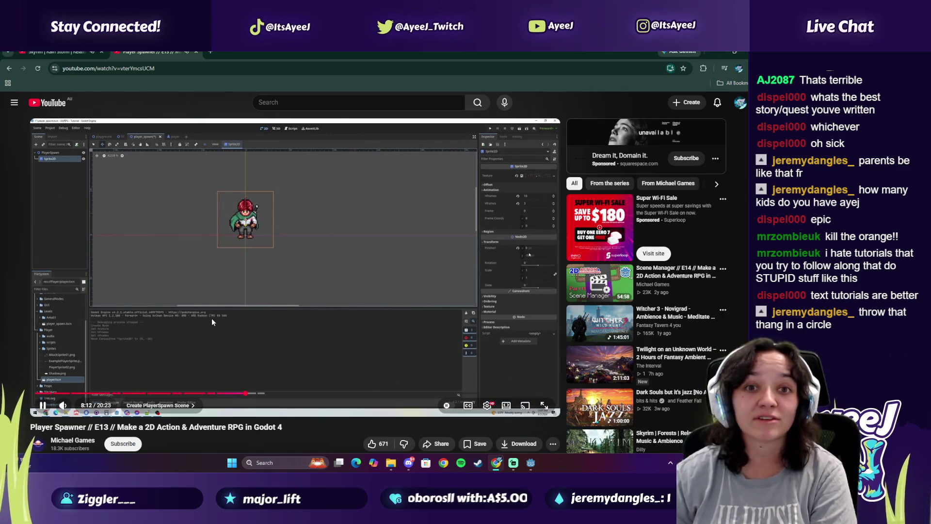
{"action": "left_click", "coordinate": [308, 318]}
{"action": "mouse_move", "coordinate": [530, 462]}
{"action": "left_click", "coordinate": [531, 422]}
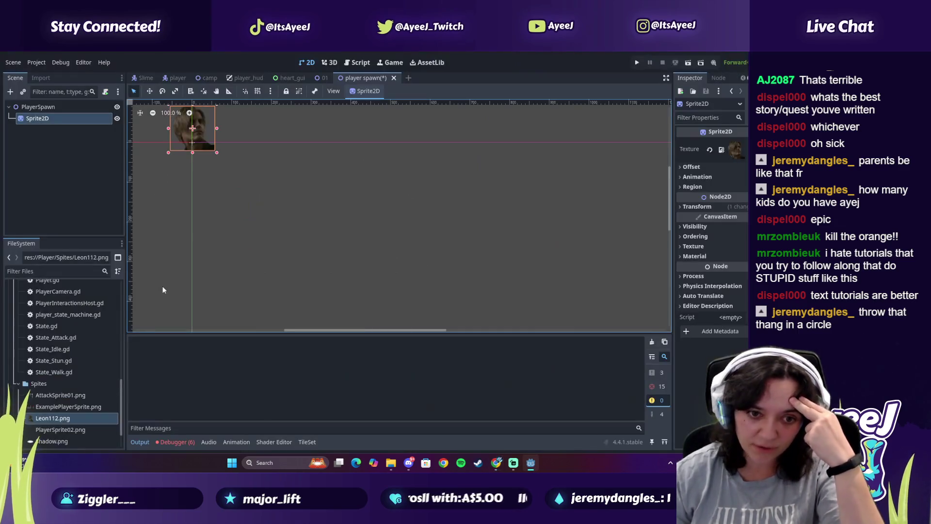
Replace the sprite's texture with ExamplePlayerSprite.png, after briefly trying AttackSprite01.png
{"action": "mouse_move", "coordinate": [46, 395]}
{"action": "left_mouse_down"}
{"action": "mouse_move", "coordinate": [107, 128]}
{"action": "mouse_move", "coordinate": [74, 120]}
{"action": "left_mouse_up"}
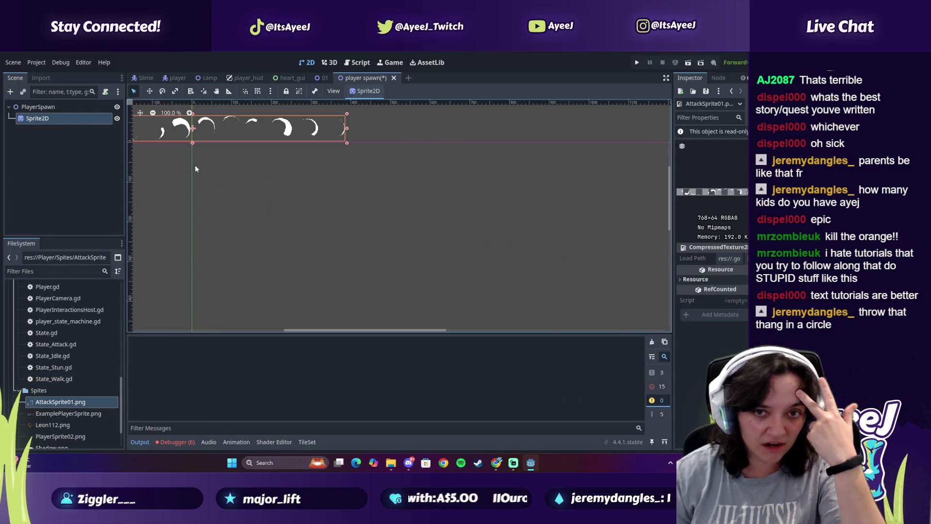
{"action": "mouse_move", "coordinate": [62, 410]}
{"action": "left_mouse_down"}
{"action": "mouse_move", "coordinate": [127, 320]}
{"action": "mouse_move", "coordinate": [52, 120]}
{"action": "left_mouse_up"}
{"action": "scroll", "coordinate": [86, 389], "scroll_direction": "down", "scroll_amount": 1}
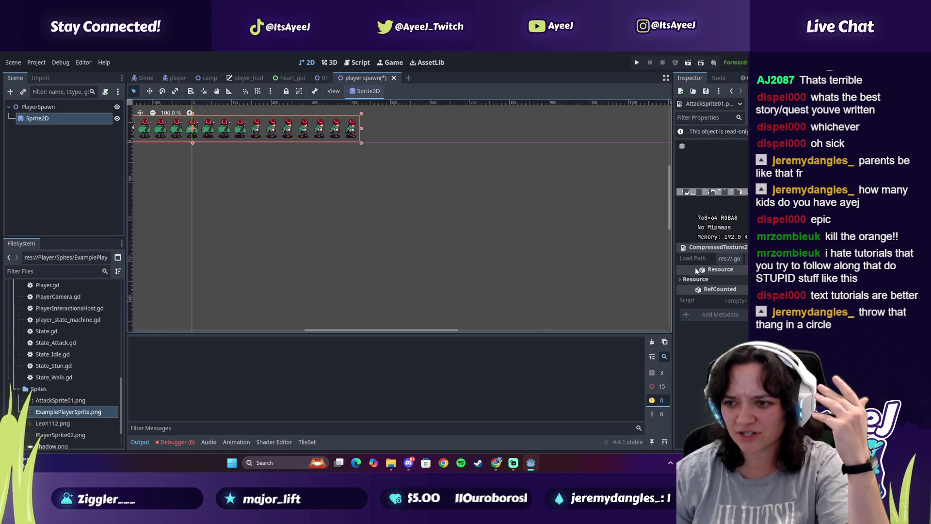
{"action": "left_click", "coordinate": [72, 117]}
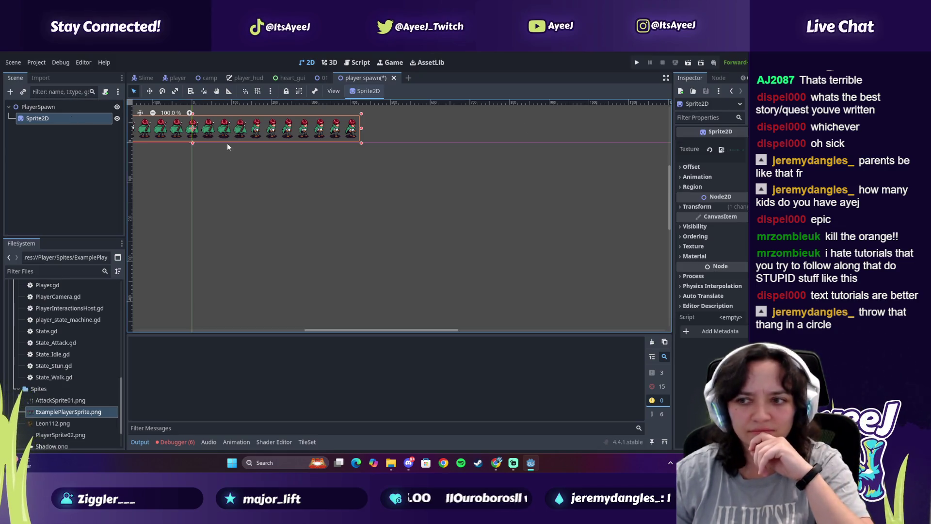
Set the sprite's Animation Hframes to 21 so only one character frame shows
{"action": "left_click", "coordinate": [688, 177]}
{"action": "left_click_drag", "start_coordinate": [729, 191], "coordinate": [754, 190]}
{"action": "type", "text": "21"}
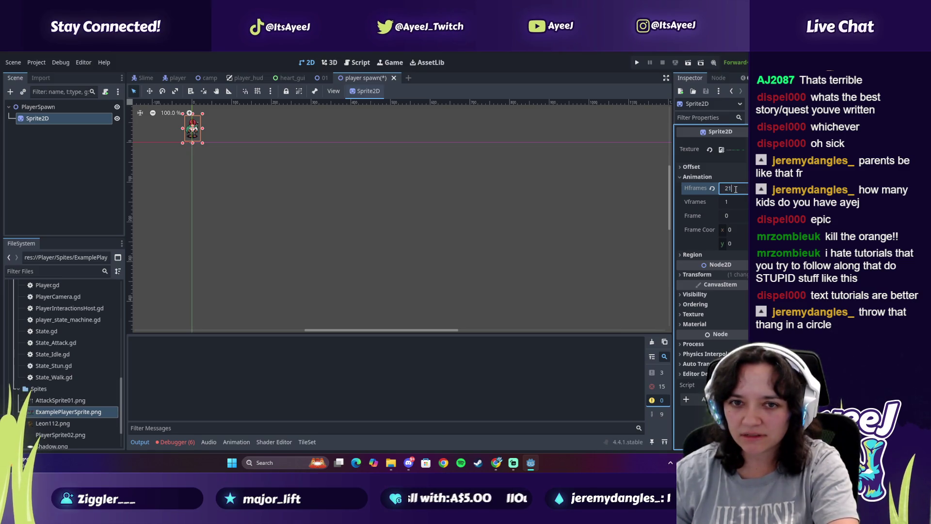
{"action": "type", "text": "0"}
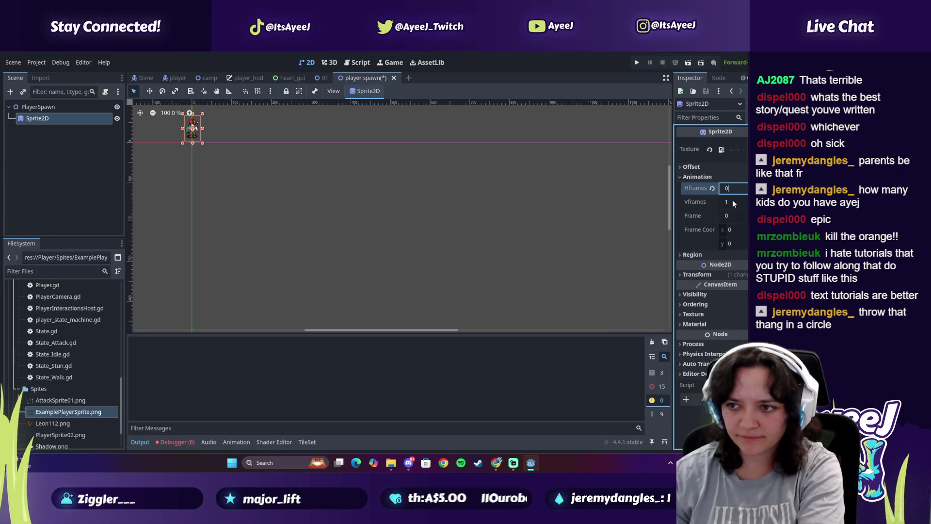
{"action": "key", "text": "Tab"}
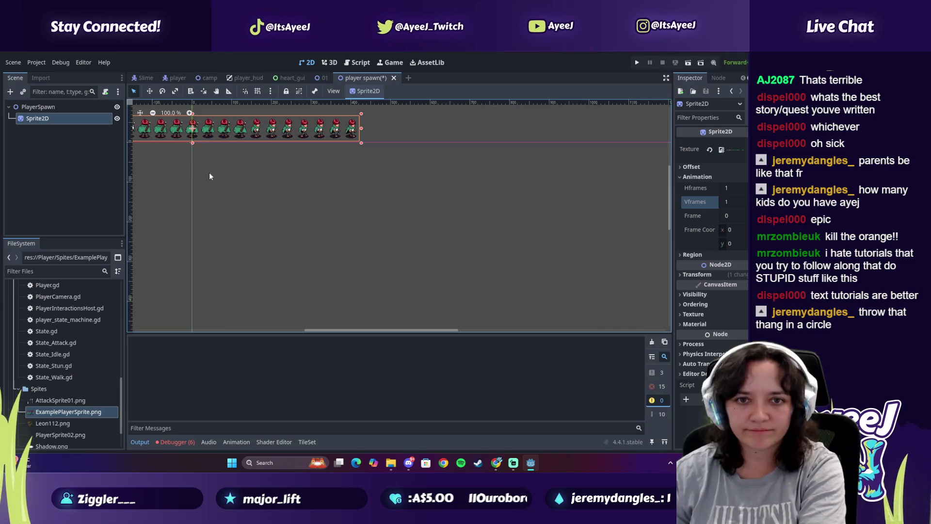
{"action": "left_click_drag", "start_coordinate": [376, 331], "coordinate": [333, 328]}
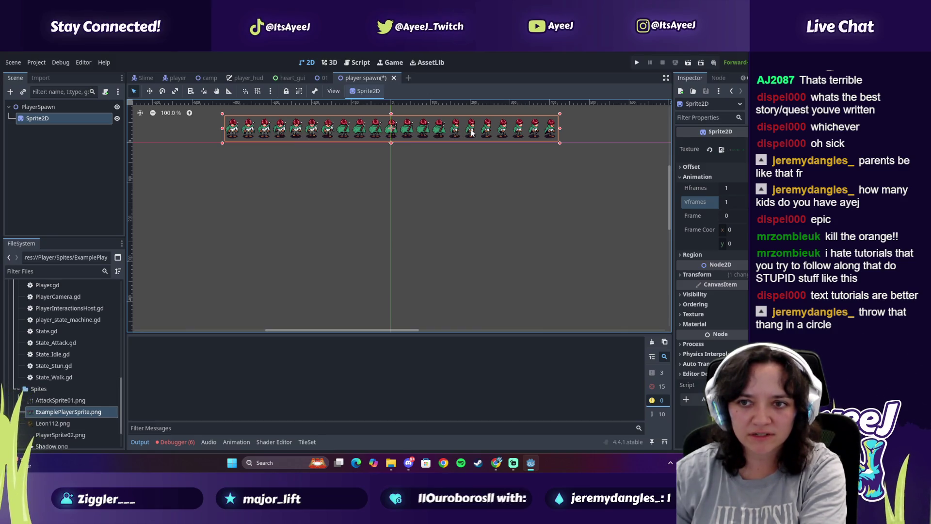
{"action": "left_click", "coordinate": [732, 188]}
{"action": "type", "text": "21"}
{"action": "key", "text": "Return"}
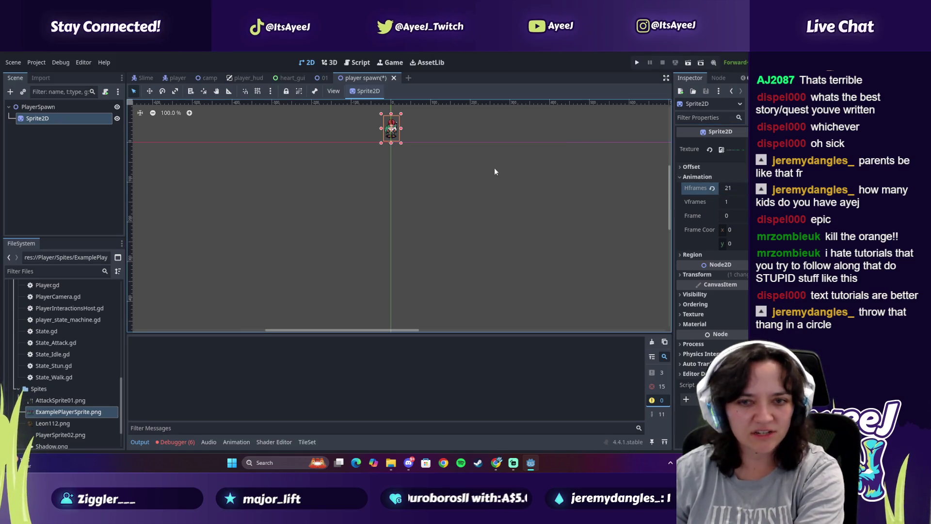
Open the player scene to compare its Transform values
{"action": "scroll", "coordinate": [355, 151], "scroll_direction": "up", "scroll_amount": 10}
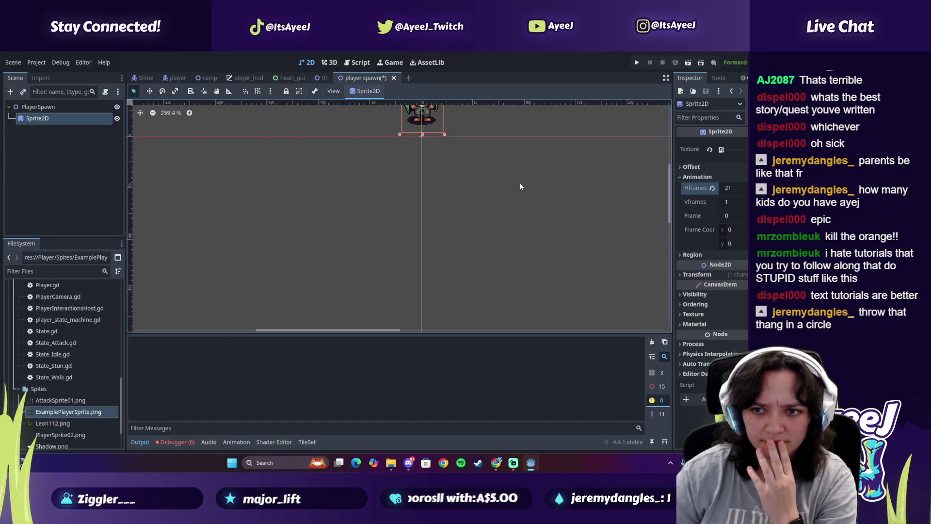
{"action": "left_click_drag", "start_coordinate": [666, 214], "coordinate": [671, 203]}
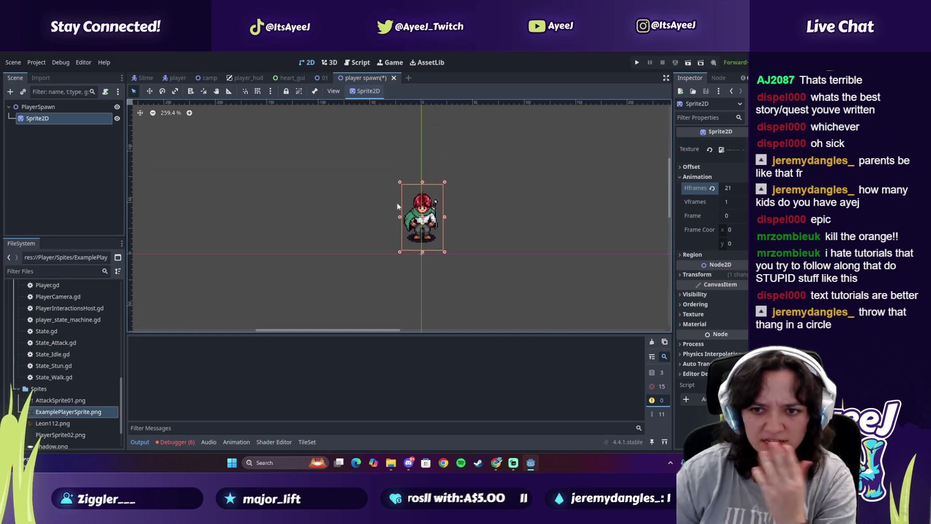
{"action": "left_click", "coordinate": [170, 78]}
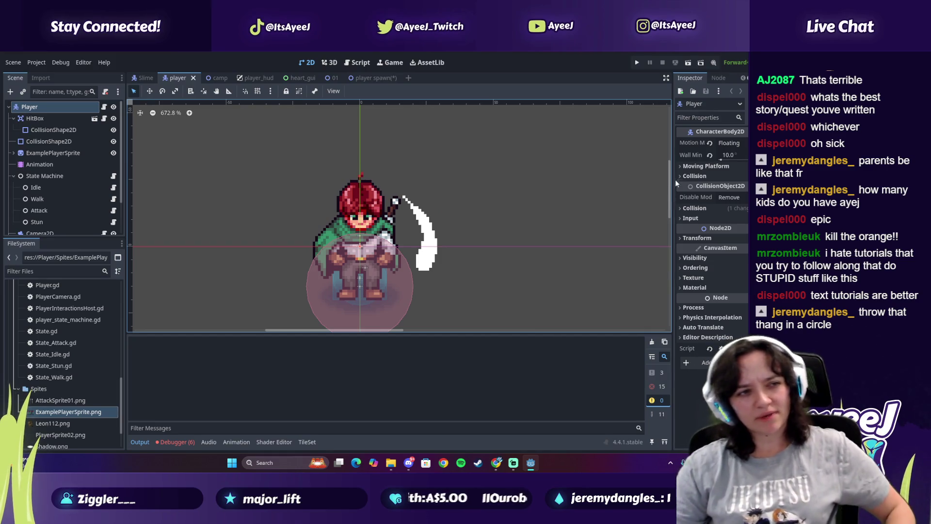
{"action": "left_click", "coordinate": [693, 238]}
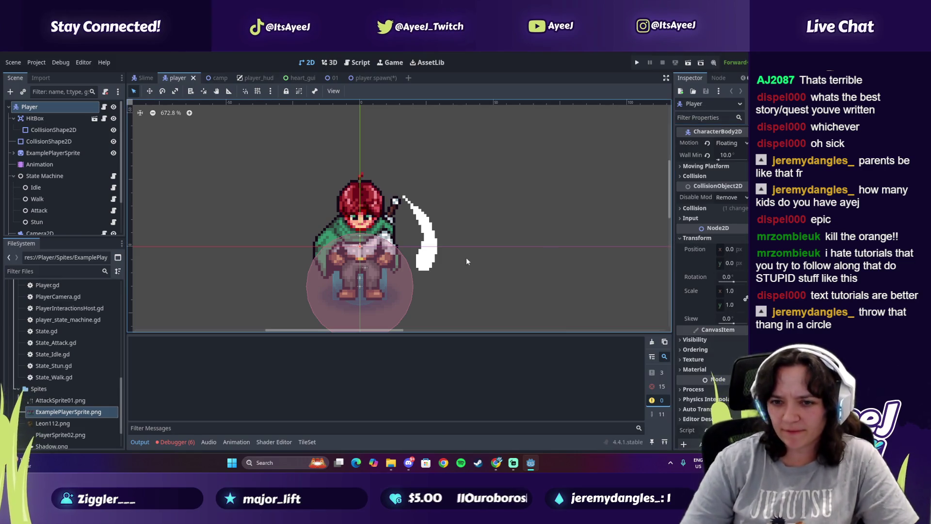
Set the PlayerSpawn sprite's Transform Position y to 0
{"action": "left_click", "coordinate": [379, 78]}
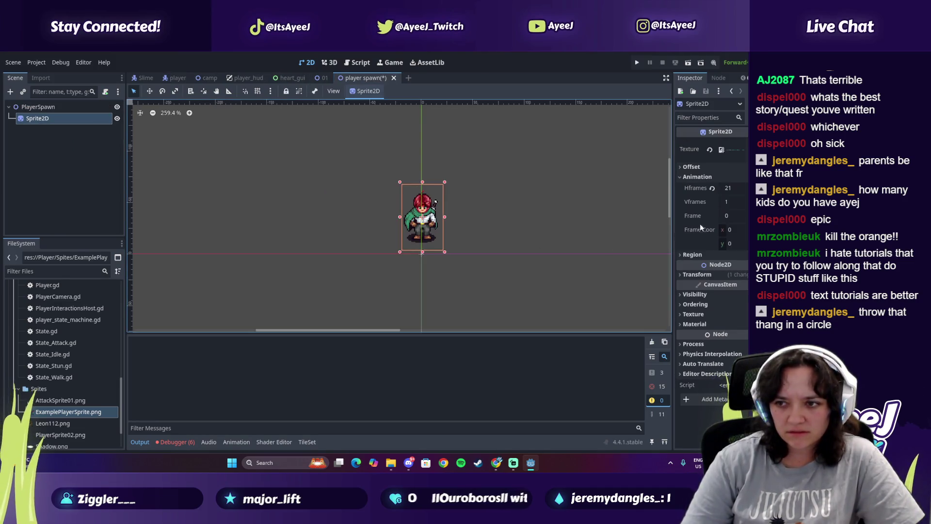
{"action": "left_click", "coordinate": [694, 274]}
{"action": "left_click", "coordinate": [732, 300]}
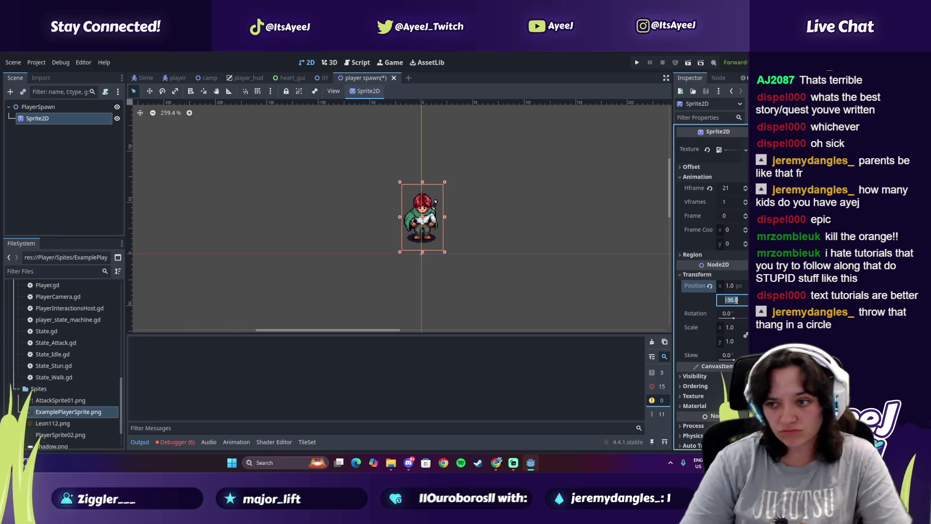
{"action": "type", "text": "0"}
{"action": "key", "text": "Return"}
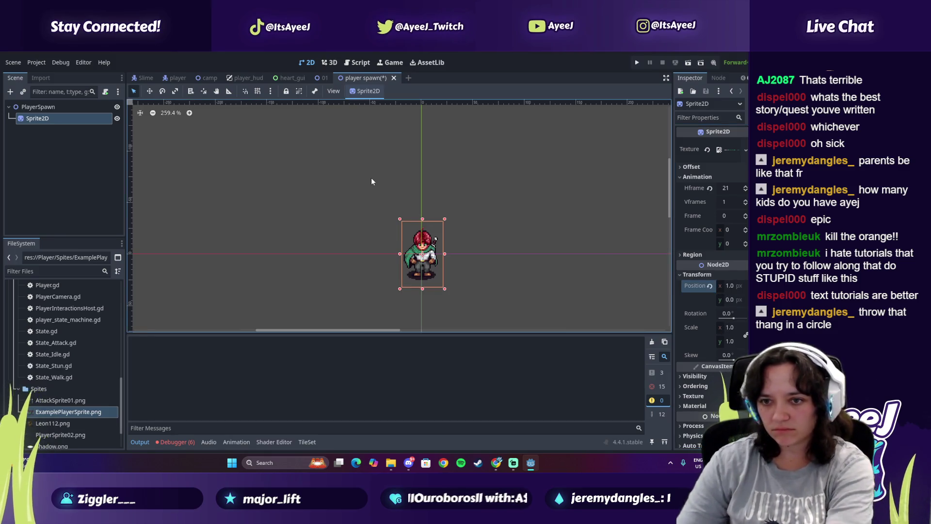
{"action": "key", "text": "alt+Tab"}
Darken the sprite's Modulate tint to grey 7c7c7c, then start a Windows search for TikTok
{"action": "left_click", "coordinate": [374, 241]}
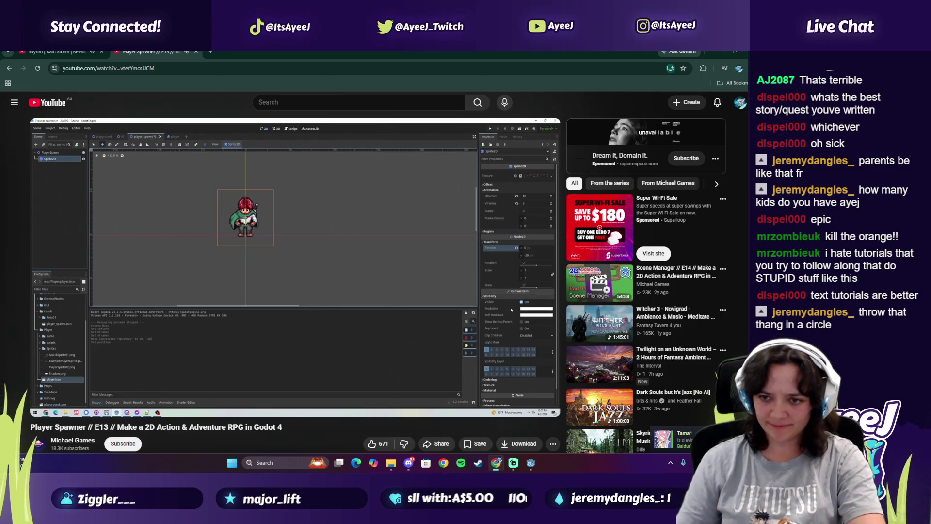
{"action": "mouse_move", "coordinate": [327, 175]}
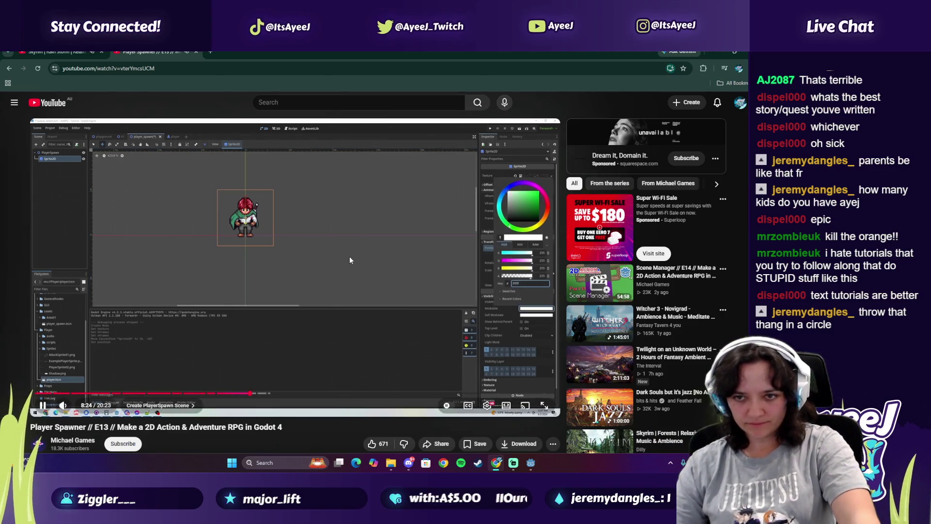
{"action": "key", "text": "alt+Tab"}
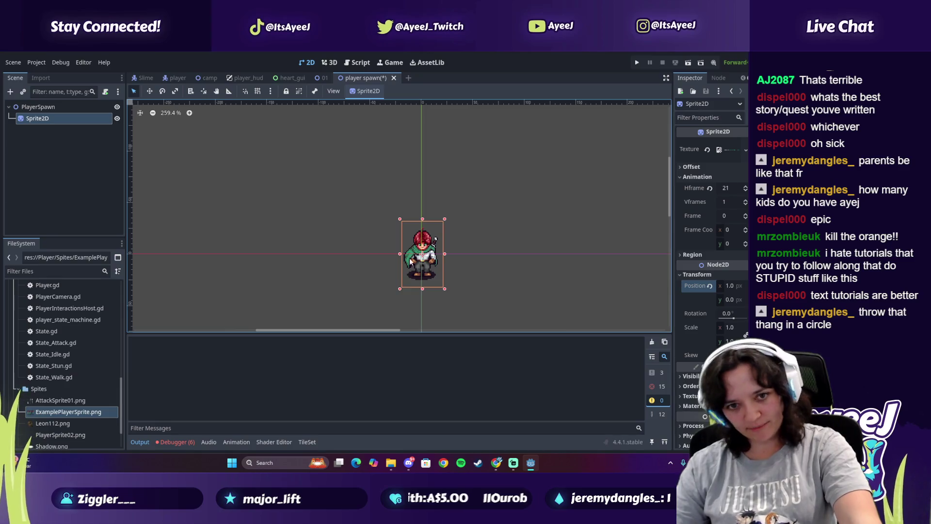
{"action": "left_click", "coordinate": [694, 376]}
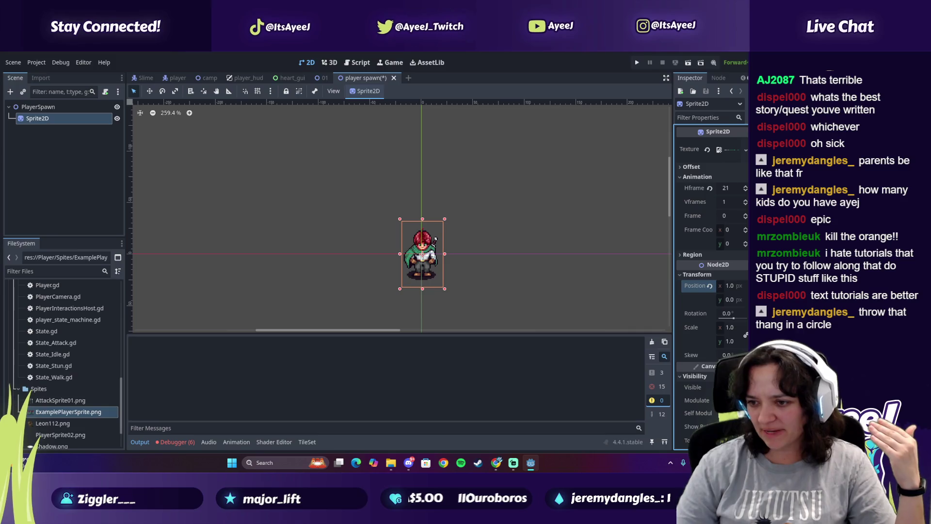
{"action": "left_click", "coordinate": [727, 400]}
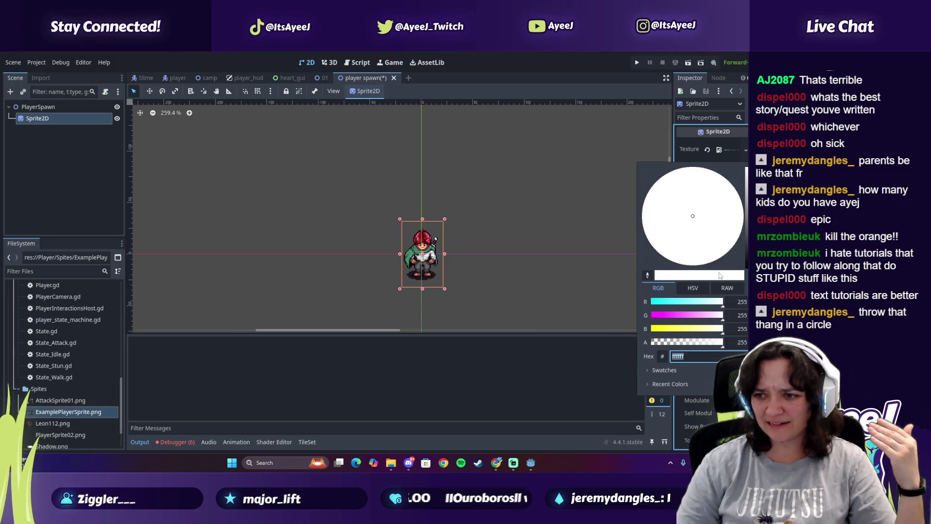
{"action": "mouse_move", "coordinate": [745, 174]}
{"action": "left_mouse_down"}
{"action": "mouse_move", "coordinate": [745, 228]}
{"action": "mouse_move", "coordinate": [745, 218]}
{"action": "left_mouse_up"}
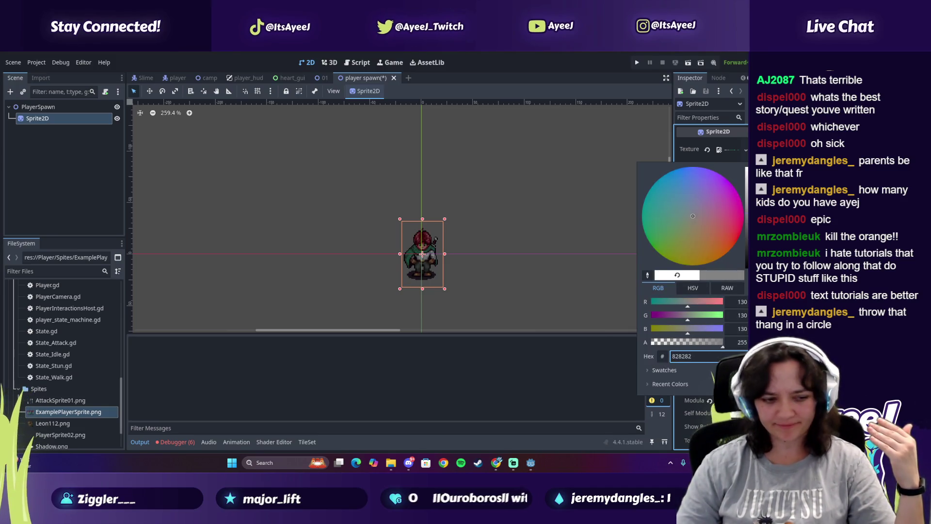
{"action": "type", "text": "tik7c7c7c"}
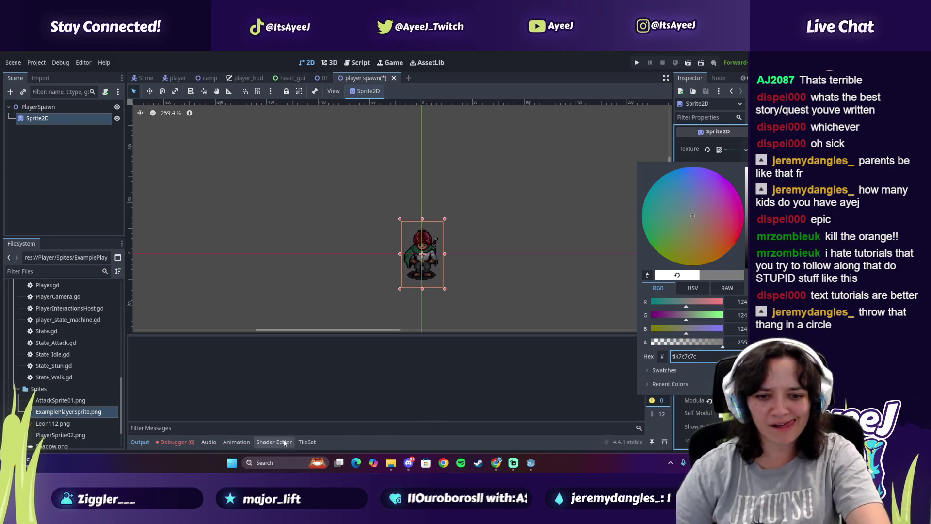
{"action": "left_click", "coordinate": [287, 463]}
Launch TikTok, skim about fifteen For You clips, close it, and reselect the Modulate swatch
{"action": "type", "text": "tiktok"}
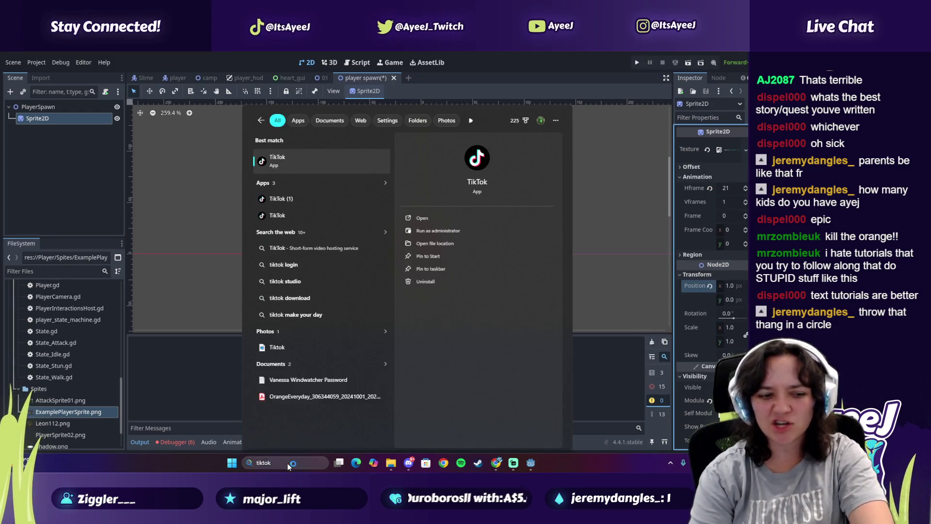
{"action": "key", "text": "Return"}
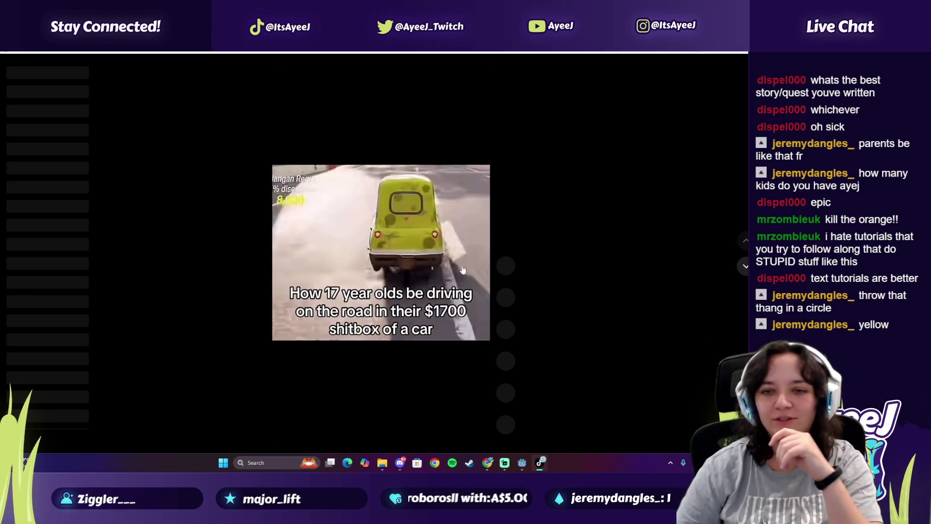
{"action": "left_click", "coordinate": [745, 266]}
{"action": "left_click", "coordinate": [745, 266]}
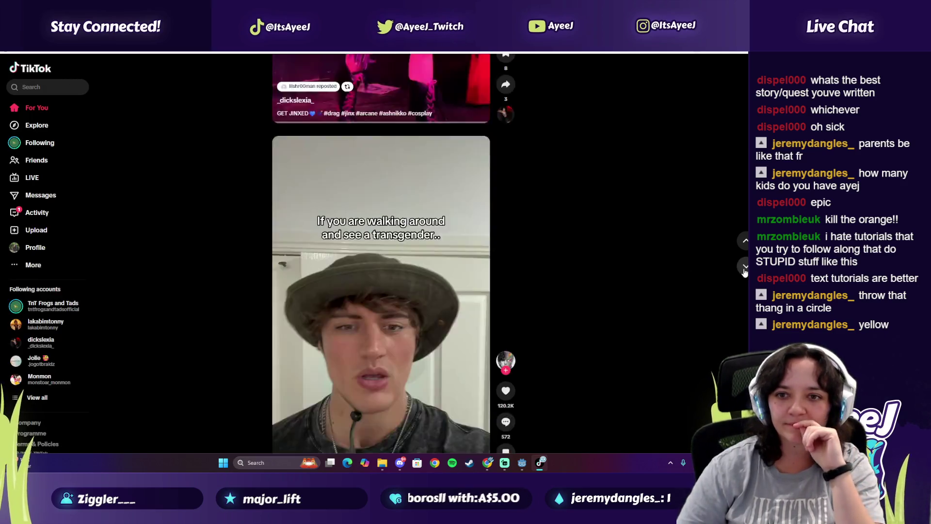
{"action": "left_click", "coordinate": [746, 240]}
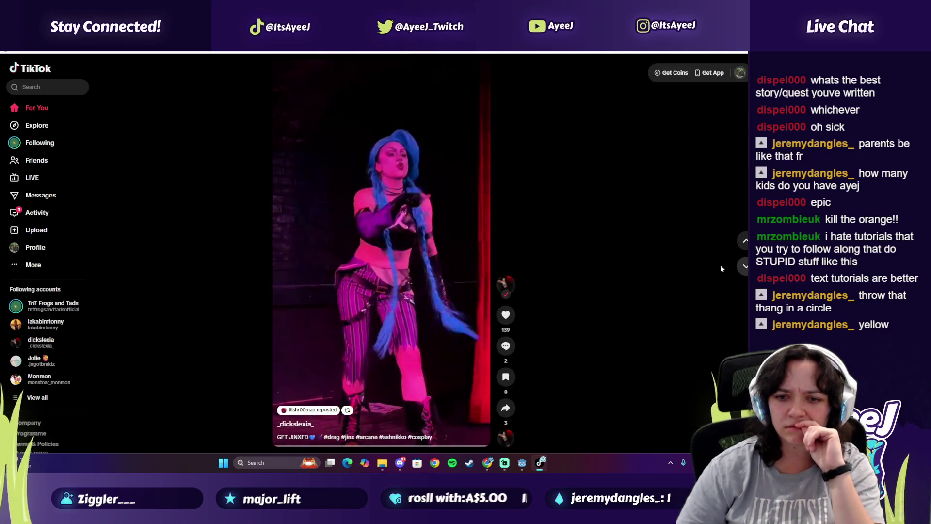
{"action": "left_click", "coordinate": [745, 265]}
{"action": "left_click", "coordinate": [745, 266]}
{"action": "left_click", "coordinate": [745, 265]}
{"action": "left_click", "coordinate": [745, 266]}
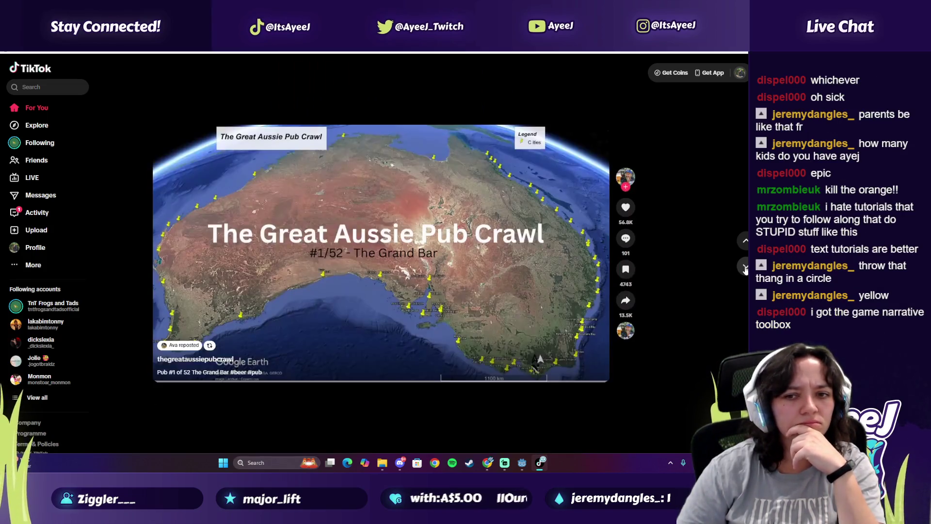
{"action": "left_click", "coordinate": [745, 266]}
{"action": "left_click", "coordinate": [745, 266]}
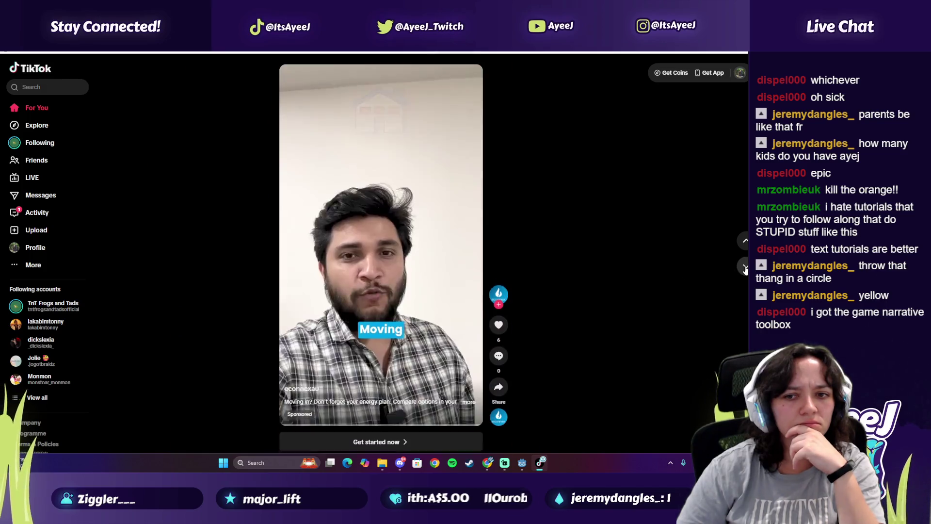
{"action": "left_click", "coordinate": [745, 268]}
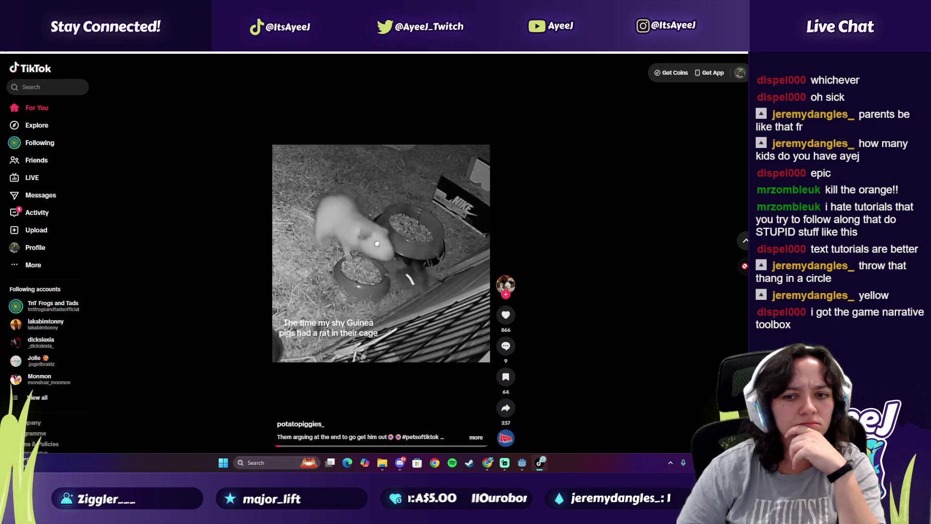
{"action": "left_click", "coordinate": [745, 268]}
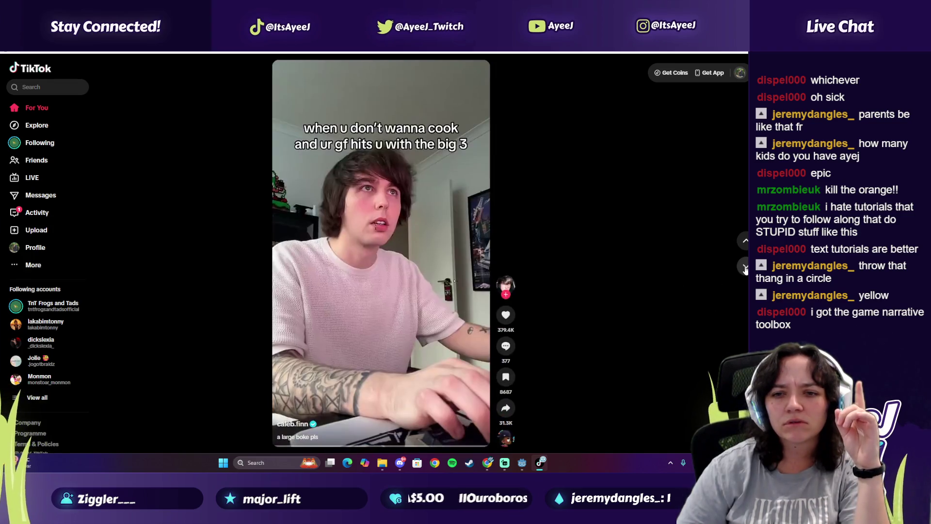
{"action": "left_click", "coordinate": [745, 268]}
{"action": "left_click", "coordinate": [746, 268]}
{"action": "left_click", "coordinate": [745, 269]}
{"action": "left_click", "coordinate": [746, 268]}
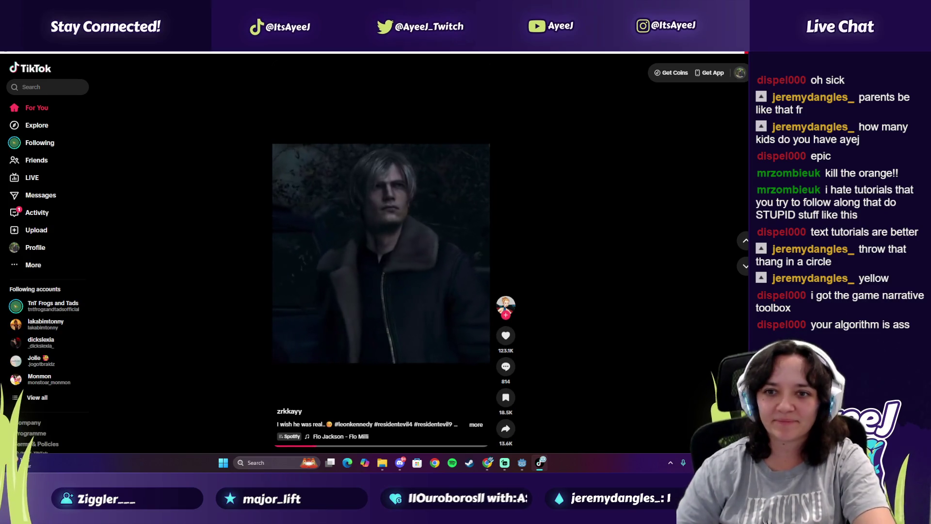
{"action": "key", "text": "alt+F4"}
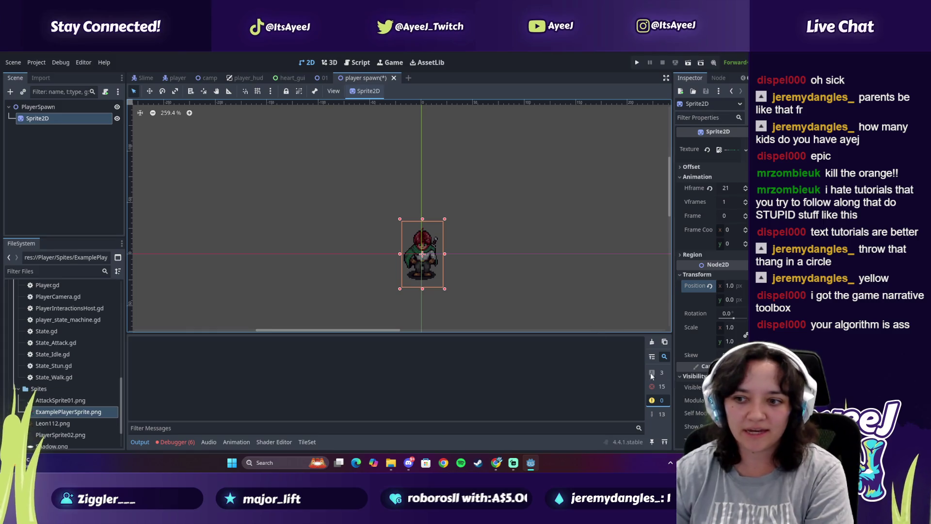
{"action": "left_click", "coordinate": [727, 400]}
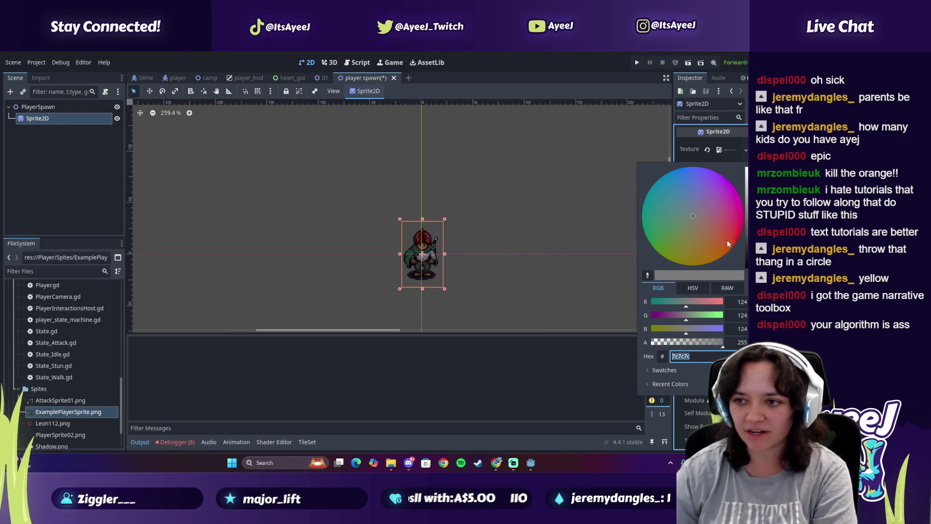
Change the sprite's Modulate tint to a warm yellow and resume the tutorial
{"action": "left_click_drag", "start_coordinate": [691, 261], "coordinate": [694, 263]}
{"action": "mouse_move", "coordinate": [746, 208]}
{"action": "left_mouse_down"}
{"action": "mouse_move", "coordinate": [746, 228]}
{"action": "mouse_move", "coordinate": [746, 181]}
{"action": "left_mouse_up"}
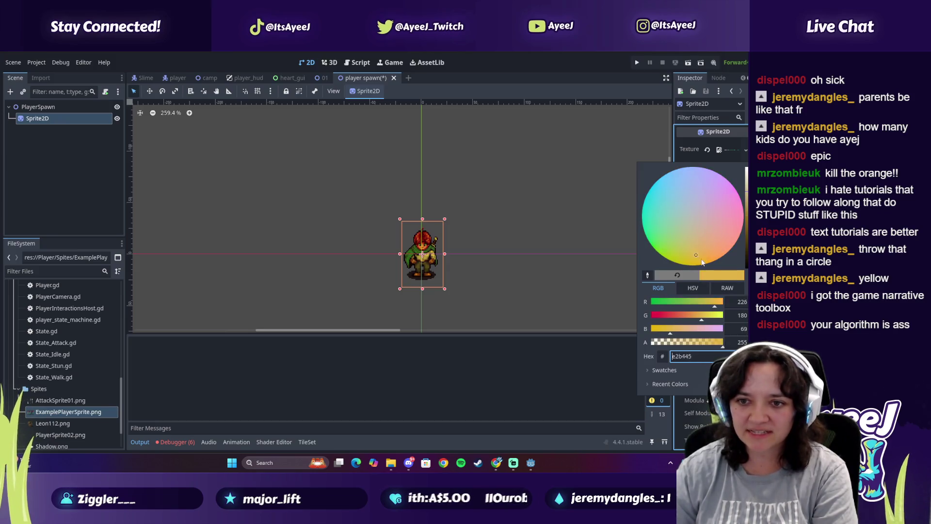
{"action": "left_click", "coordinate": [556, 289]}
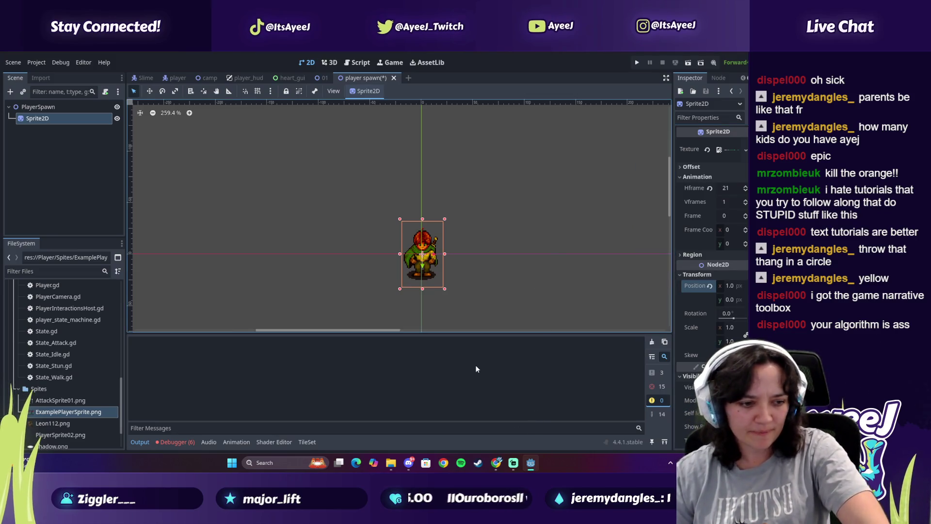
{"action": "key", "text": "alt+Tab"}
{"action": "left_click", "coordinate": [326, 253]}
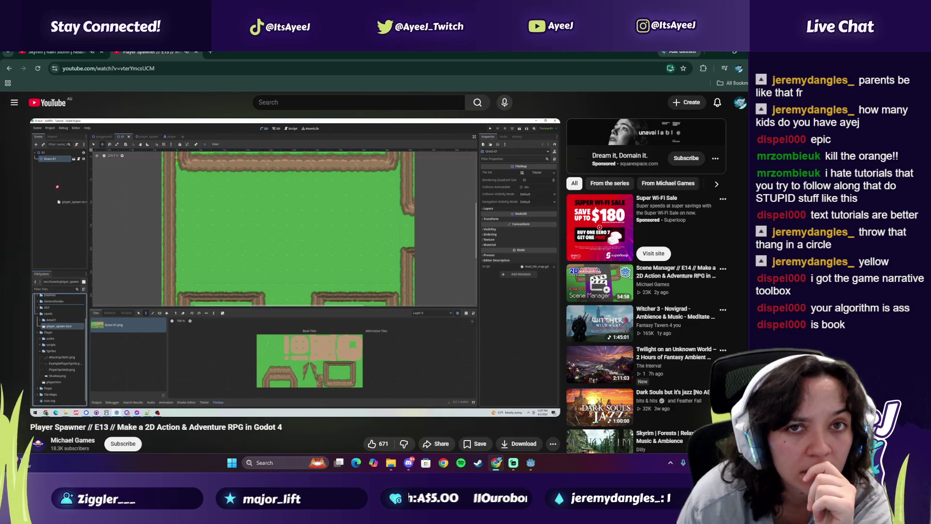
Pause the tutorial at 'Place PlayerSpawn in Level Map' and return to Godot
{"action": "left_click", "coordinate": [327, 267]}
{"action": "left_click", "coordinate": [531, 463]}
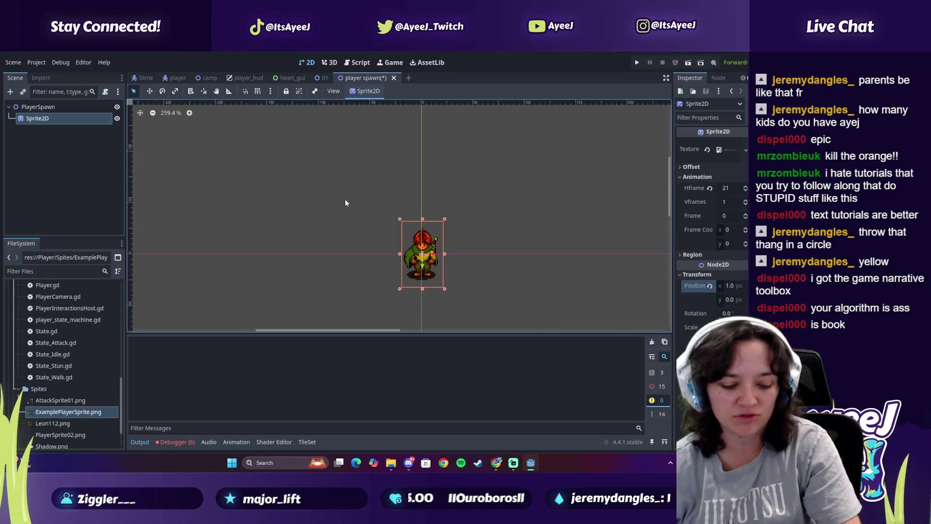
Drag player_spawn.tscn from FileSystem onto the level 01 grass map to add a PlayerSpawn instance
{"action": "left_click", "coordinate": [320, 78]}
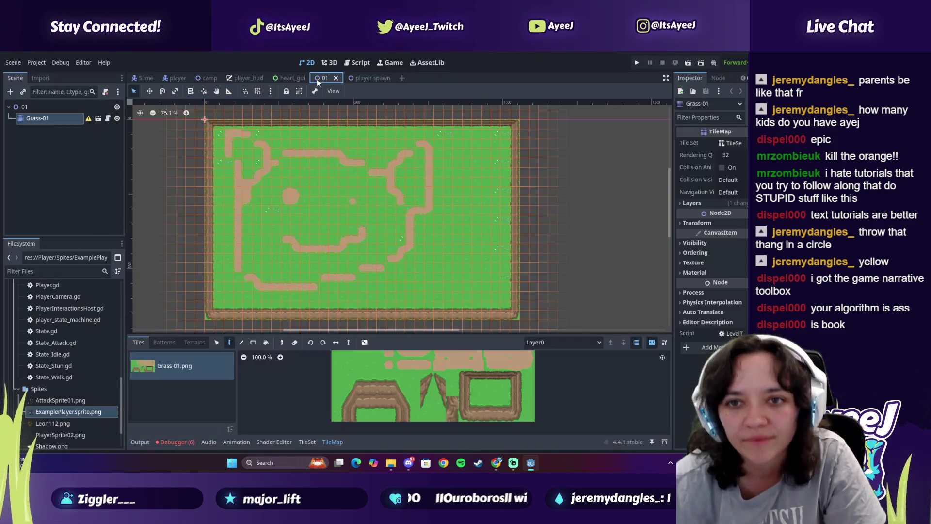
{"action": "scroll", "coordinate": [52, 370], "scroll_direction": "down", "scroll_amount": 1}
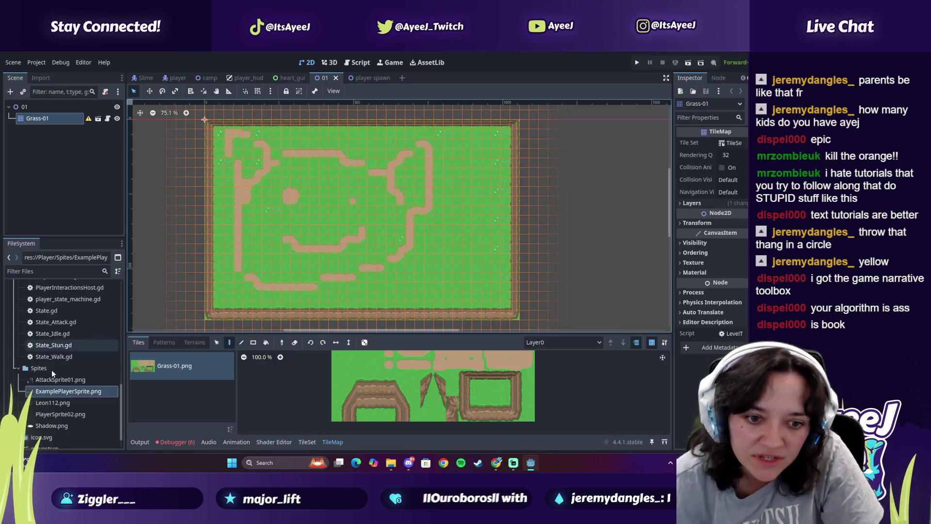
{"action": "scroll", "coordinate": [52, 371], "scroll_direction": "up", "scroll_amount": 8}
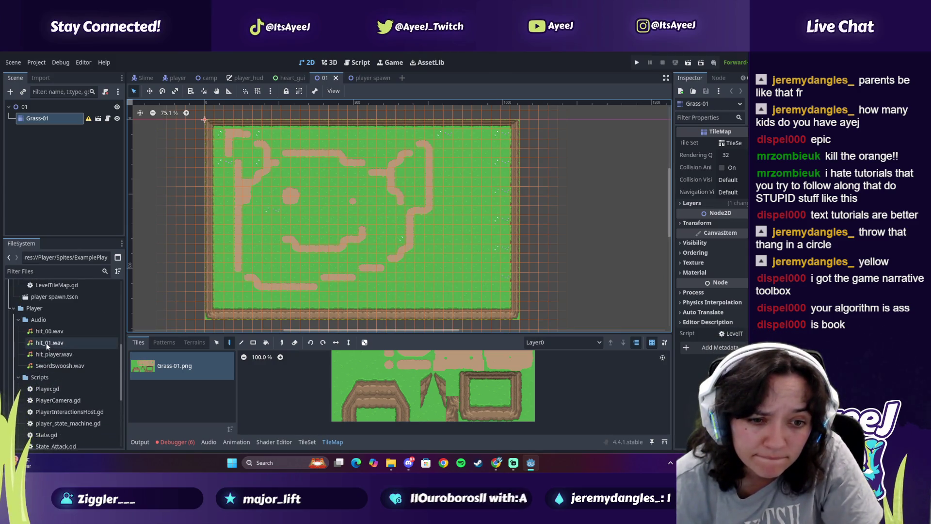
{"action": "scroll", "coordinate": [48, 383], "scroll_direction": "up", "scroll_amount": 1}
{"action": "left_click", "coordinate": [50, 401]}
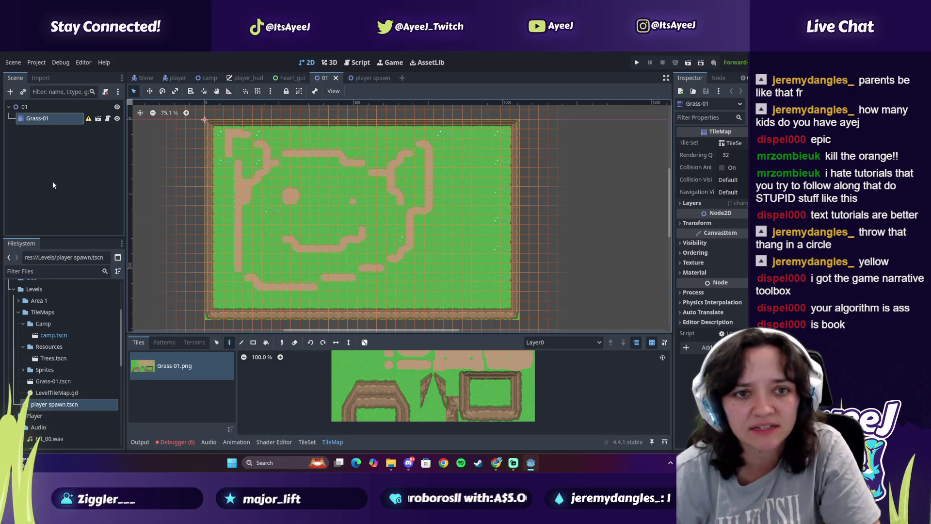
{"action": "mouse_move", "coordinate": [61, 411]}
{"action": "left_mouse_down"}
{"action": "mouse_move", "coordinate": [222, 254]}
{"action": "mouse_move", "coordinate": [254, 208]}
{"action": "mouse_move", "coordinate": [290, 193]}
{"action": "left_mouse_up"}
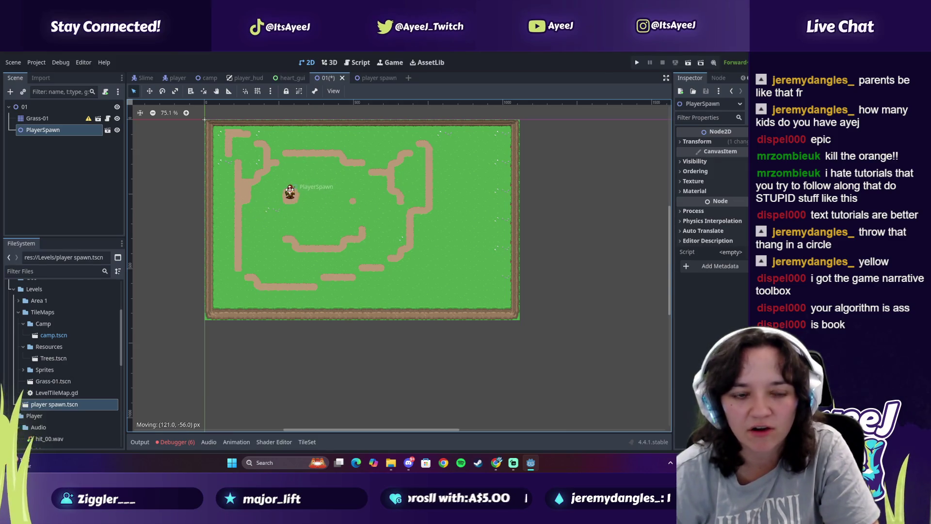
{"action": "key", "text": "alt+Tab"}
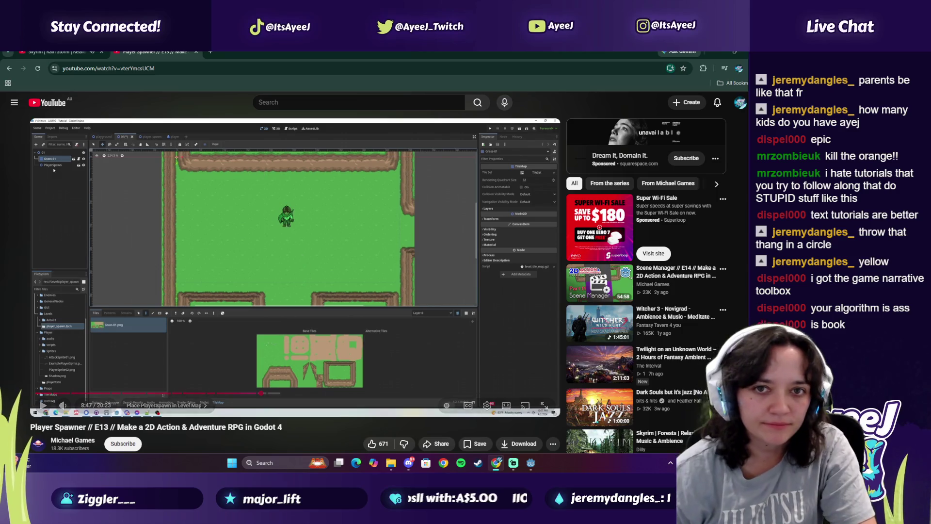
Search Google in a new tab for 'the game narrative toolbox'
{"action": "left_click", "coordinate": [212, 52]}
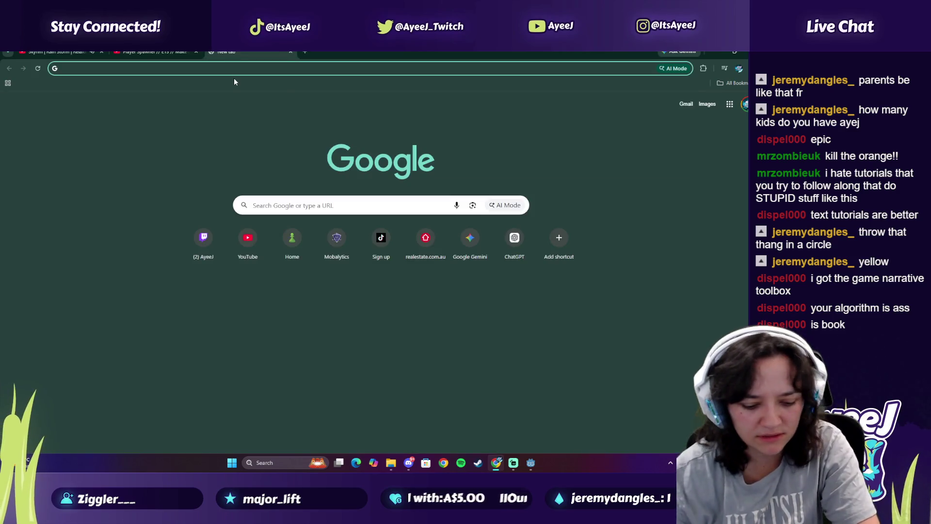
{"action": "type", "text": "the game narrativer t"}
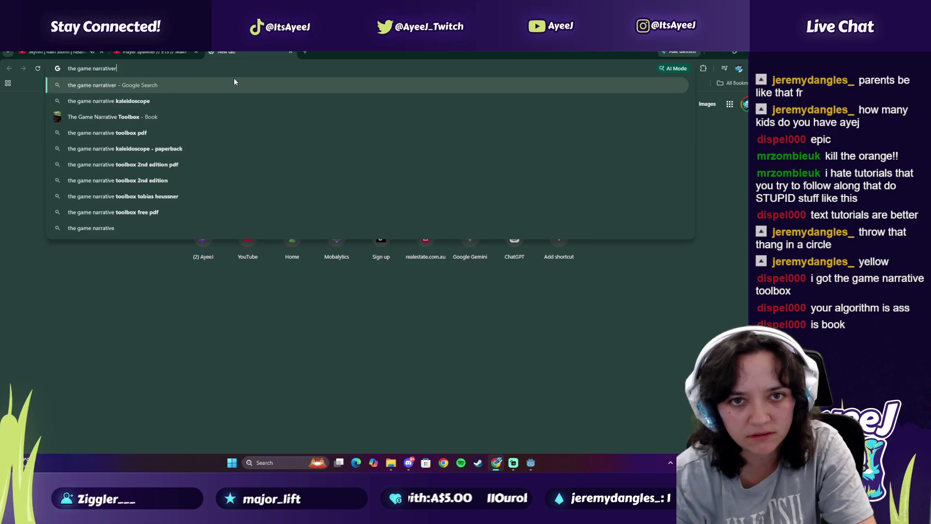
{"action": "key", "text": "BackSpace"}
{"action": "key", "text": "BackSpace"}
{"action": "key", "text": "BackSpace"}
{"action": "type", "text": "toolbox"}
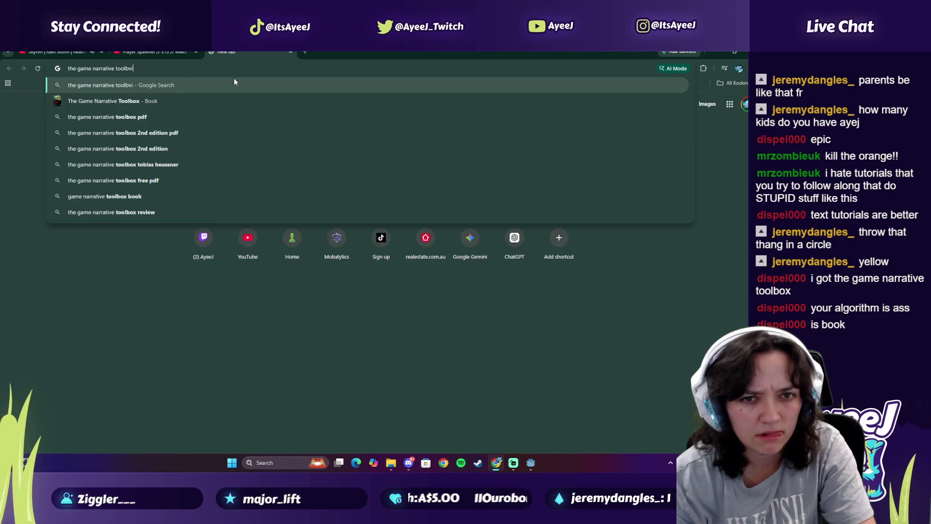
{"action": "key", "text": "Return"}
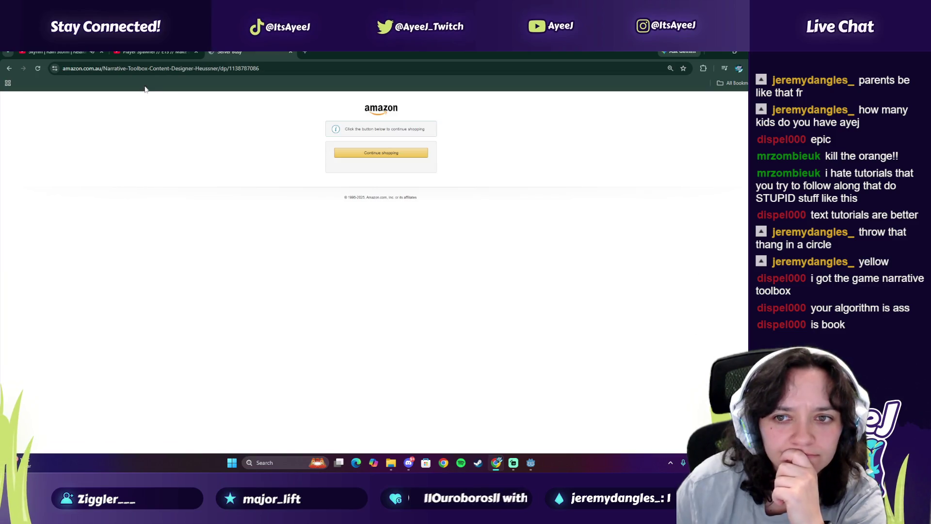
Switch to the image results for the book and scroll through them
{"action": "left_click", "coordinate": [9, 68]}
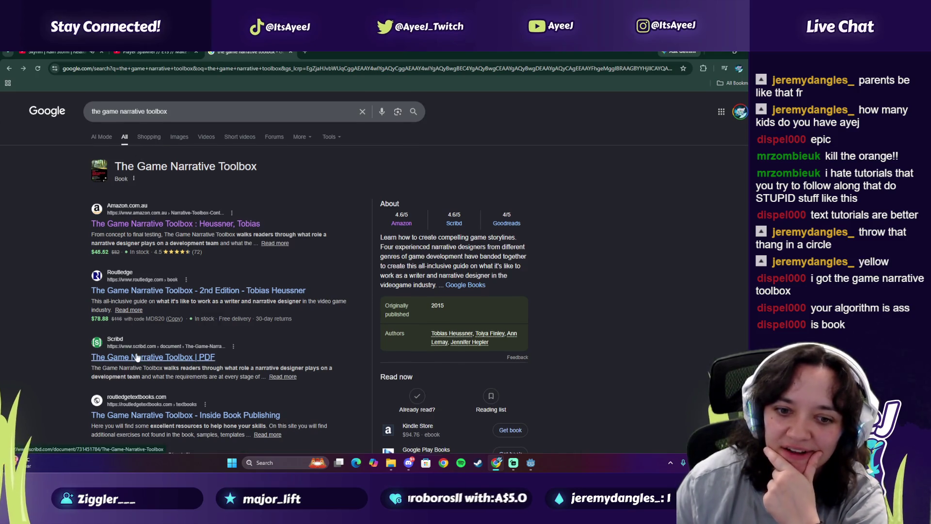
{"action": "scroll", "coordinate": [135, 362], "scroll_direction": "down", "scroll_amount": 1}
{"action": "scroll", "coordinate": [133, 359], "scroll_direction": "down", "scroll_amount": 3}
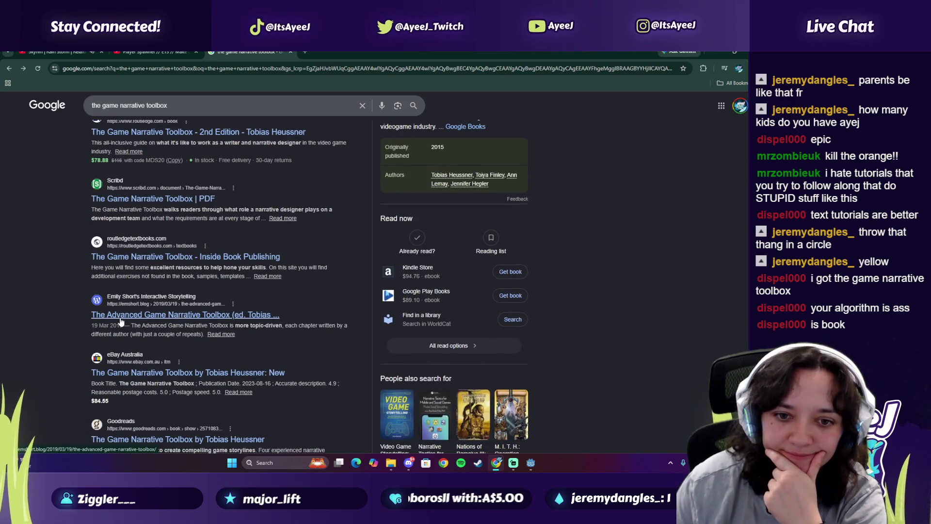
{"action": "scroll", "coordinate": [121, 321], "scroll_direction": "up", "scroll_amount": 5}
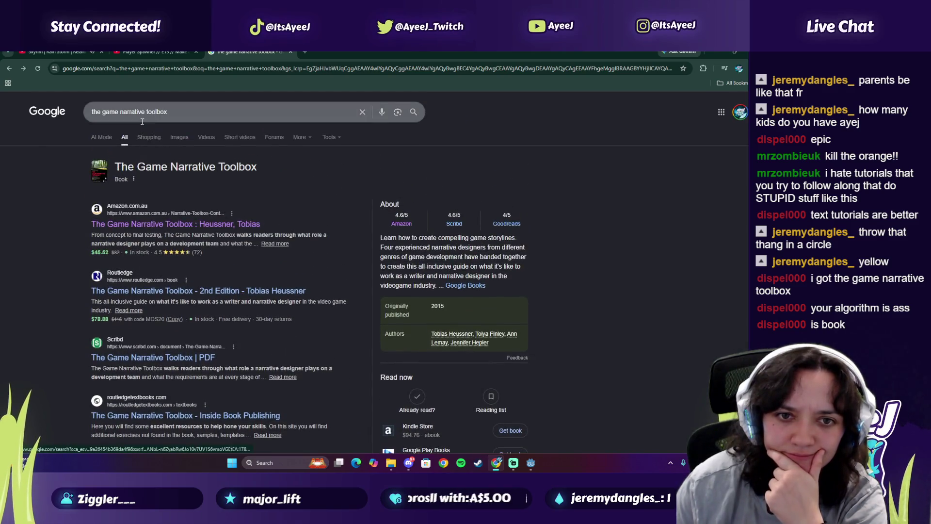
{"action": "left_click", "coordinate": [174, 141]}
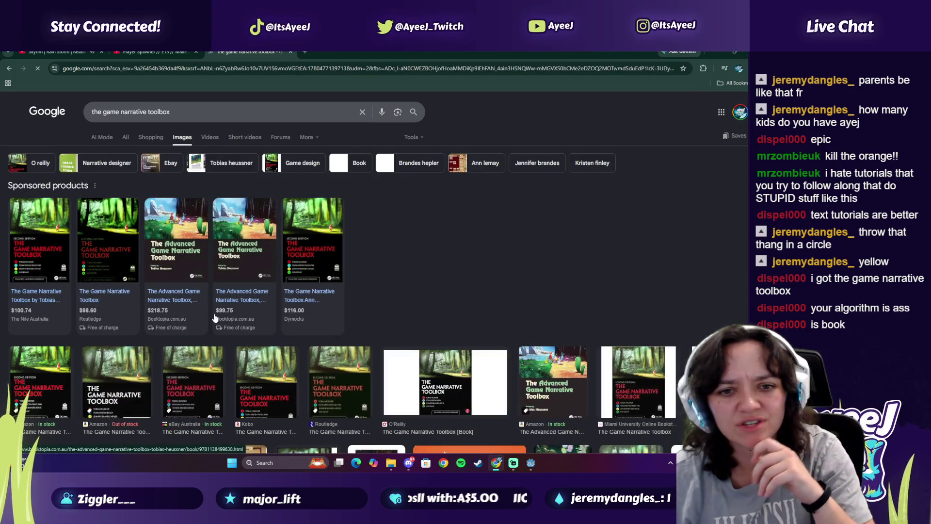
{"action": "scroll", "coordinate": [215, 316], "scroll_direction": "down", "scroll_amount": 2}
{"action": "scroll", "coordinate": [214, 316], "scroll_direction": "down", "scroll_amount": 1}
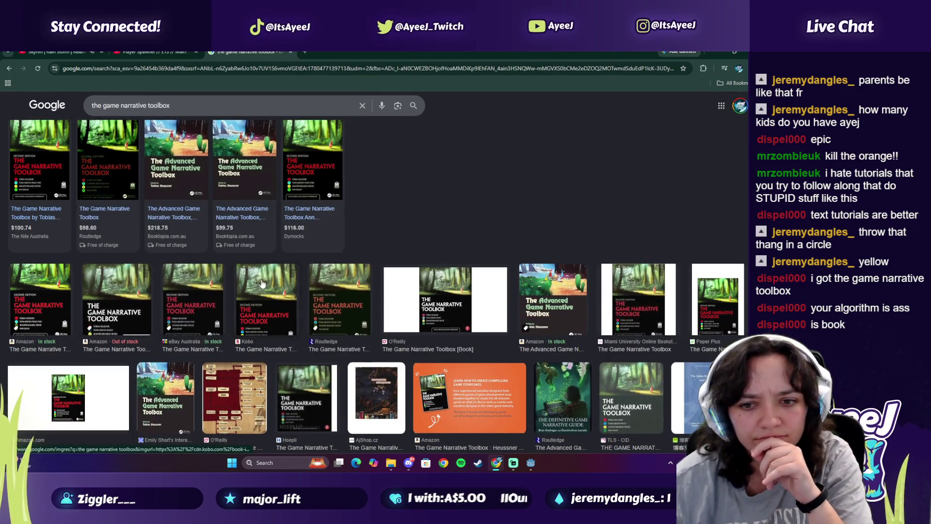
{"action": "scroll", "coordinate": [297, 282], "scroll_direction": "down", "scroll_amount": 4}
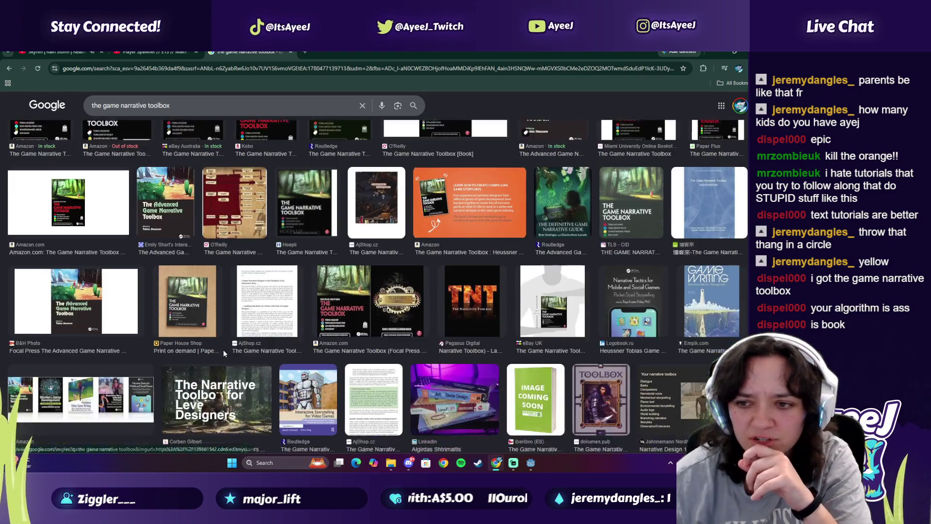
Preview the AjShop.cz book result, open its page, then close the image search
{"action": "left_click", "coordinate": [261, 320]}
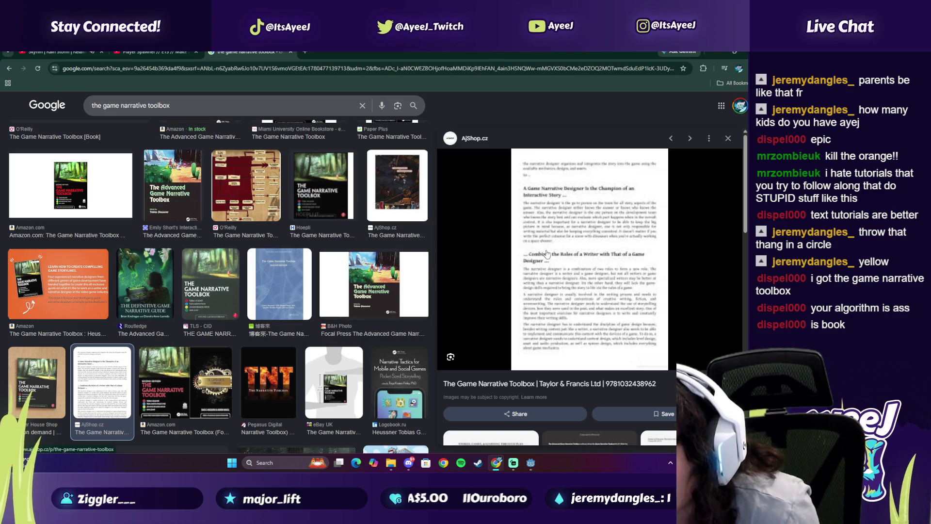
{"action": "left_click", "coordinate": [536, 223]}
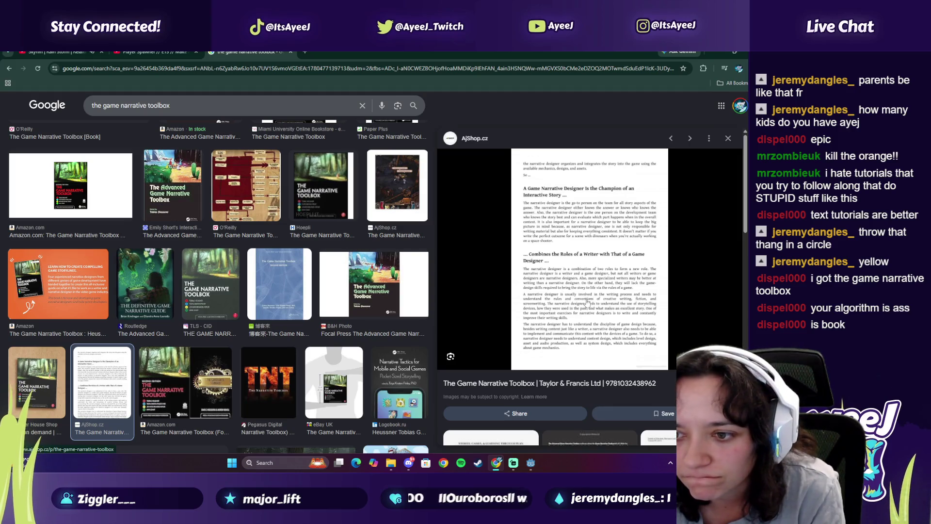
{"action": "left_click", "coordinate": [289, 51]}
Play the Player Spawner tutorial past the ad and pause it at 9:13
{"action": "left_click", "coordinate": [290, 322]}
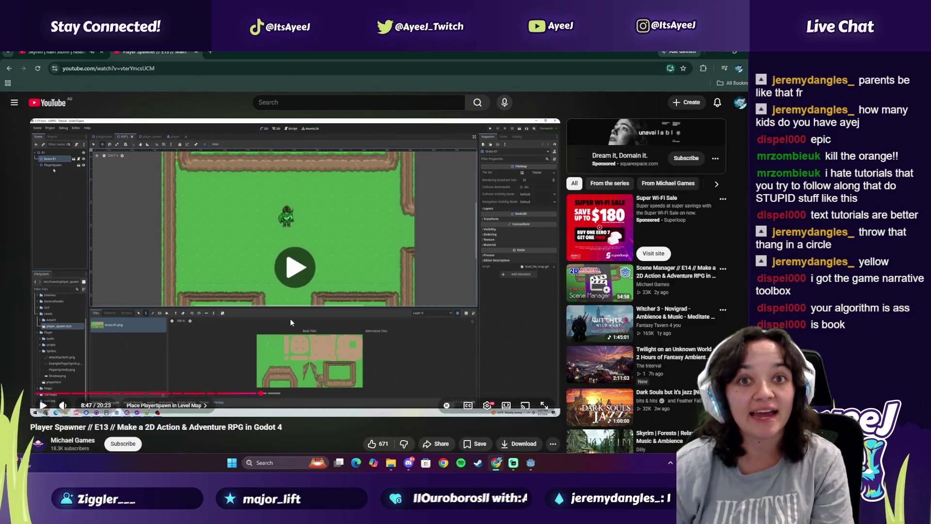
{"action": "left_click", "coordinate": [352, 307]}
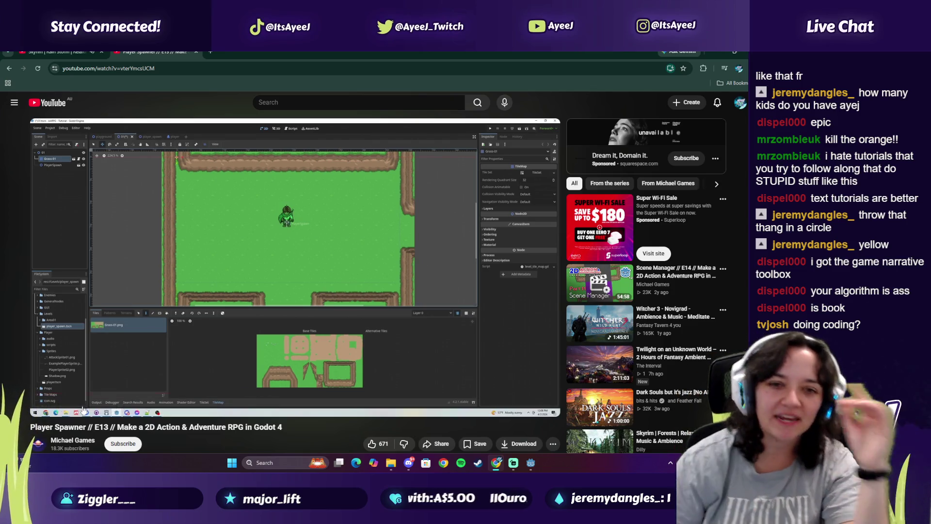
{"action": "left_click", "coordinate": [145, 284]}
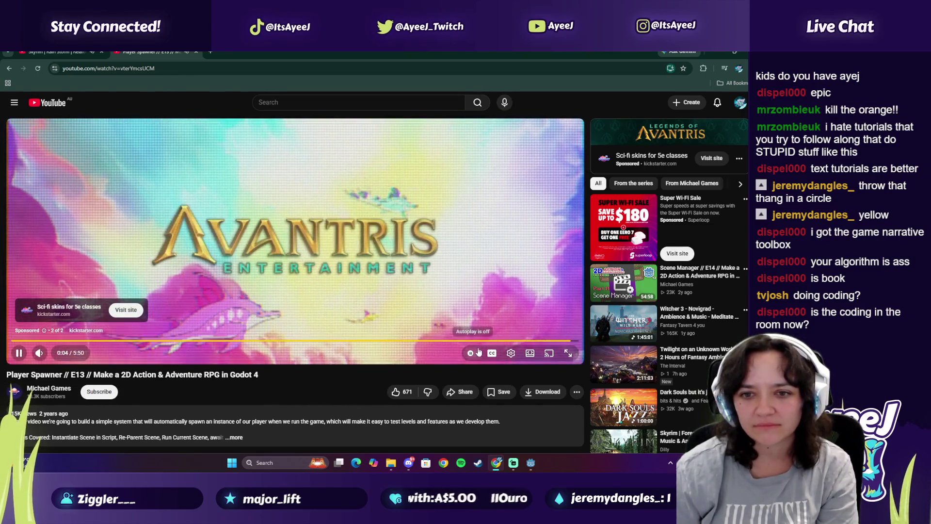
{"action": "left_click", "coordinate": [558, 328]}
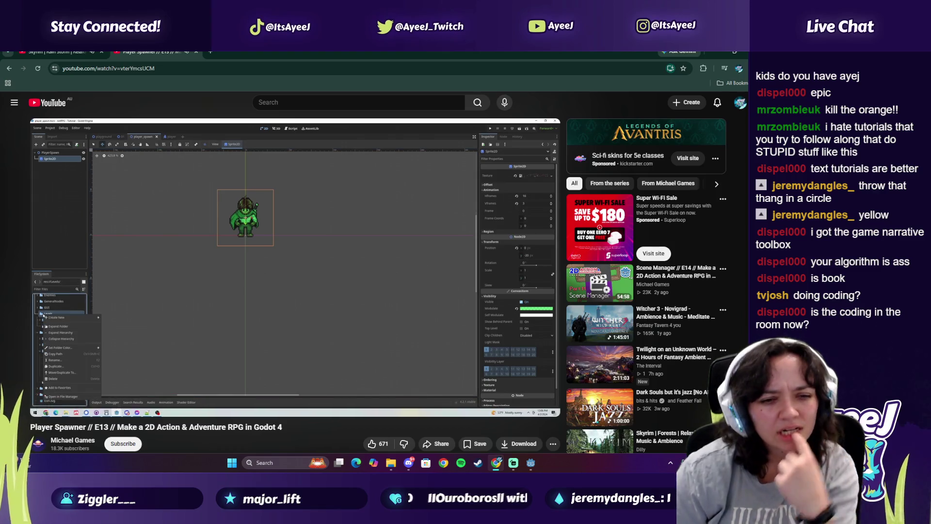
{"action": "left_click", "coordinate": [181, 303]}
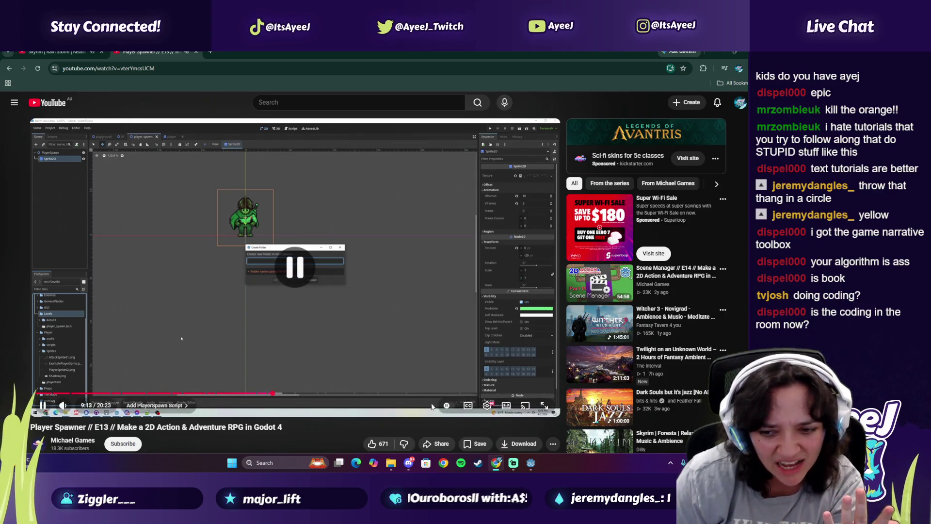
{"action": "key", "text": "alt+Tab"}
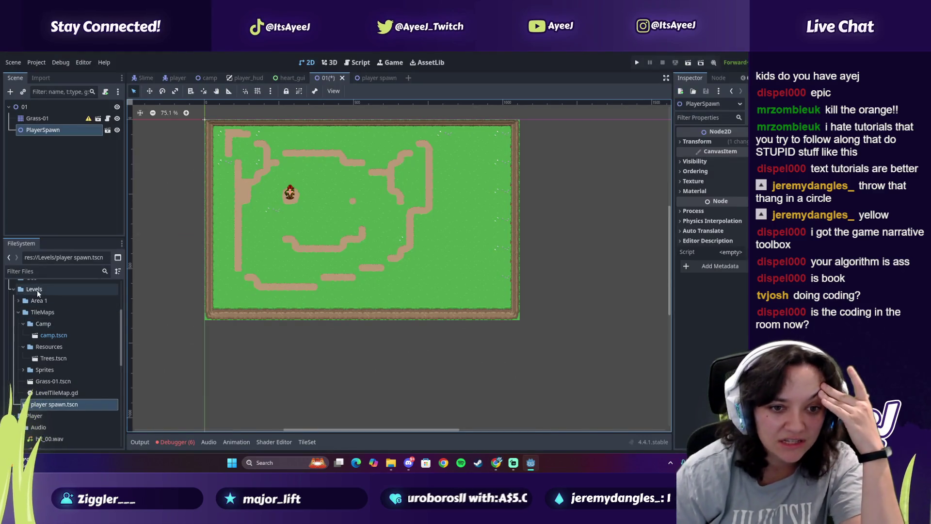
Create a folder named Scripts inside Levels in the FileSystem dock and select it
{"action": "right_click", "coordinate": [37, 290]}
{"action": "left_click", "coordinate": [155, 286]}
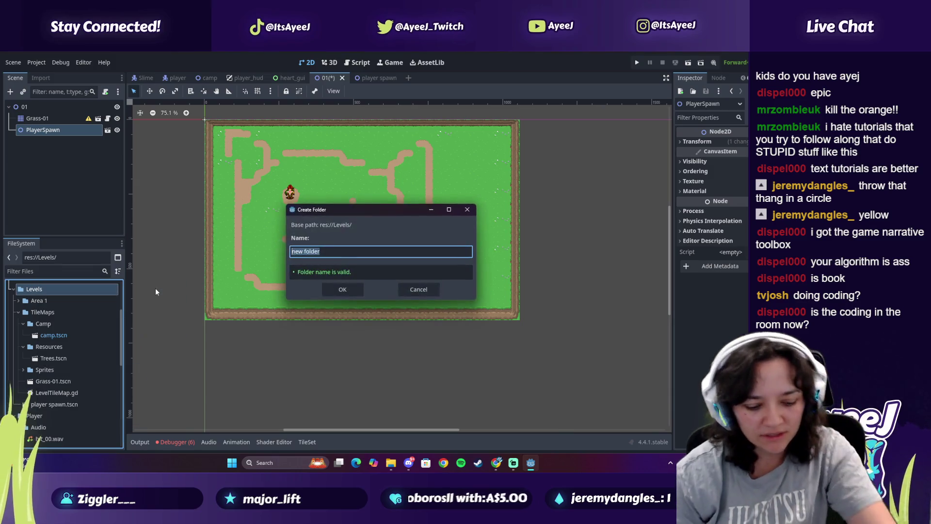
{"action": "type", "text": "Scripts"}
{"action": "key", "text": "Return"}
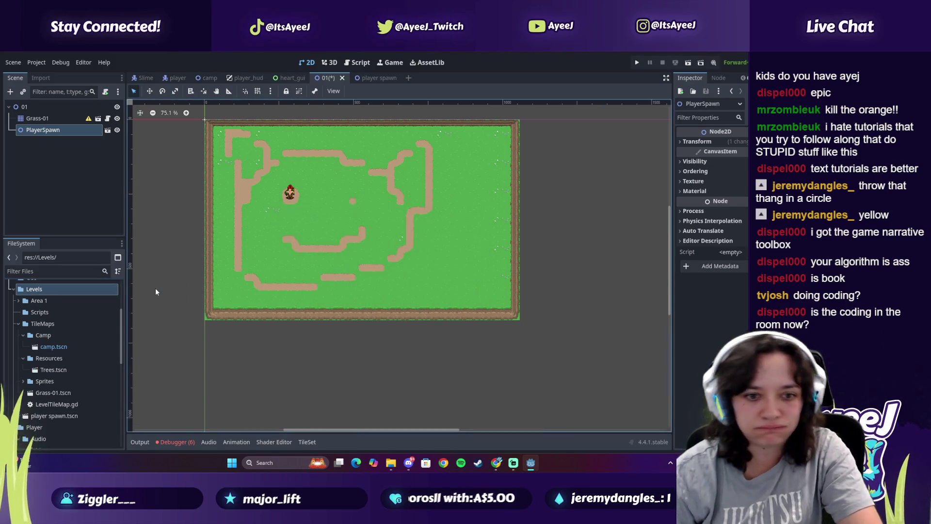
{"action": "left_click", "coordinate": [44, 313]}
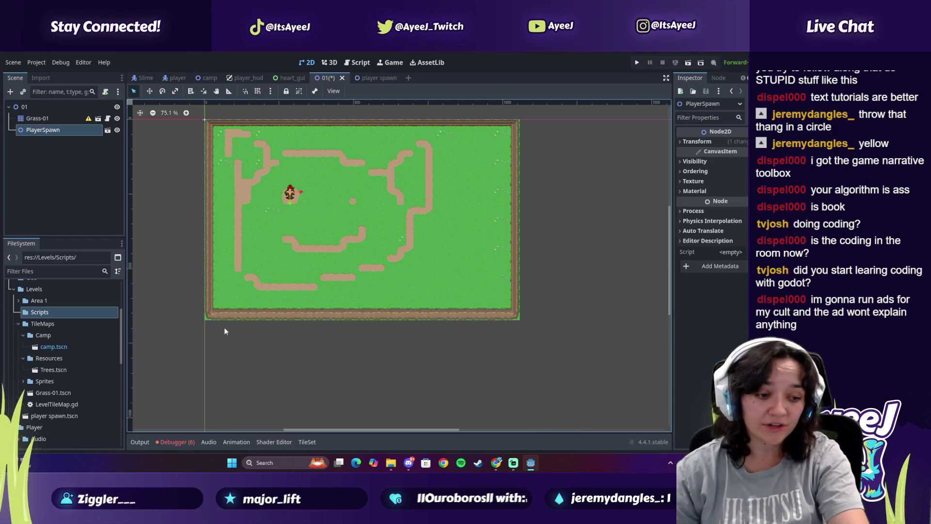
{"action": "key", "text": "alt+Tab"}
{"action": "key", "text": "space"}
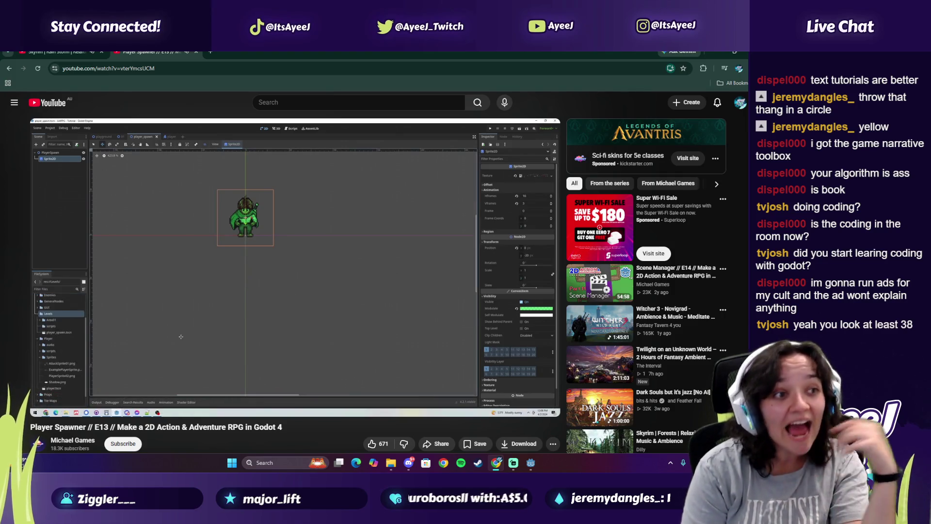
{"action": "key", "text": "space"}
{"action": "key", "text": "space"}
{"action": "key", "text": "space"}
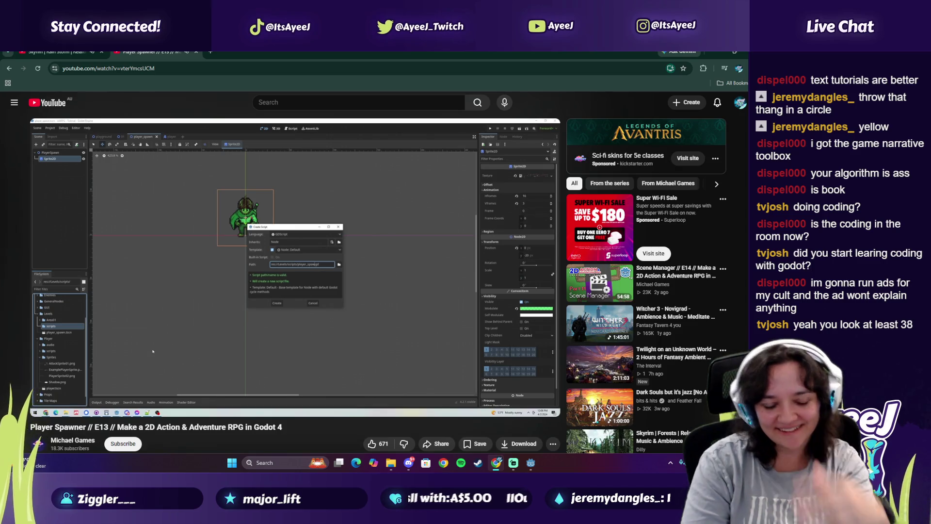
{"action": "key", "text": "alt+Tab"}
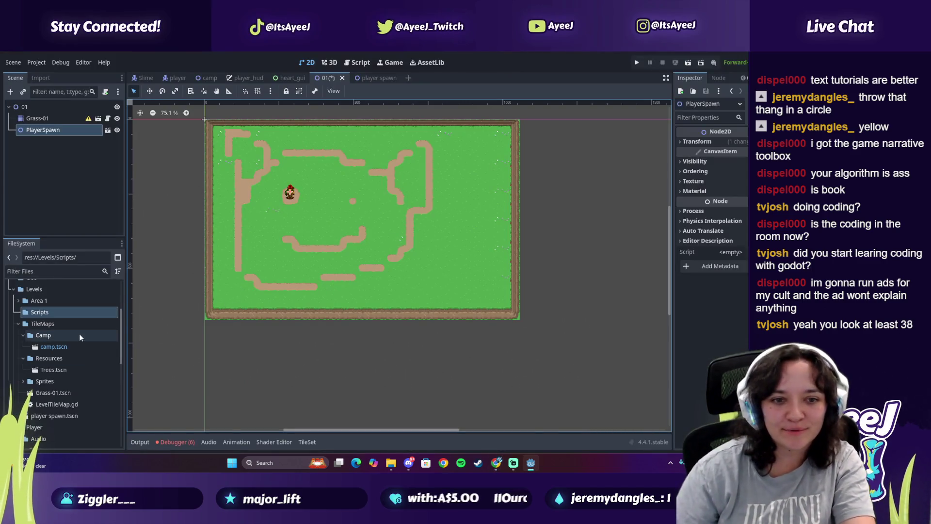
{"action": "right_click", "coordinate": [48, 312]}
Create player_spawn.gd in Levels/Scripts and open it in the script editor
{"action": "mouse_move", "coordinate": [92, 285]}
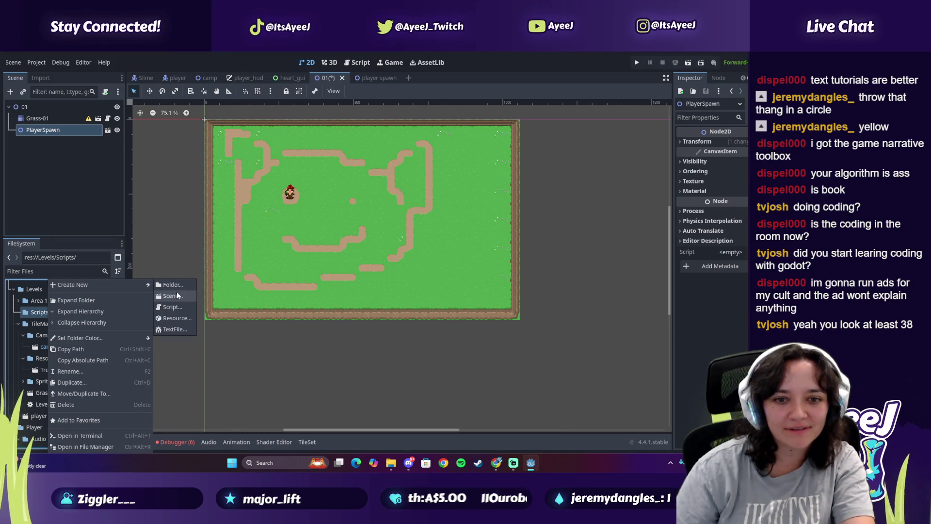
{"action": "left_click", "coordinate": [173, 295]}
{"action": "left_click", "coordinate": [408, 313]}
{"action": "right_click", "coordinate": [40, 312]}
{"action": "mouse_move", "coordinate": [89, 285]}
{"action": "left_click", "coordinate": [162, 307]}
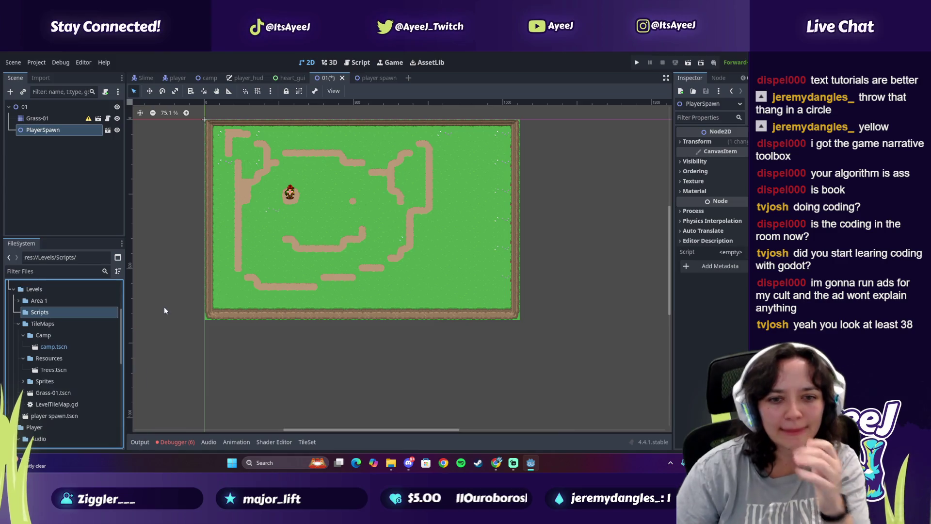
{"action": "type", "text": "playe"}
{"action": "type", "text": "r_spawn.gd"}
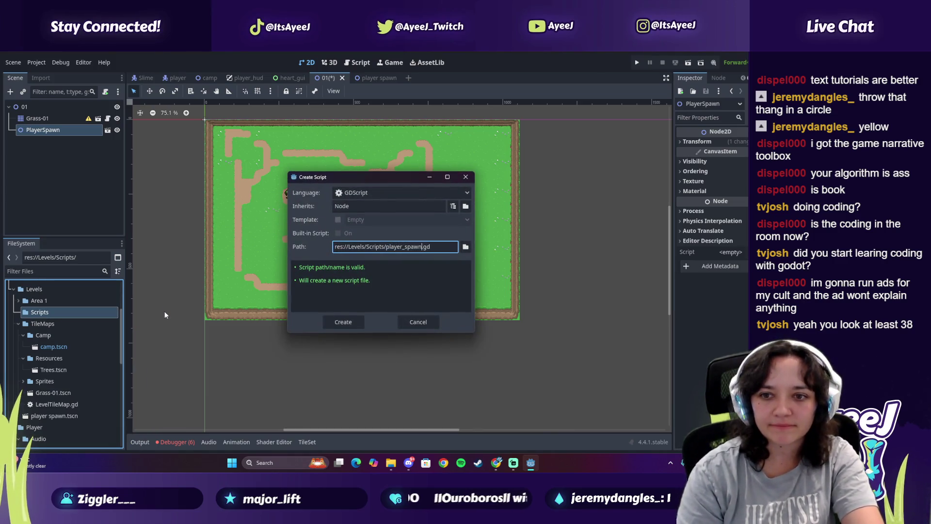
{"action": "key", "text": "Return"}
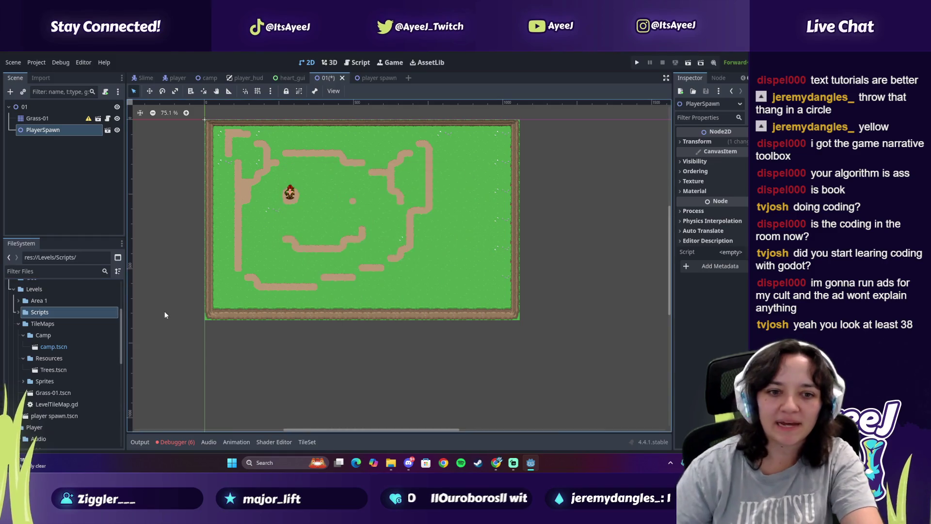
{"action": "left_click", "coordinate": [18, 313]}
{"action": "double_click", "coordinate": [52, 325]}
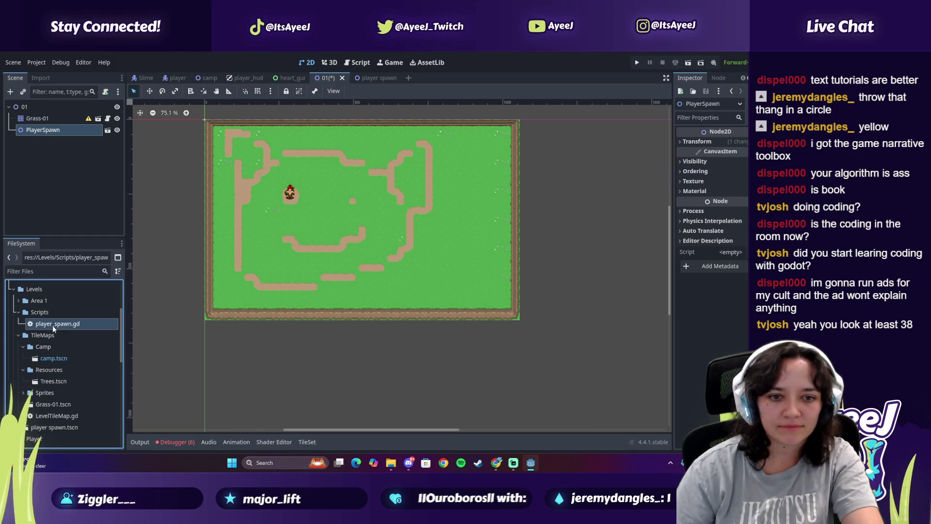
Attach player_spawn.gd to the PlayerSpawn node, checking the tutorial up to 9:28
{"action": "key", "text": "alt+Tab"}
{"action": "left_click", "coordinate": [342, 286]}
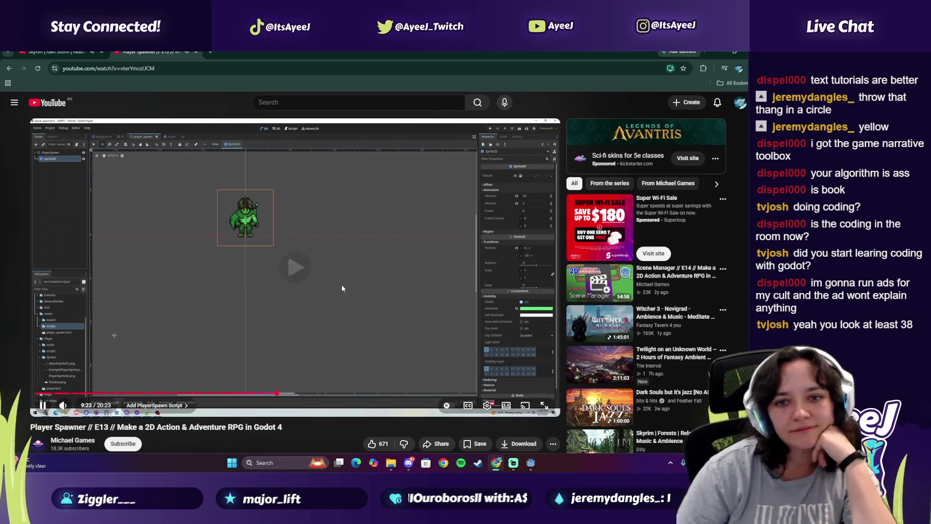
{"action": "left_click", "coordinate": [319, 310]}
{"action": "key", "text": "alt+Tab"}
{"action": "mouse_move", "coordinate": [74, 328]}
{"action": "left_mouse_down"}
{"action": "mouse_move", "coordinate": [156, 235]}
{"action": "mouse_move", "coordinate": [63, 131]}
{"action": "mouse_move", "coordinate": [54, 286]}
{"action": "mouse_move", "coordinate": [39, 133]}
{"action": "left_mouse_up"}
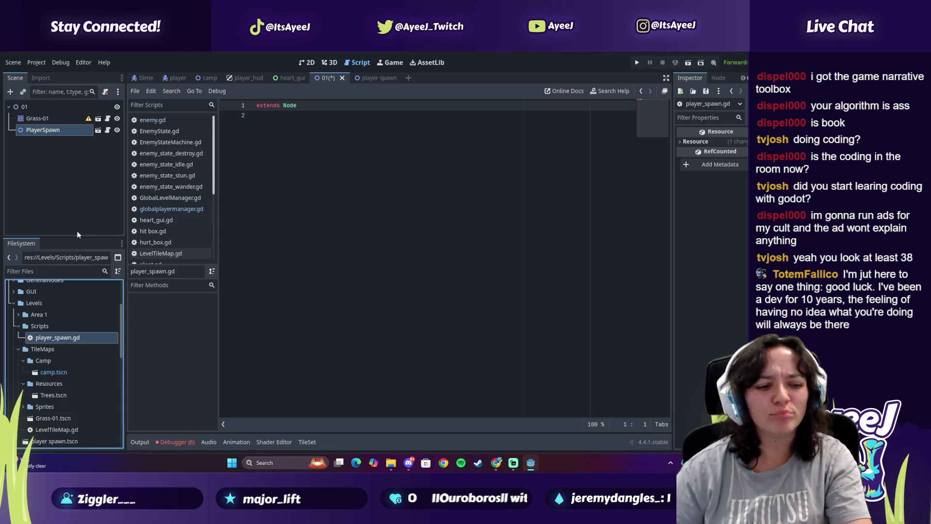
{"action": "key", "text": "alt+Tab"}
{"action": "left_click", "coordinate": [92, 205]}
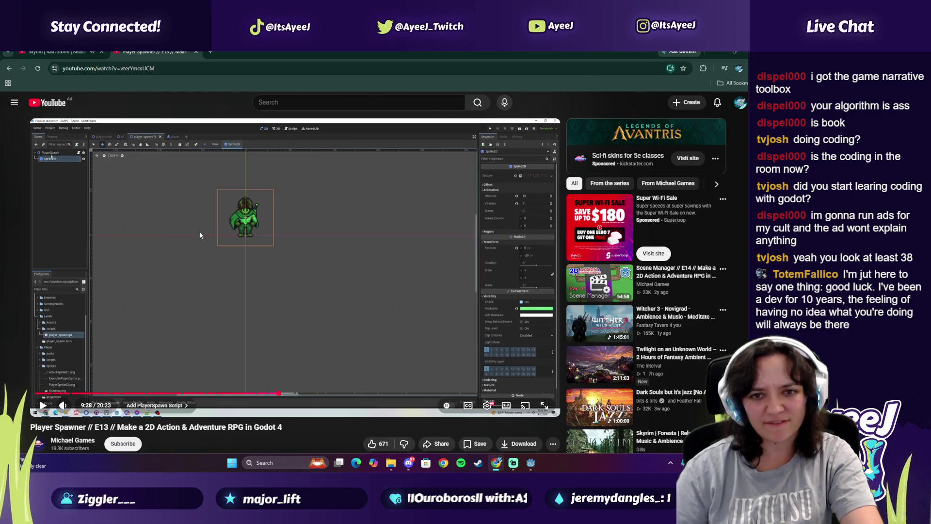
Attach player_spawn.gd to the PlayerSpawn root node in the player spawn scene
{"action": "key", "text": "alt+Tab"}
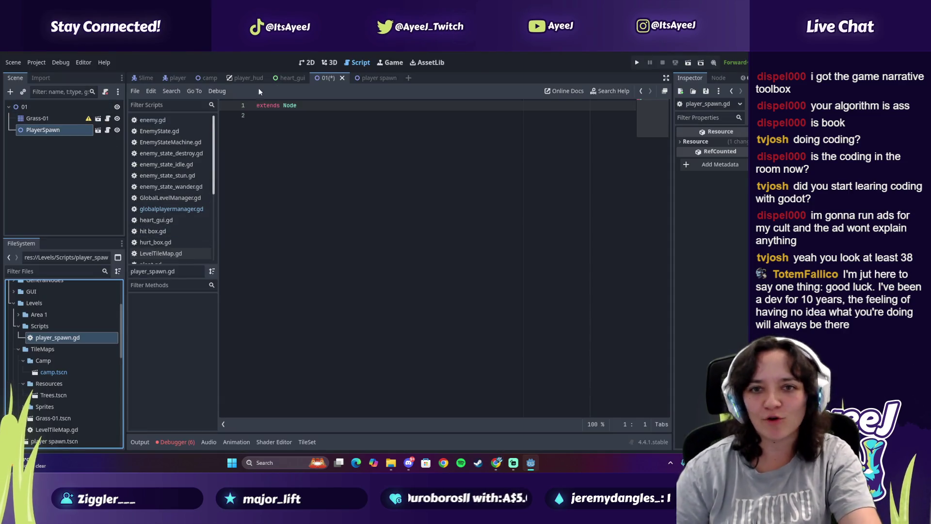
{"action": "left_click", "coordinate": [370, 78]}
{"action": "mouse_move", "coordinate": [73, 337]}
{"action": "left_mouse_down"}
{"action": "mouse_move", "coordinate": [90, 297]}
{"action": "mouse_move", "coordinate": [92, 108]}
{"action": "left_mouse_up"}
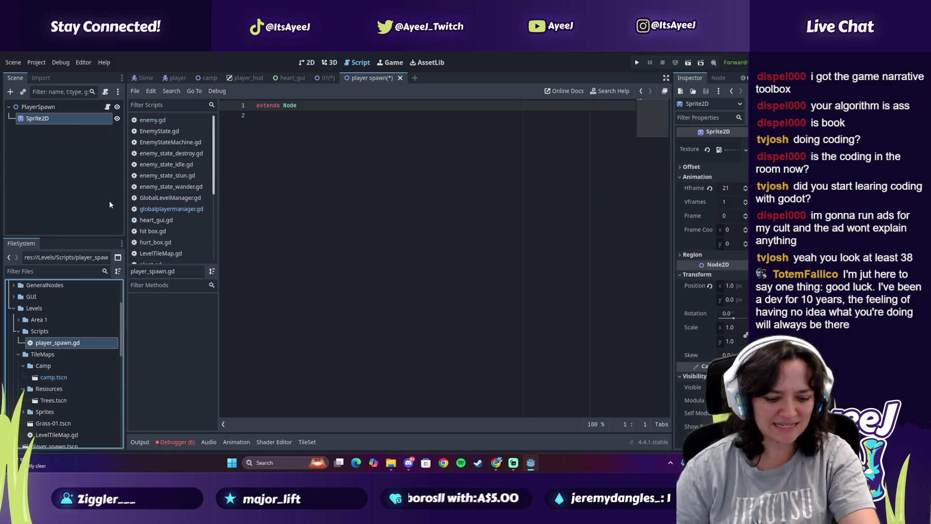
{"action": "key", "text": "alt+Tab"}
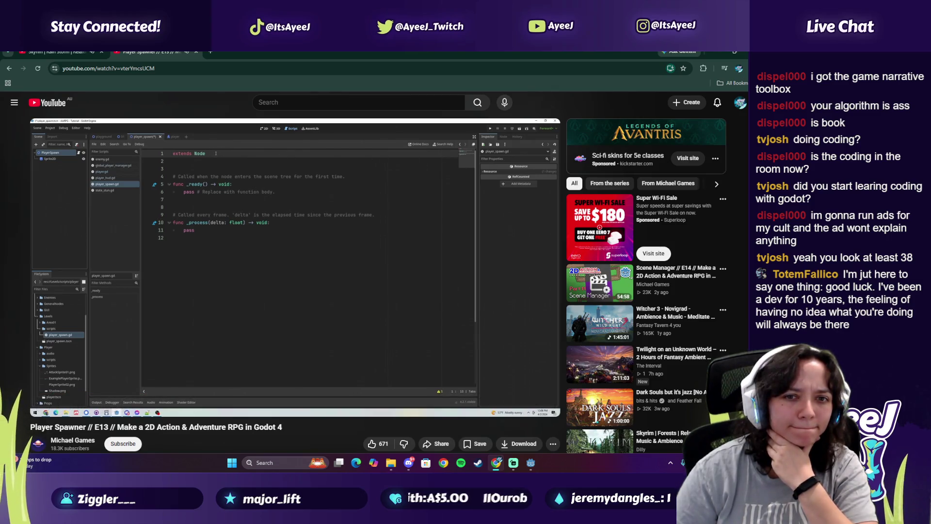
{"action": "left_click", "coordinate": [202, 242]}
{"action": "key", "text": "alt+Tab"}
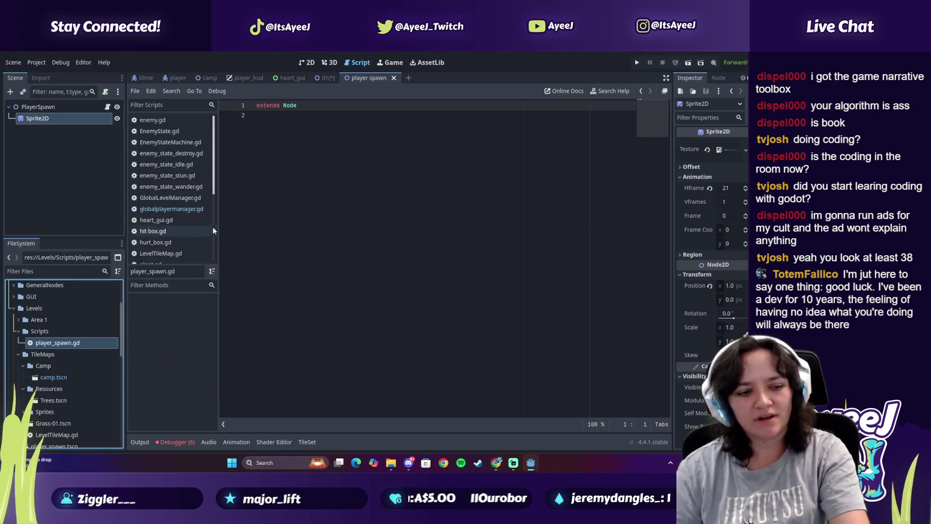
Change the script's base class from Node to Node2D
{"action": "left_click", "coordinate": [313, 109]}
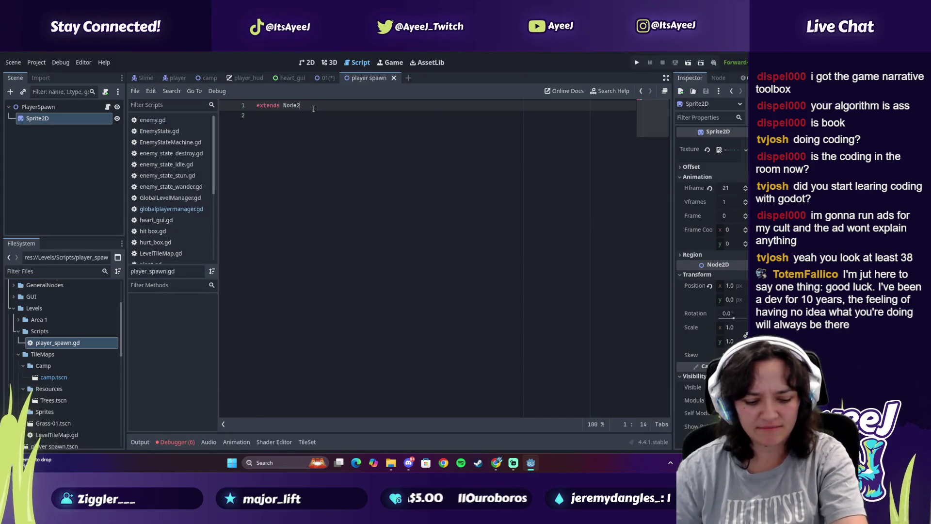
{"action": "type", "text": "D"}
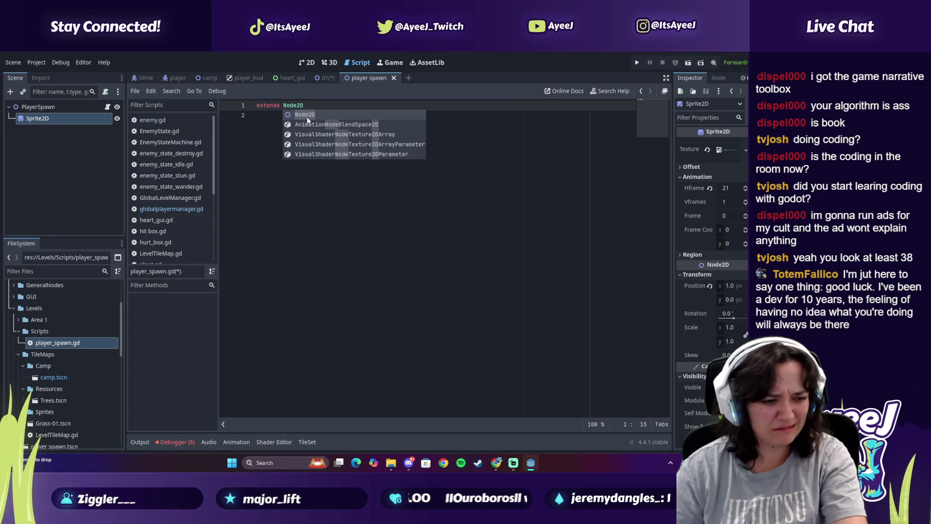
{"action": "key", "text": "Escape"}
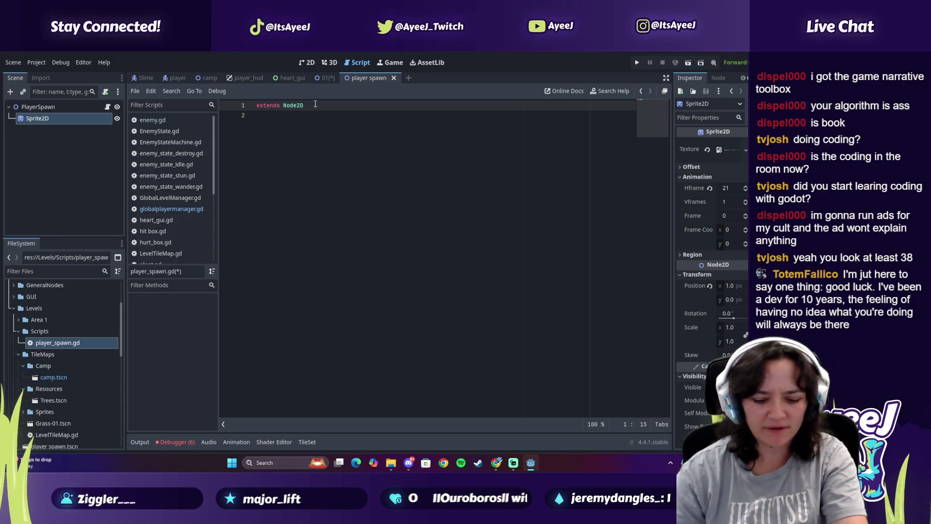
{"action": "key", "text": "alt+Tab"}
{"action": "key", "text": "space"}
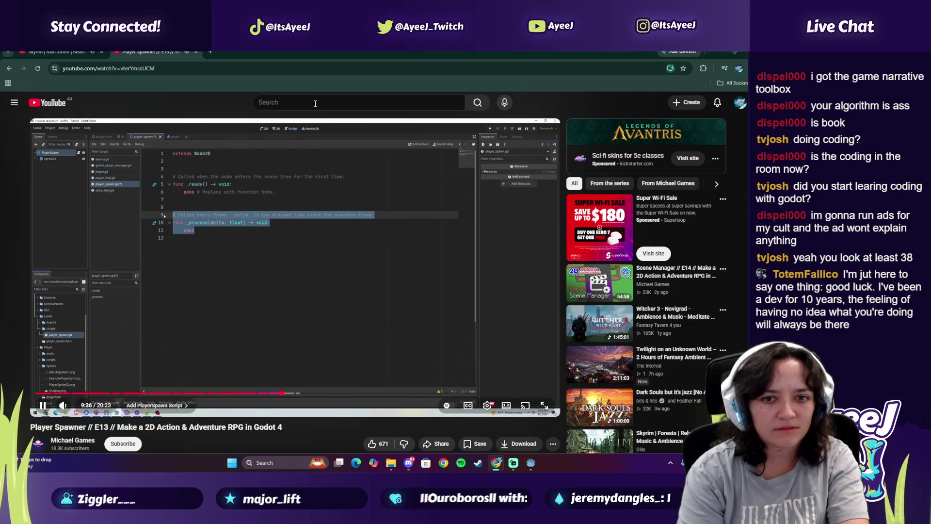
{"action": "key", "text": "alt+Tab"}
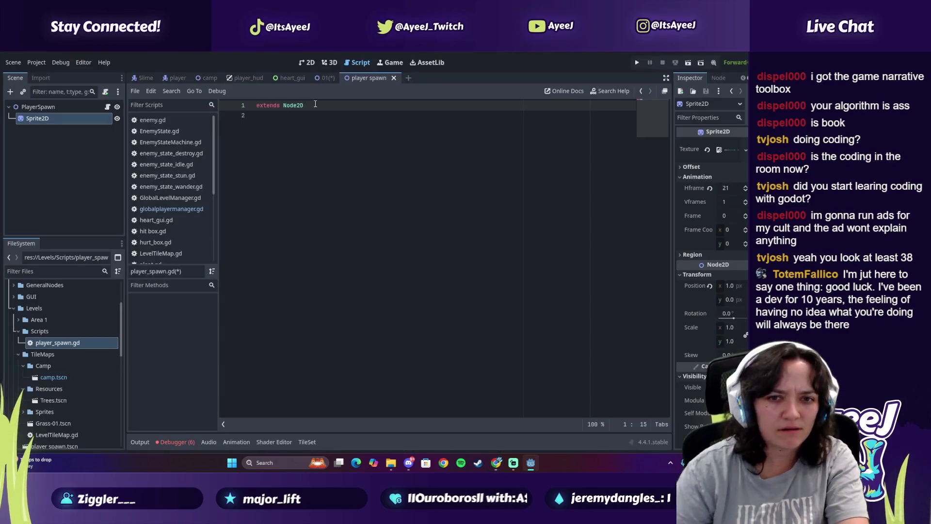
{"action": "key", "text": "alt+Tab"}
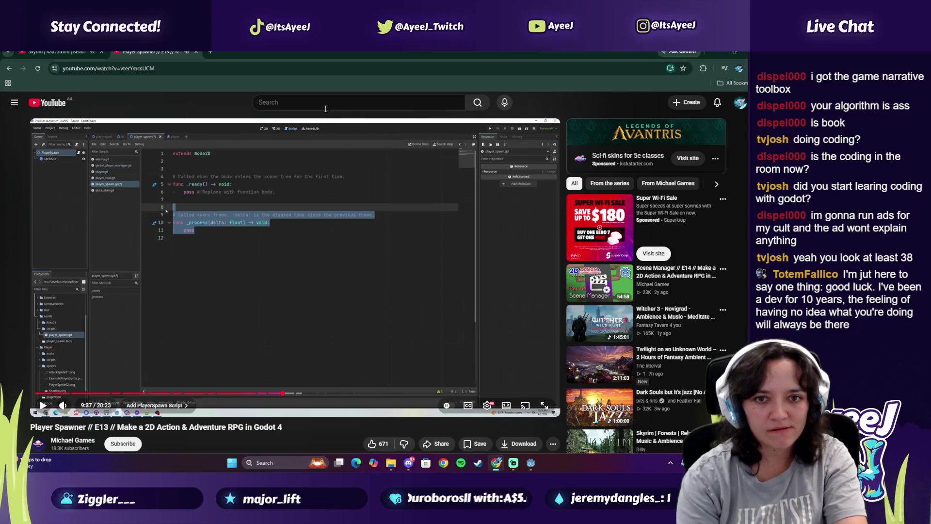
{"action": "key", "text": "alt+Tab"}
Add a _ready() function containing pass
{"action": "type", "text": "func _"}
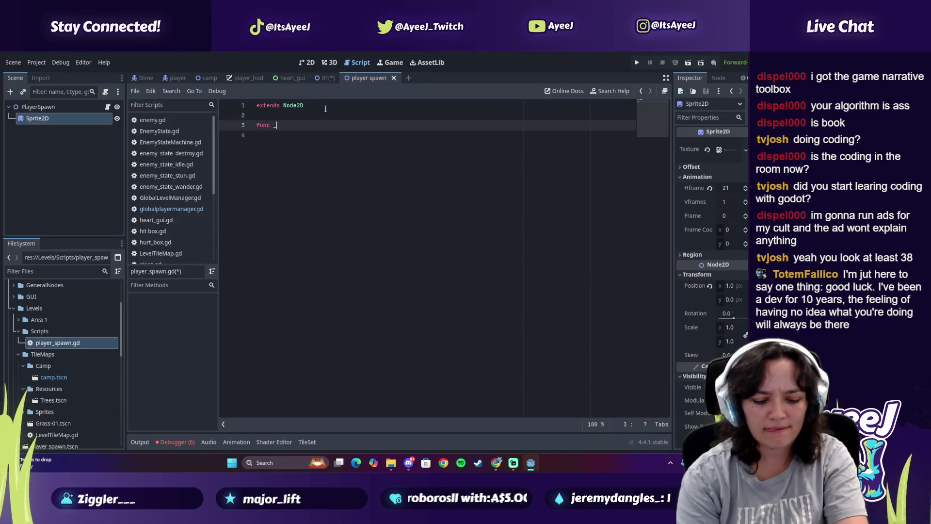
{"action": "type", "text": "ready"}
{"action": "key", "text": "alt+Tab"}
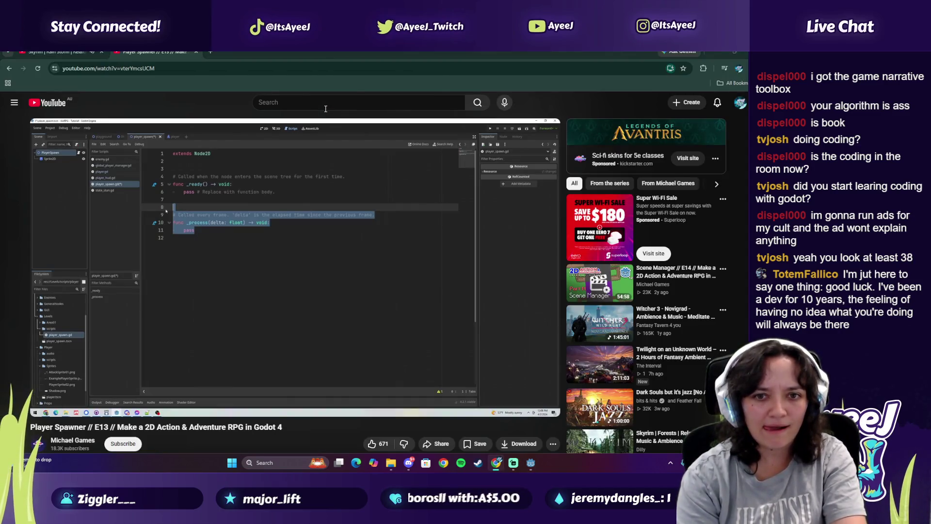
{"action": "key", "text": "alt+Tab"}
{"action": "key", "text": "Return"}
{"action": "key", "text": "Return"}
{"action": "key", "text": "Return"}
{"action": "type", "text": "pass"}
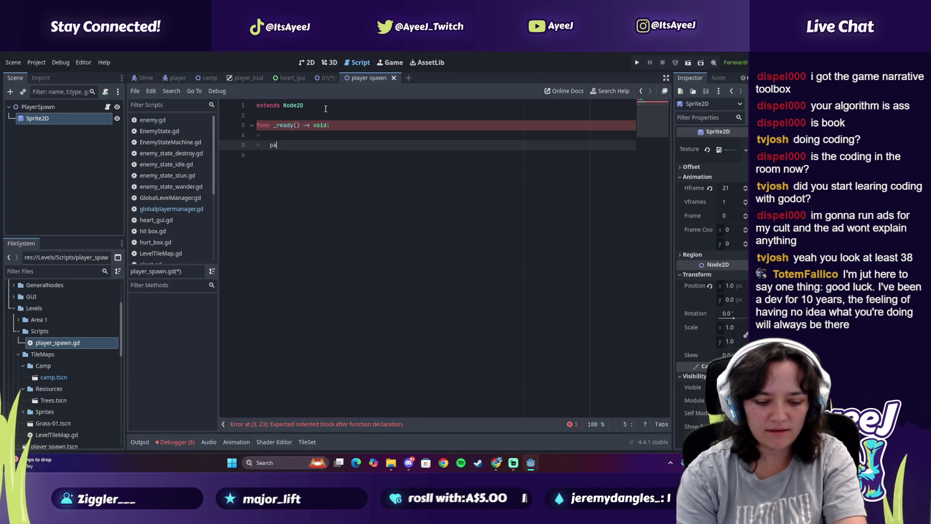
Add 'visible = false' inside _ready() above pass
{"action": "key", "text": "alt+Tab"}
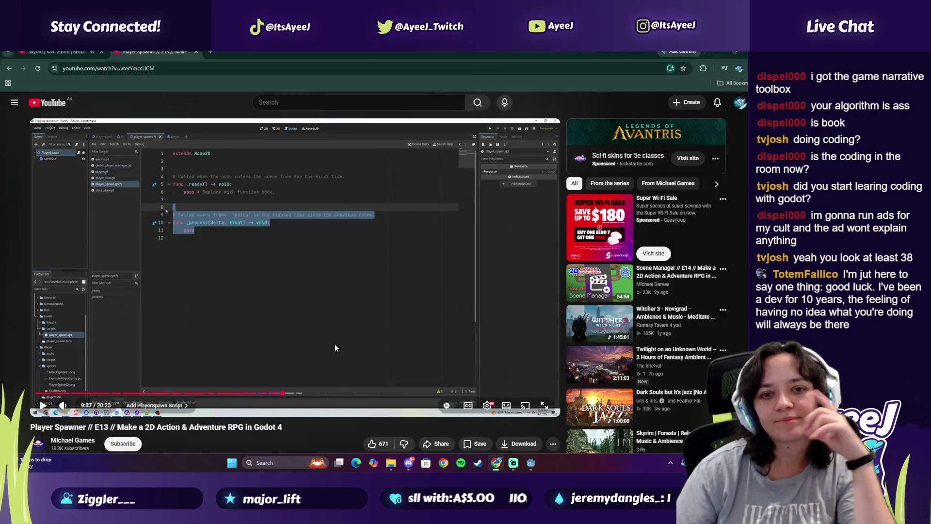
{"action": "left_click", "coordinate": [335, 343]}
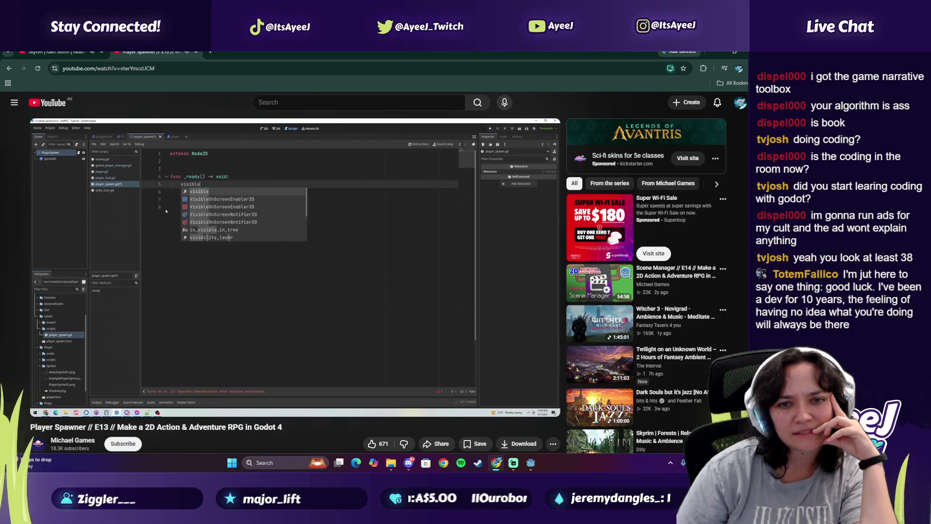
{"action": "left_click", "coordinate": [375, 214]}
{"action": "key", "text": "alt+Tab"}
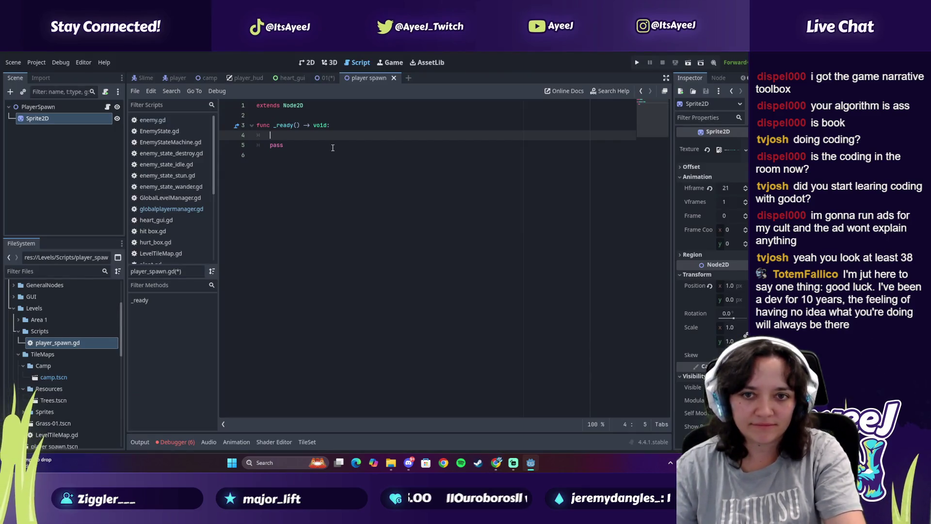
{"action": "type", "text": "visible = fals"}
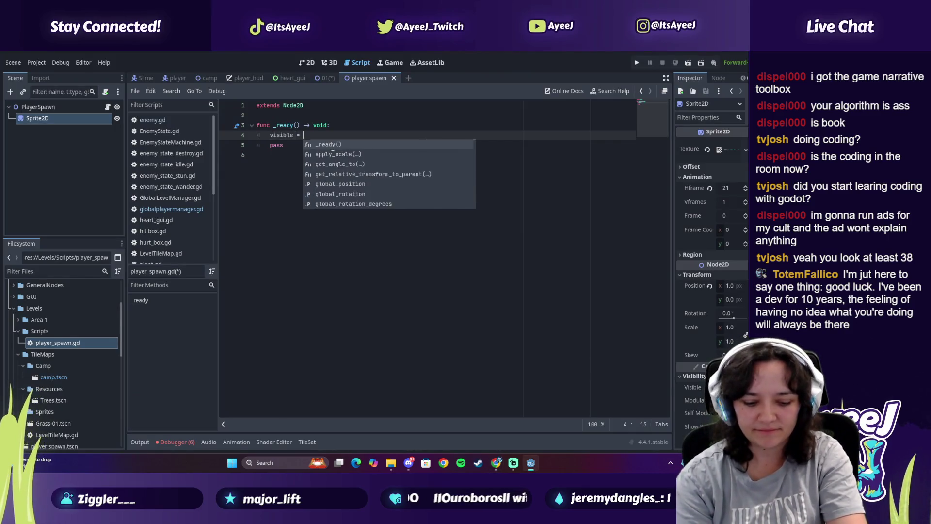
{"action": "key", "text": "Return"}
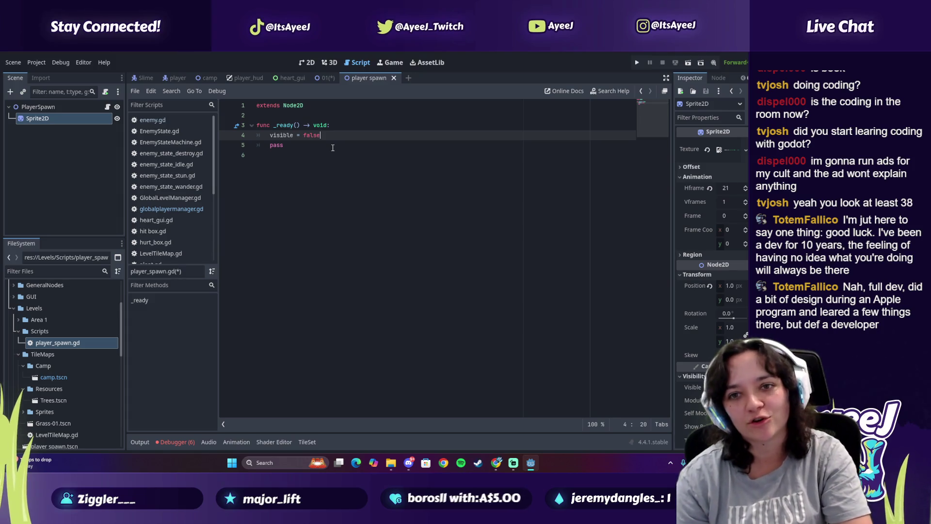
{"action": "key", "text": "alt+Tab"}
{"action": "left_click", "coordinate": [332, 150]}
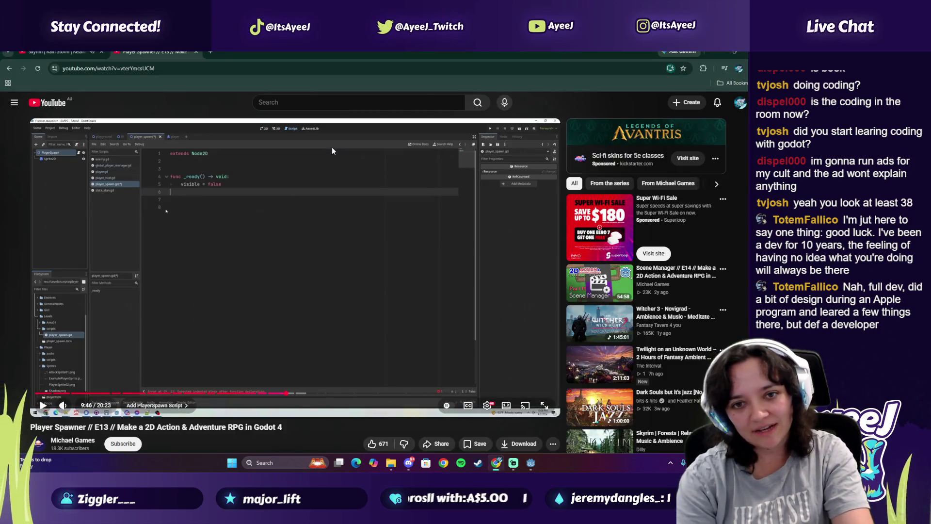
Watch the tutorial to 10:16 and pause, then go back to the _ready() lines in player_spawn.gd
{"action": "left_click", "coordinate": [332, 150]}
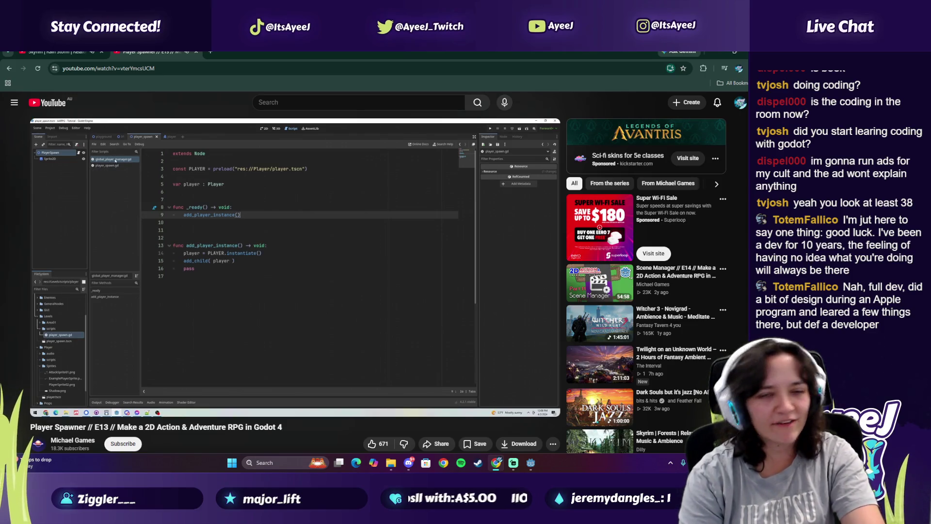
{"action": "key", "text": "alt+Tab"}
{"action": "scroll", "coordinate": [170, 205], "scroll_direction": "down", "scroll_amount": 3}
{"action": "scroll", "coordinate": [169, 206], "scroll_direction": "up", "scroll_amount": 3}
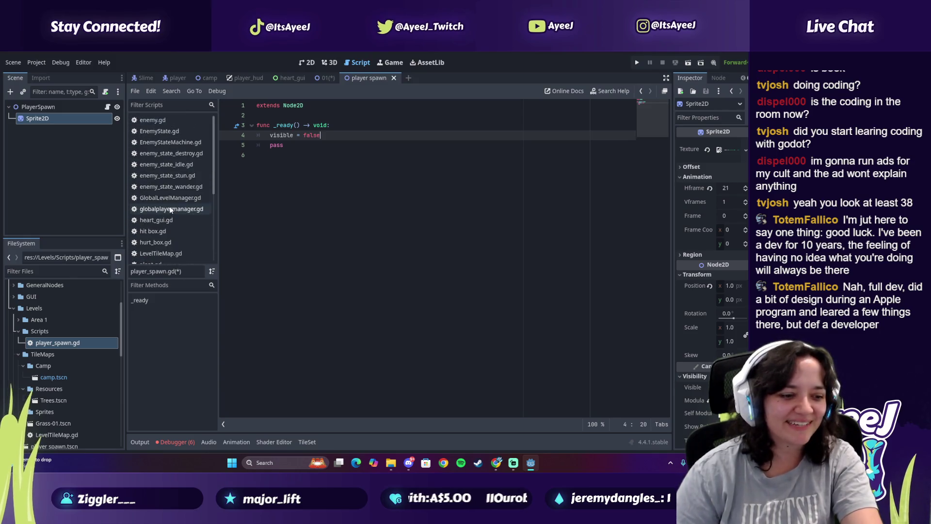
{"action": "key", "text": "alt+Tab"}
{"action": "left_click", "coordinate": [314, 179]}
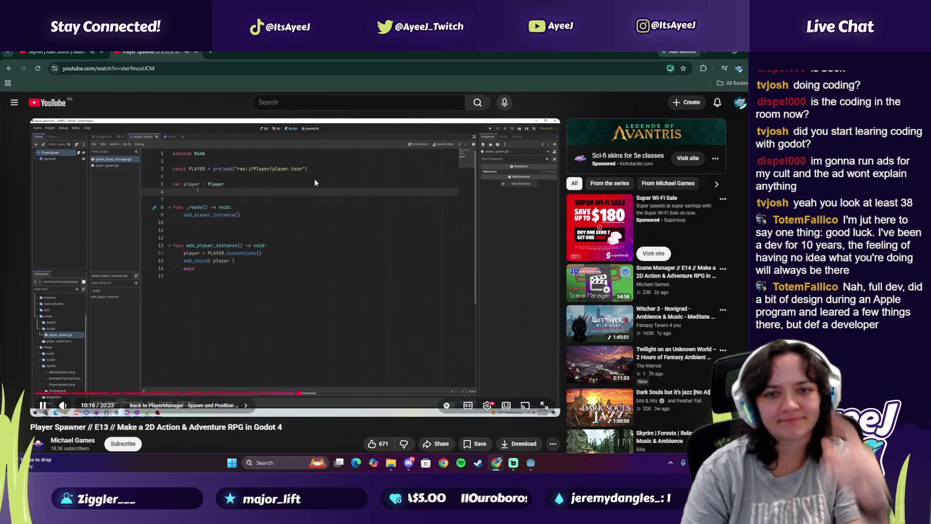
{"action": "key", "text": "alt+Tab"}
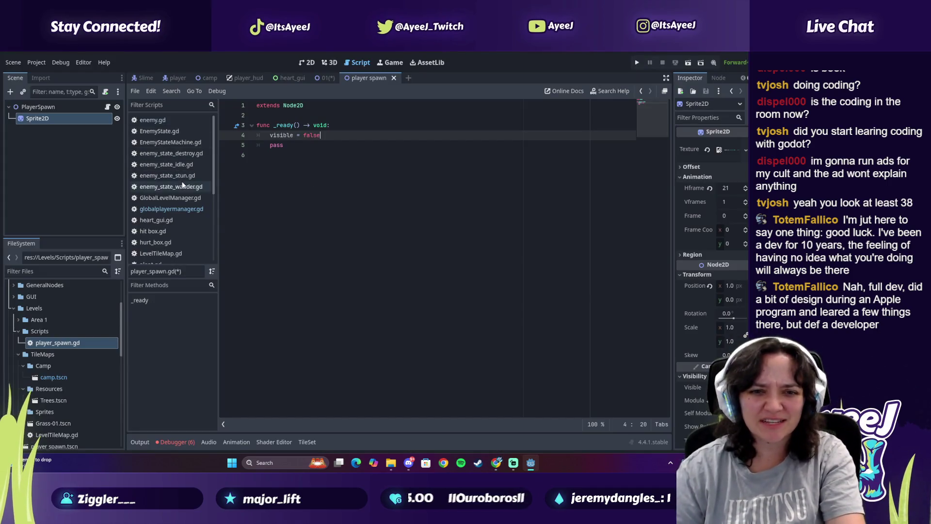
{"action": "double_click", "coordinate": [292, 146]}
{"action": "left_click", "coordinate": [373, 137]}
Save player_spawn.gd, open globalplayermanager.gd, and pause the tutorial at 10:22
{"action": "key", "text": "ctrl+s"}
{"action": "left_click", "coordinate": [165, 210]}
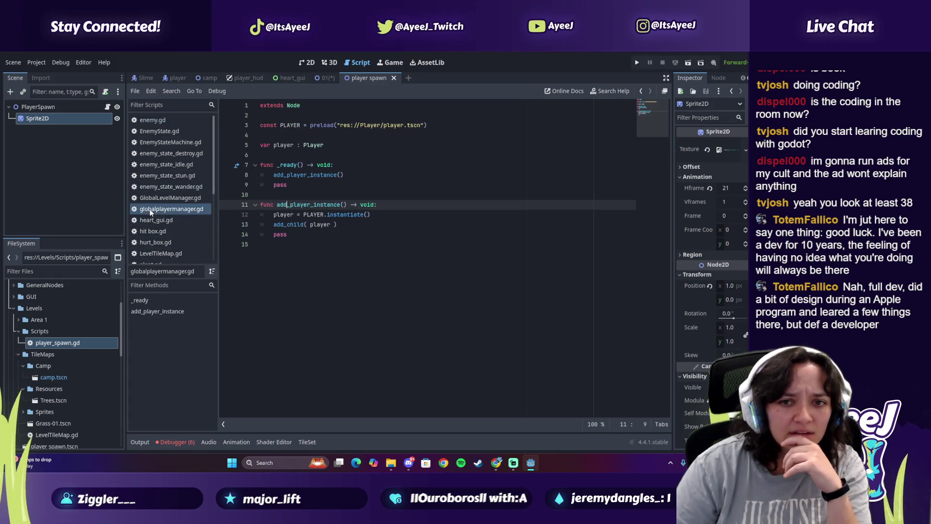
{"action": "key", "text": "alt+Tab"}
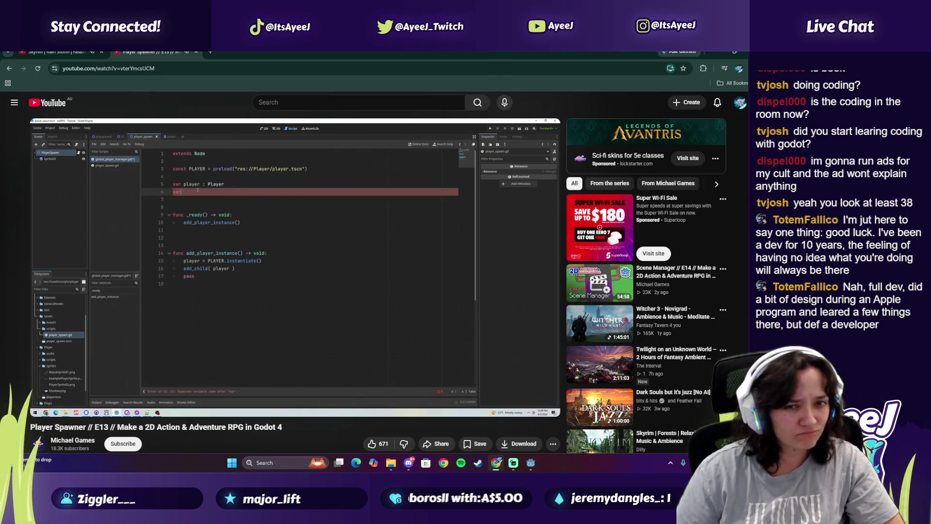
{"action": "left_click", "coordinate": [276, 204]}
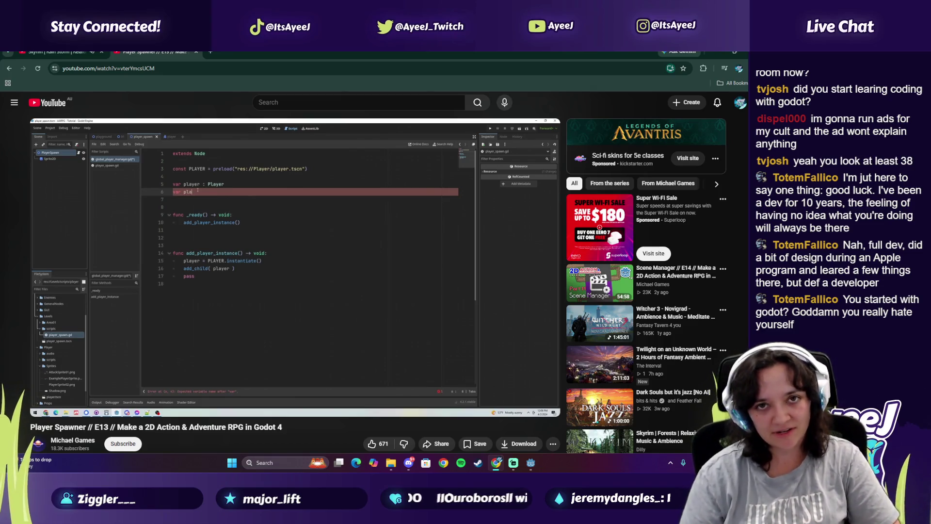
{"action": "left_click", "coordinate": [48, 52]}
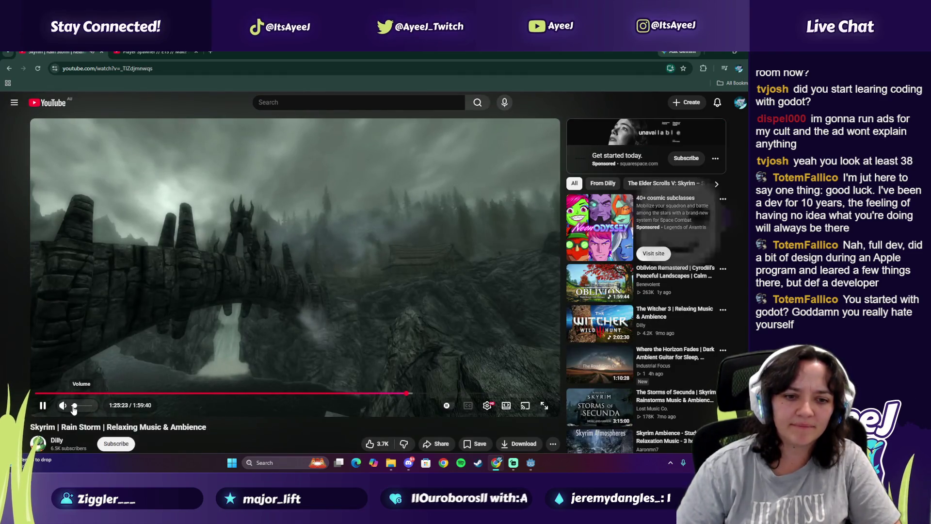
{"action": "left_click", "coordinate": [141, 53]}
{"action": "mouse_move", "coordinate": [229, 213]}
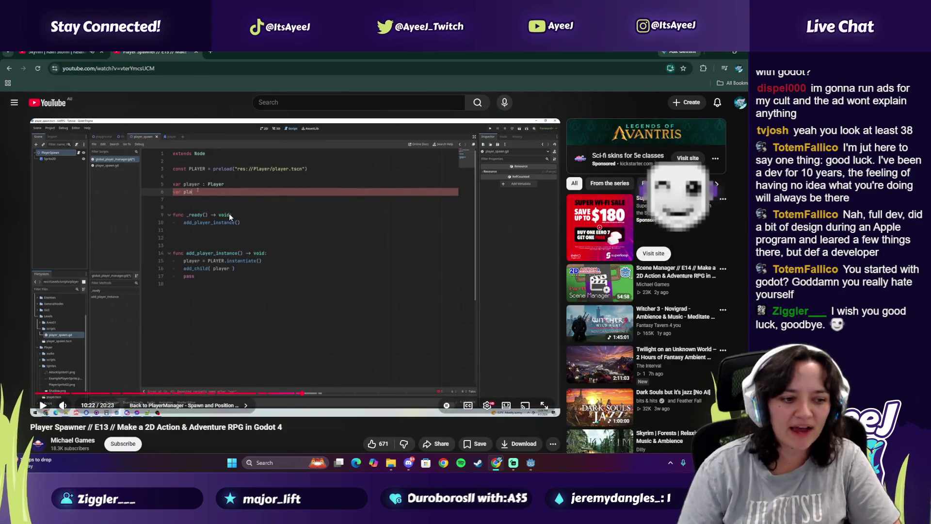
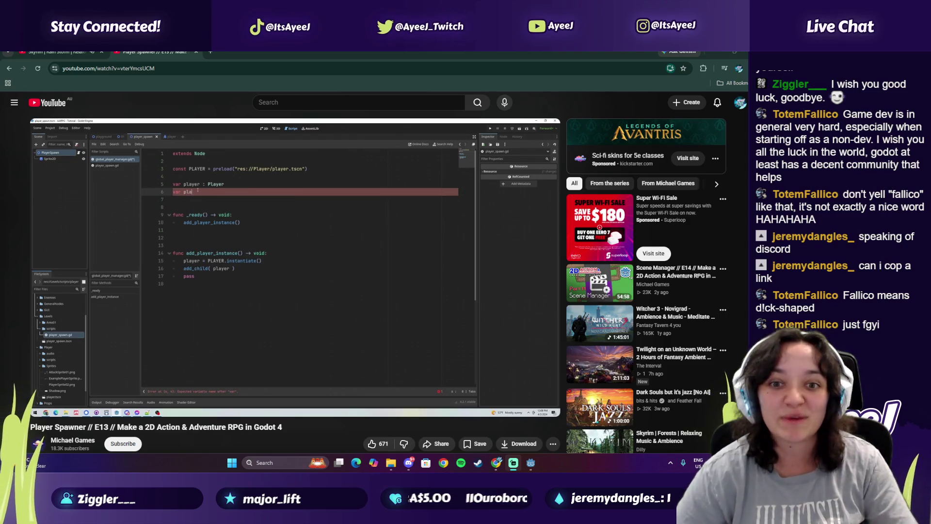
Pause the tutorial on the player_spawned bool declaration, then start a 'falco lombar' search in a new tab
{"action": "left_click", "coordinate": [287, 296]}
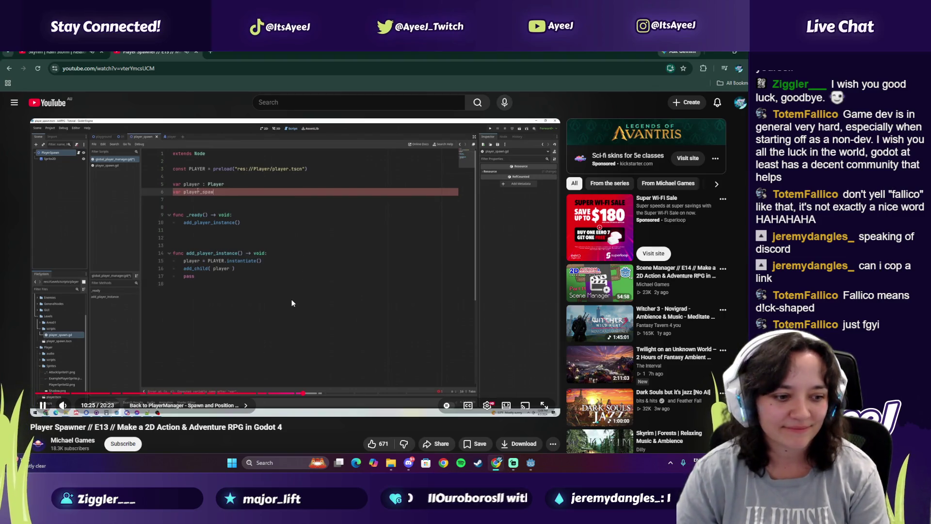
{"action": "left_click", "coordinate": [291, 304]}
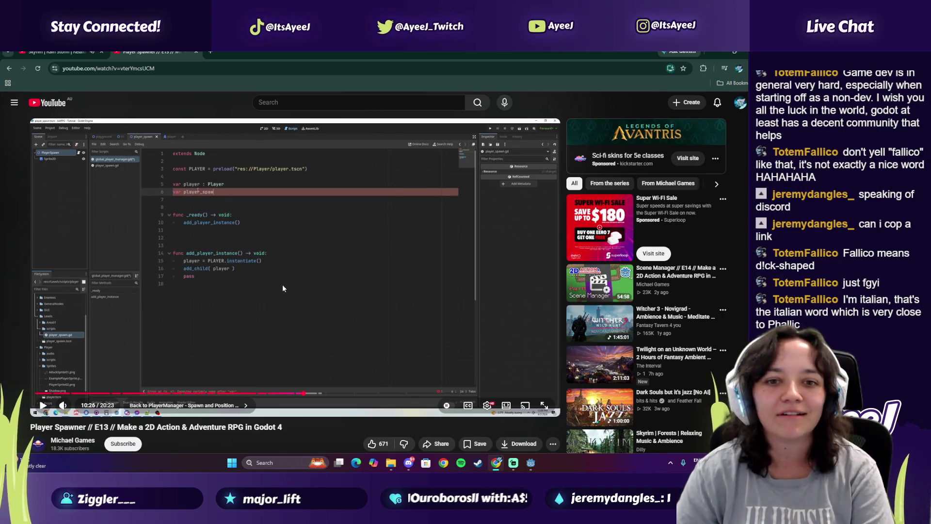
{"action": "left_click", "coordinate": [283, 288]}
{"action": "left_click", "coordinate": [283, 288]}
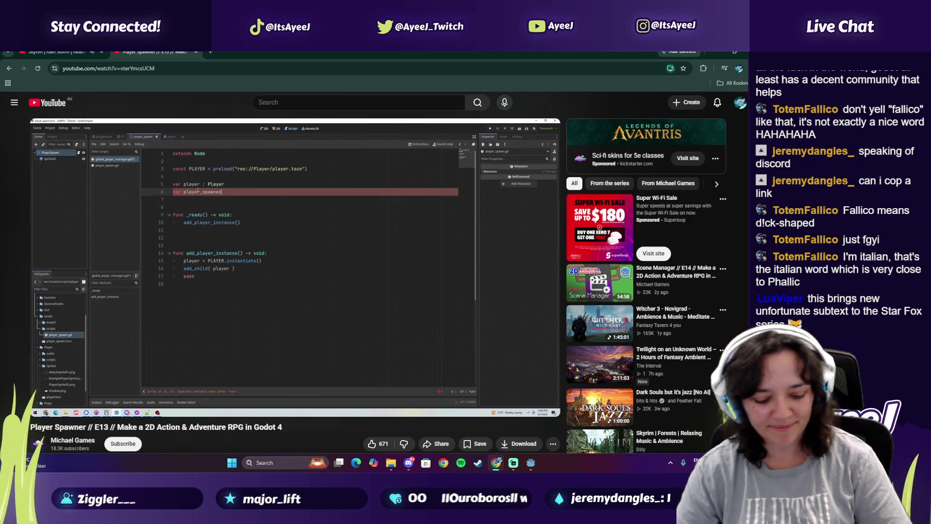
{"action": "left_click", "coordinate": [282, 284]}
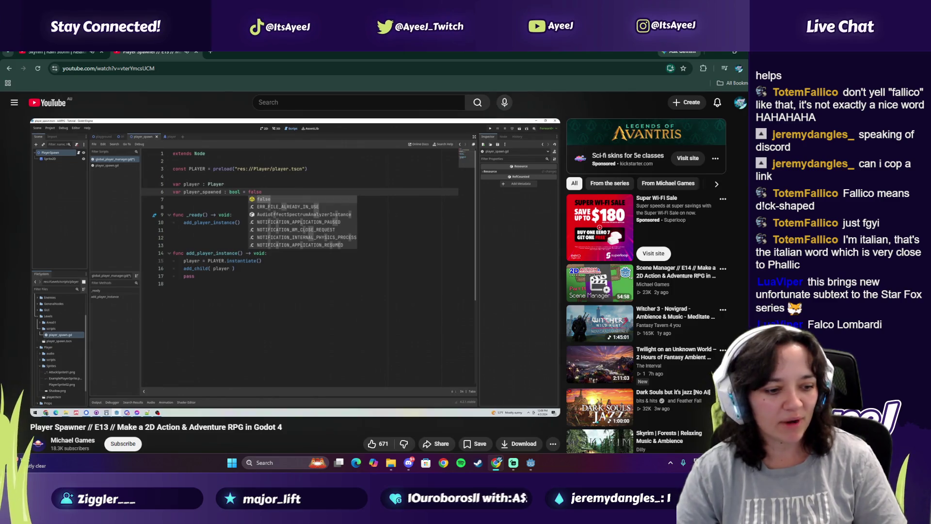
{"action": "left_click", "coordinate": [306, 261]}
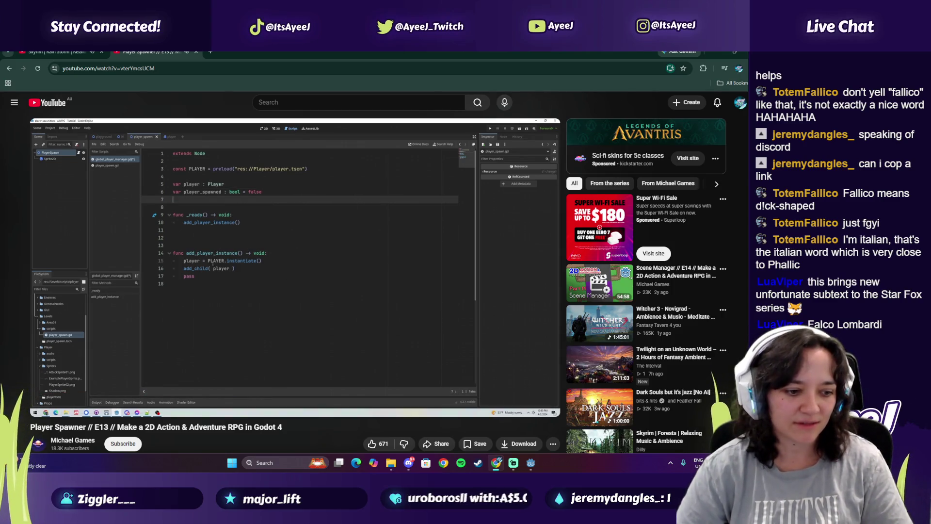
{"action": "left_click", "coordinate": [210, 52]}
{"action": "type", "text": "f"}
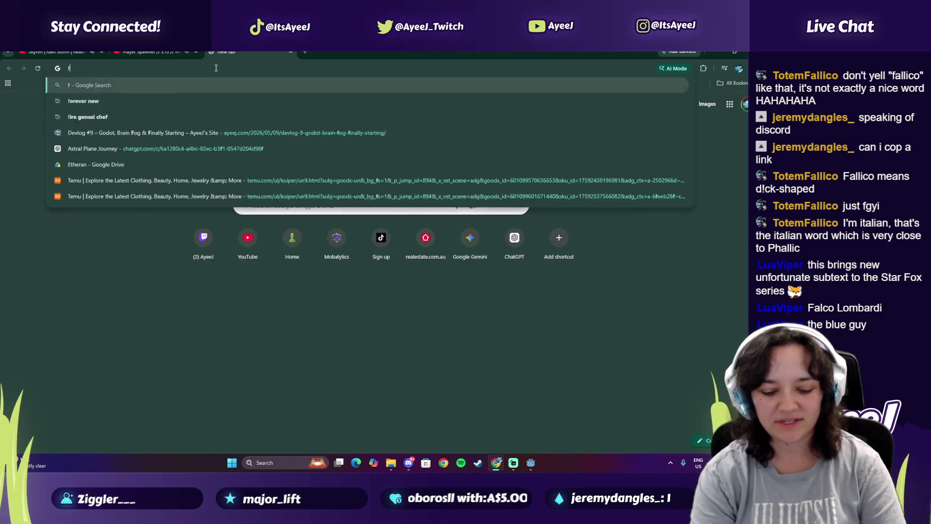
{"action": "type", "text": "alco lombar"}
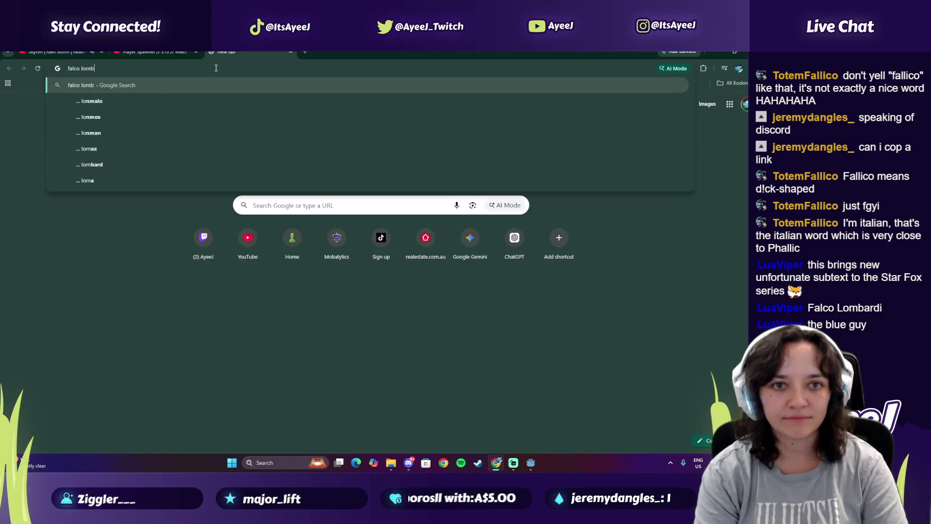
Search 'falco lombardi' and preview the Faces of Falco Lombardi image in Images results
{"action": "key", "text": "Return"}
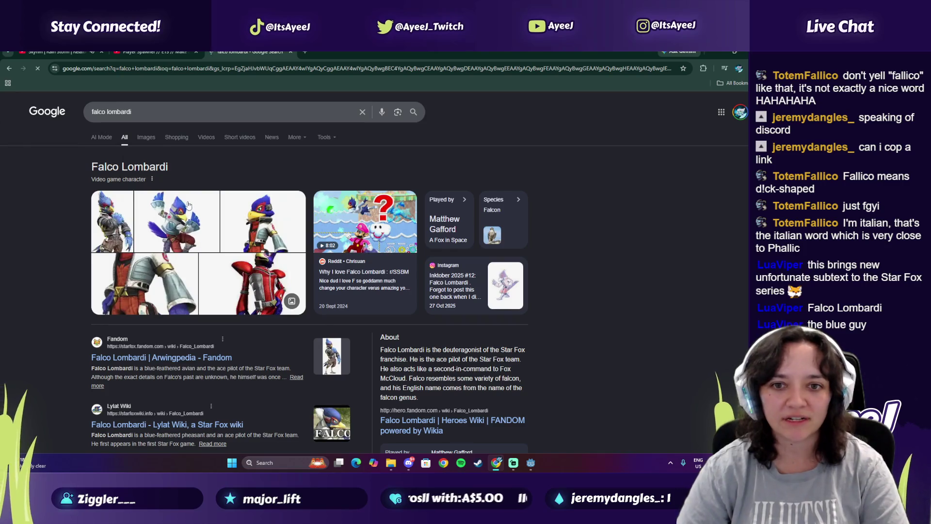
{"action": "left_click", "coordinate": [146, 137]}
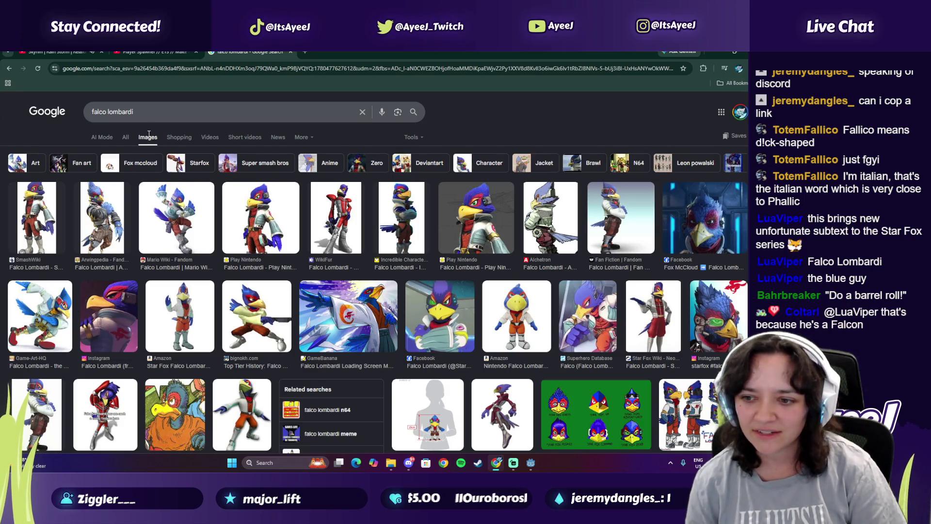
{"action": "left_click", "coordinate": [612, 417]}
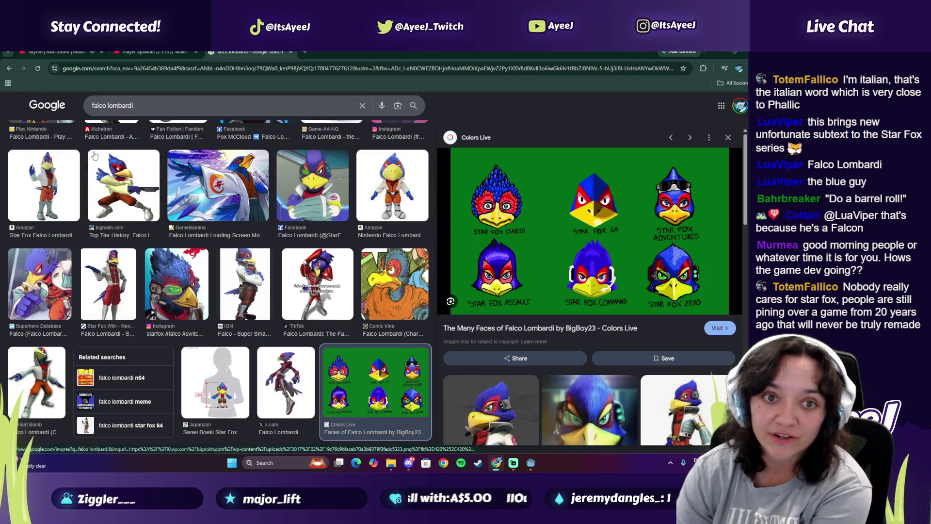
{"action": "scroll", "coordinate": [95, 155], "scroll_direction": "up", "scroll_amount": 1}
{"action": "scroll", "coordinate": [95, 156], "scroll_direction": "up", "scroll_amount": 2}
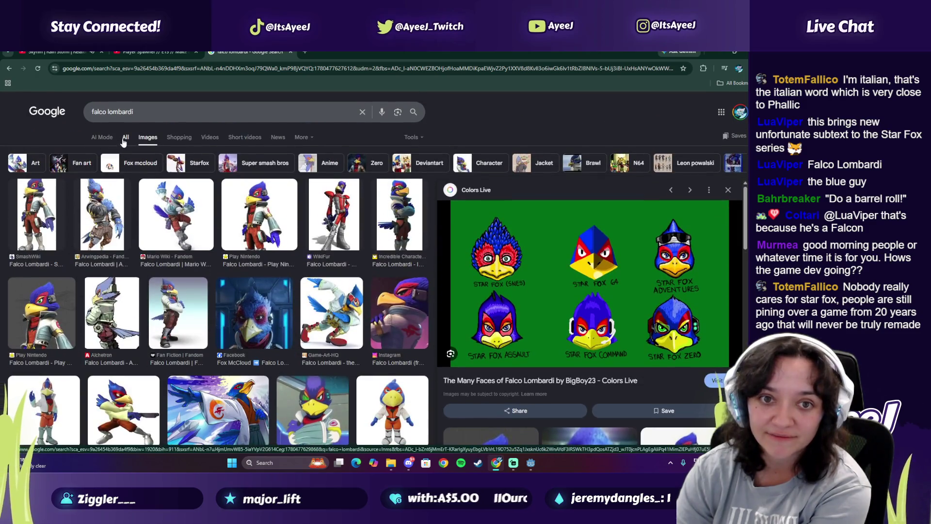
Return to All results and close the search tab
{"action": "left_click", "coordinate": [124, 143]}
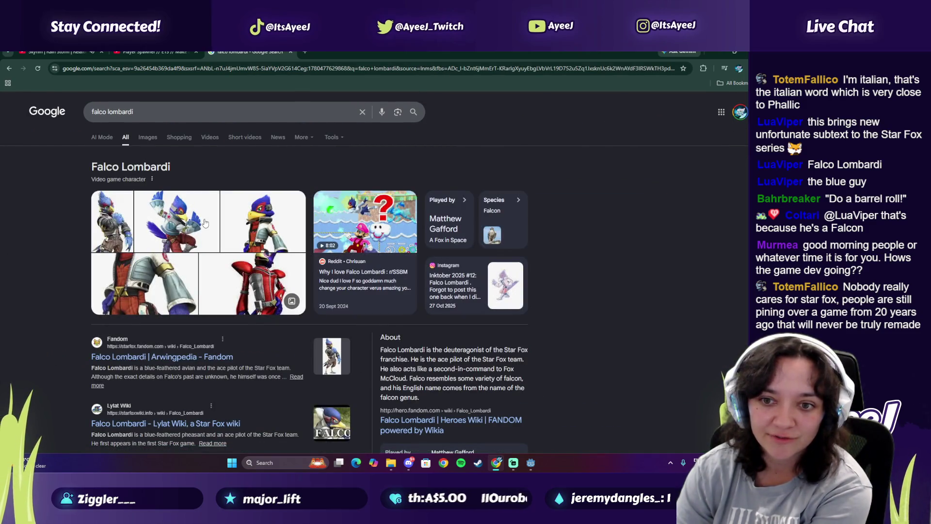
{"action": "mouse_move", "coordinate": [342, 280]}
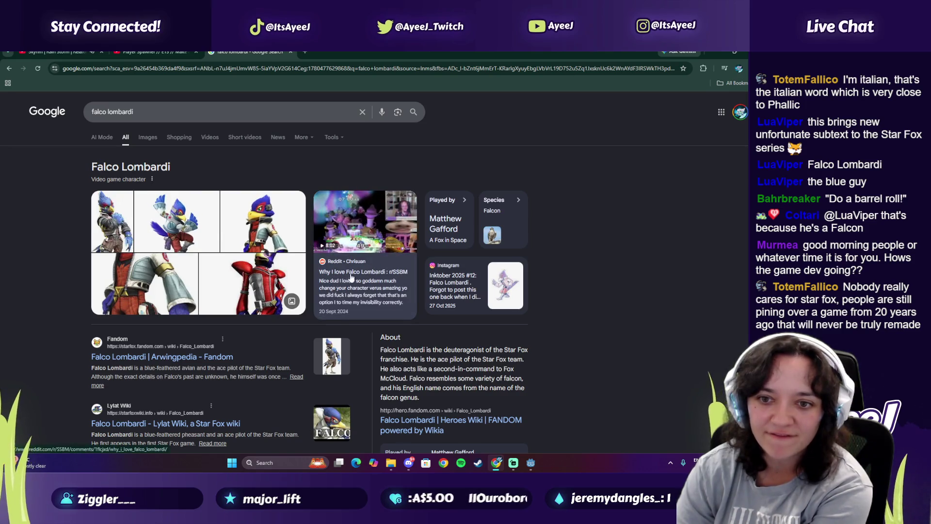
{"action": "left_click", "coordinate": [292, 53]}
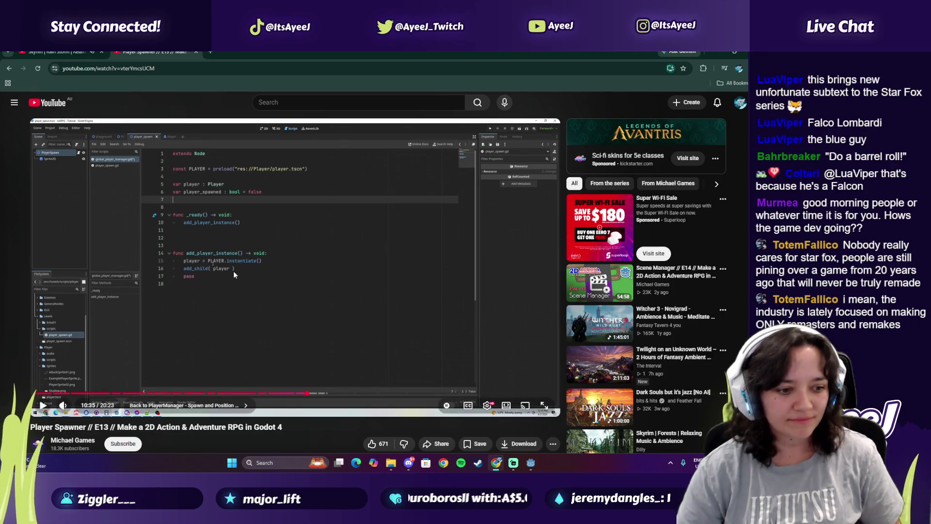
Play the tutorial to the set_player_position function, then bring up the Godot editor
{"action": "left_click", "coordinate": [299, 258]}
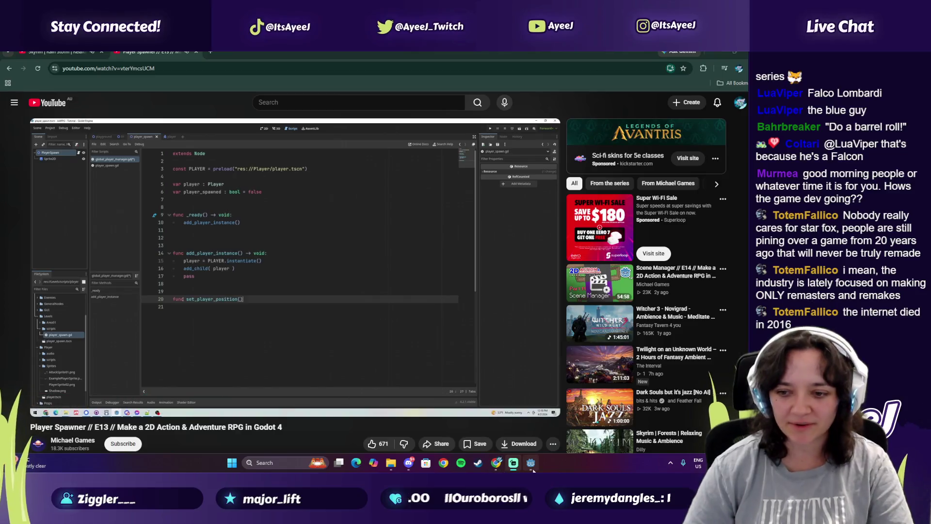
{"action": "left_click", "coordinate": [532, 464]}
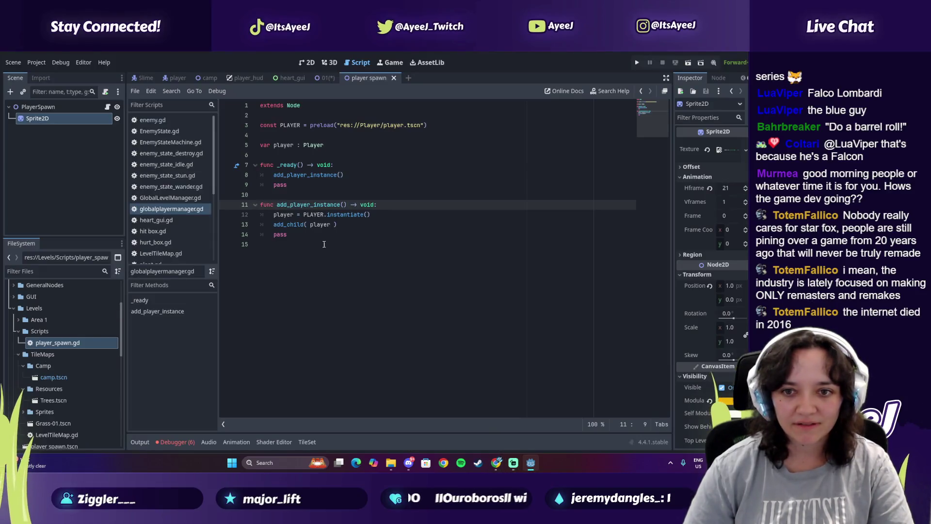
Add line 16 'func set_player_position' at the end of globalplayermanager.gd, then resume the tutorial
{"action": "left_click", "coordinate": [280, 257]}
{"action": "key", "text": "Return"}
{"action": "key", "text": "alt+Tab"}
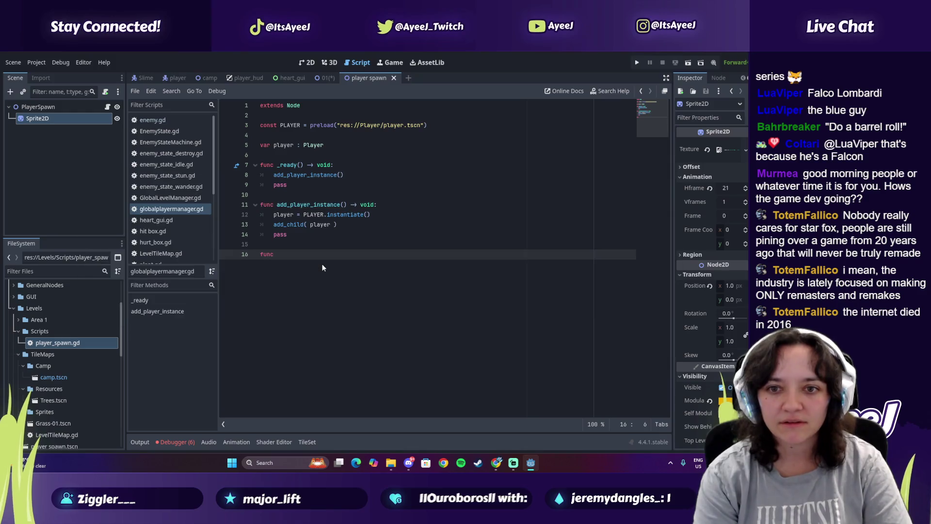
{"action": "key", "text": "alt+Tab"}
{"action": "key", "text": "alt+Tab"}
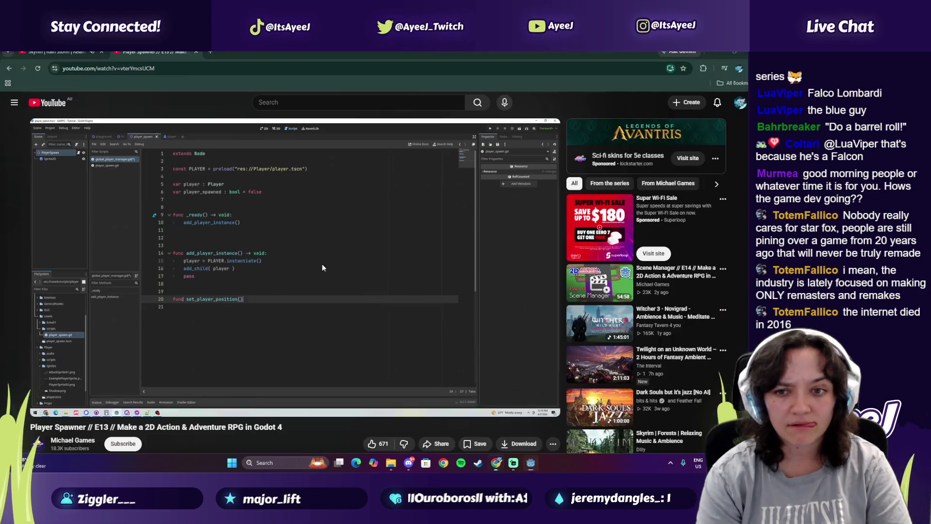
{"action": "left_click", "coordinate": [322, 264]}
{"action": "key", "text": "alt+Tab"}
{"action": "type", "text": "set_player"}
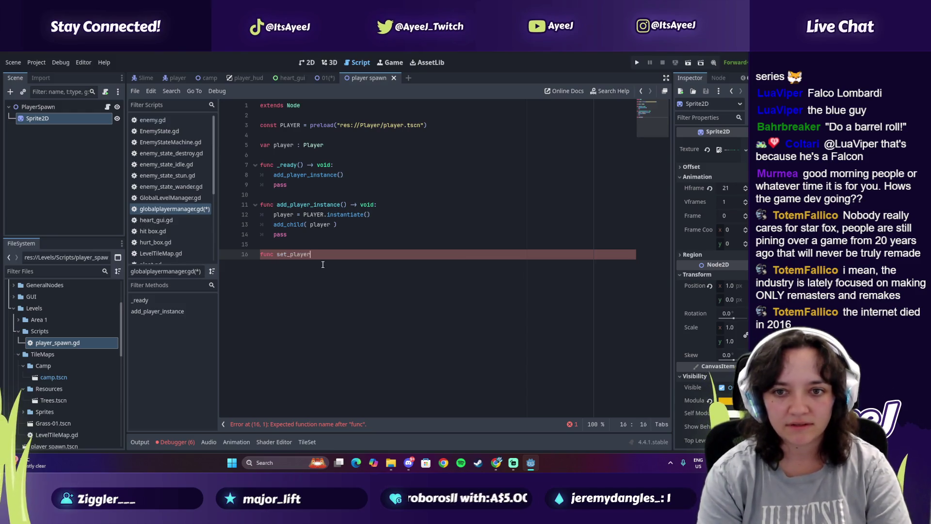
{"action": "type", "text": "_position("}
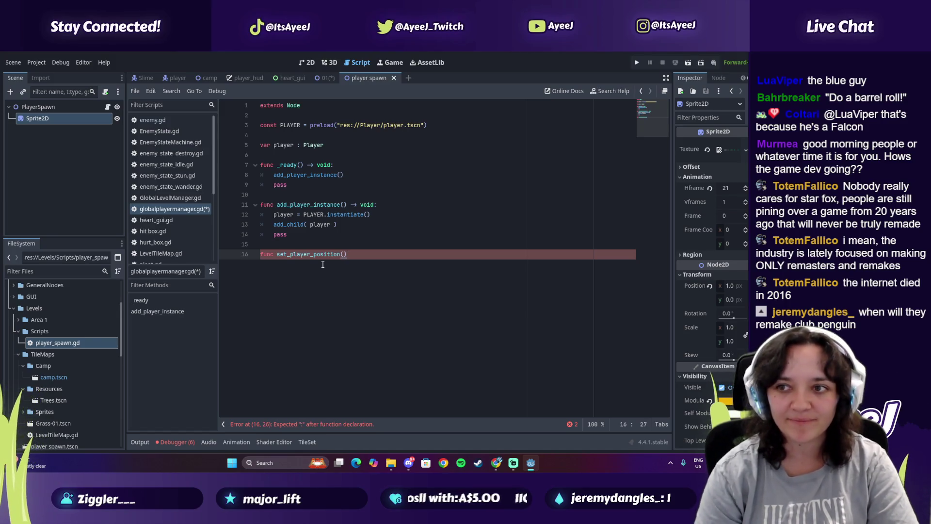
{"action": "key", "text": "alt+Tab"}
{"action": "left_click", "coordinate": [322, 265]}
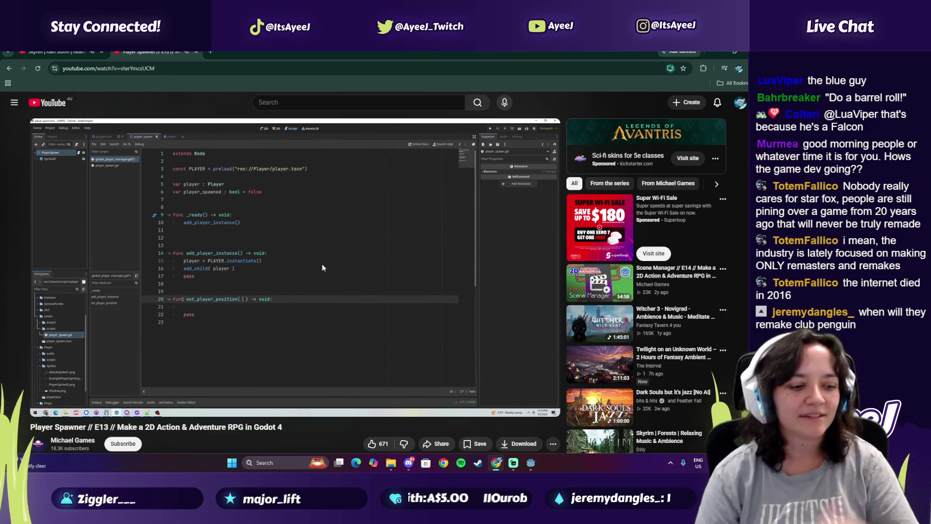
Pause the tutorial at 10:56, where set_player_position gains a parameter
{"action": "left_click", "coordinate": [322, 266]}
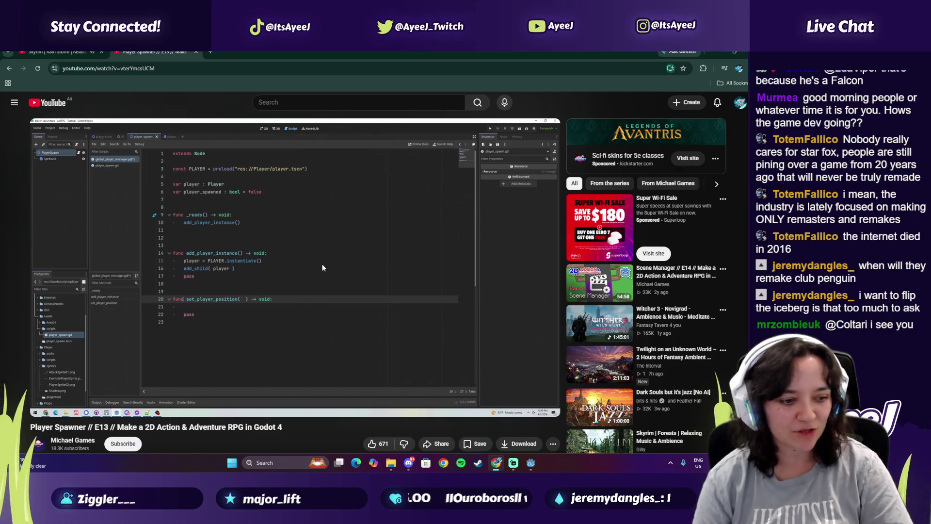
{"action": "left_click", "coordinate": [322, 265]}
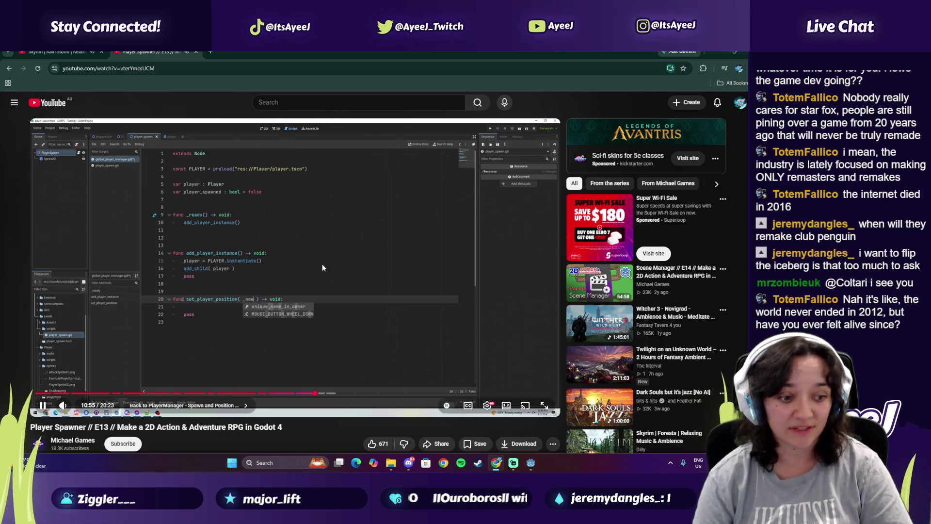
{"action": "left_click", "coordinate": [323, 265]}
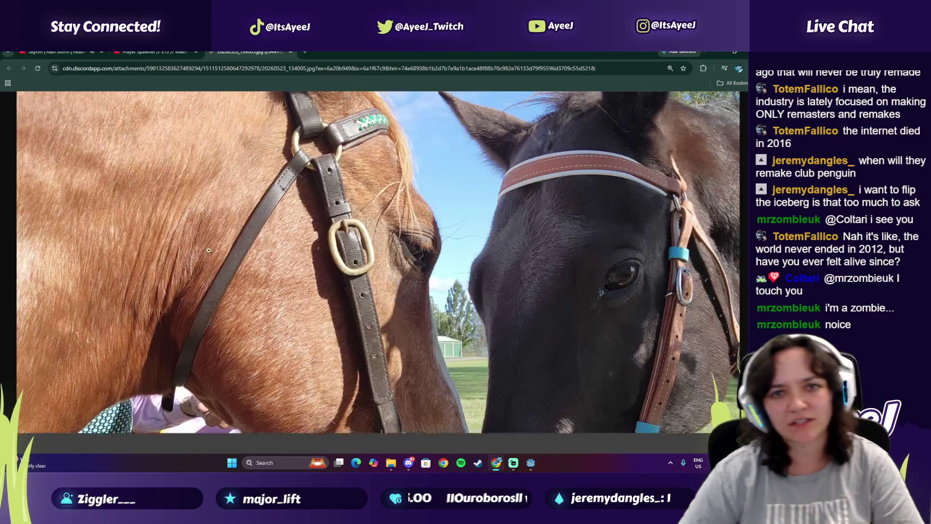
Scroll over the two-horse photo to look it over
{"action": "scroll", "coordinate": [459, 330], "scroll_direction": "down", "scroll_amount": 3}
{"action": "scroll", "coordinate": [581, 173], "scroll_direction": "up", "scroll_amount": 1}
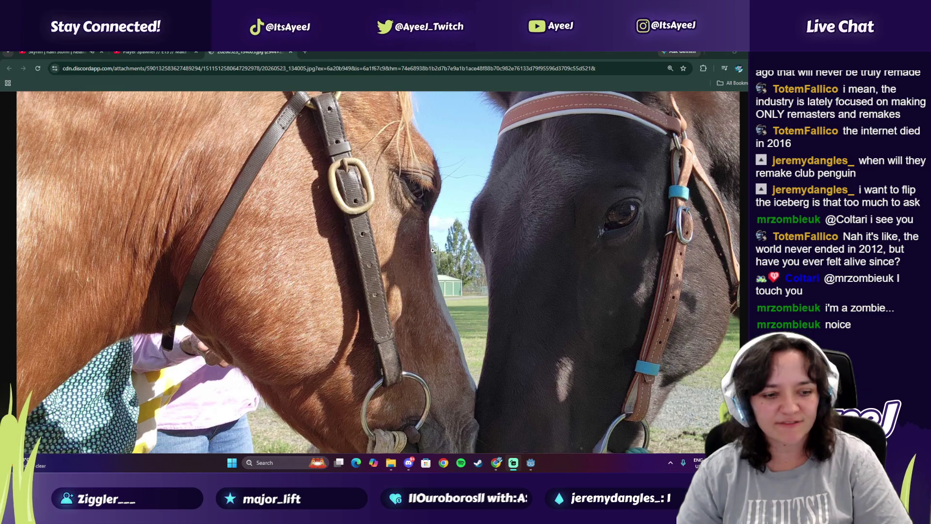
{"action": "scroll", "coordinate": [470, 254], "scroll_direction": "down", "scroll_amount": 2}
{"action": "scroll", "coordinate": [521, 237], "scroll_direction": "up", "scroll_amount": 1}
{"action": "scroll", "coordinate": [520, 237], "scroll_direction": "up", "scroll_amount": 3}
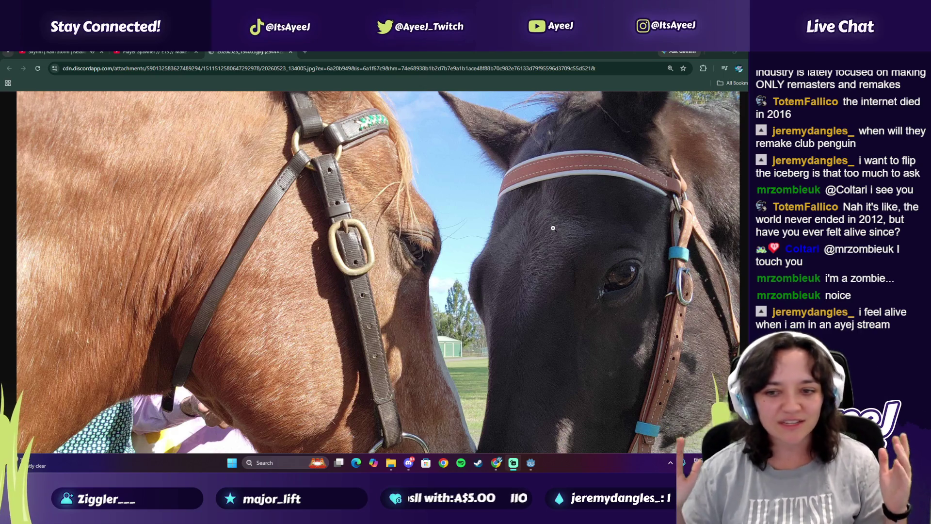
{"action": "scroll", "coordinate": [554, 231], "scroll_direction": "down", "scroll_amount": 1}
{"action": "scroll", "coordinate": [554, 231], "scroll_direction": "down", "scroll_amount": 5}
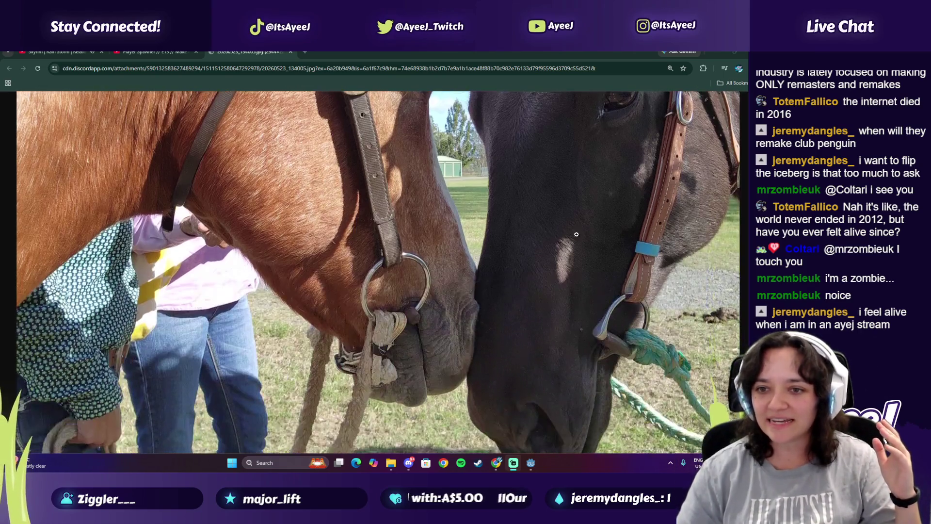
{"action": "scroll", "coordinate": [563, 219], "scroll_direction": "up", "scroll_amount": 3}
Magnify the horse photo, shrink it back to fit, and close its tab
{"action": "left_click", "coordinate": [580, 207]}
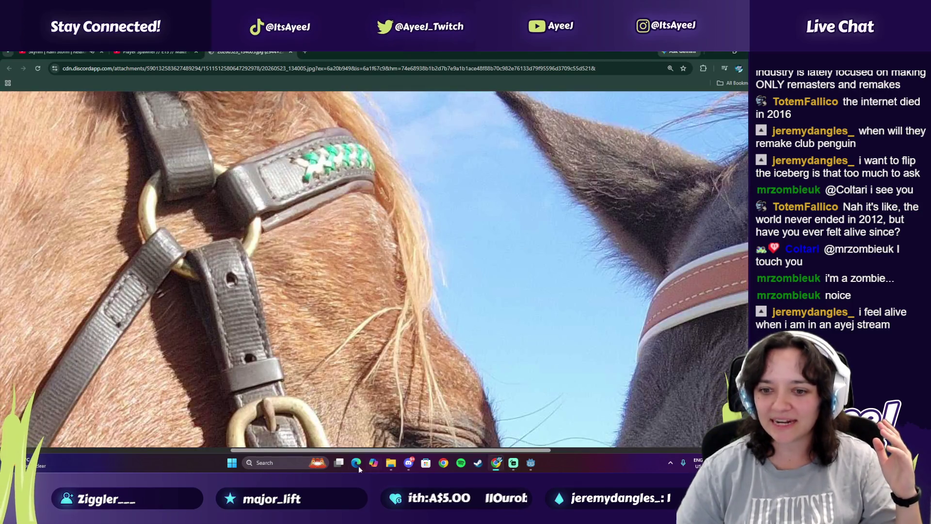
{"action": "scroll", "coordinate": [538, 358], "scroll_direction": "right", "scroll_amount": 10}
{"action": "scroll", "coordinate": [536, 356], "scroll_direction": "down", "scroll_amount": 5}
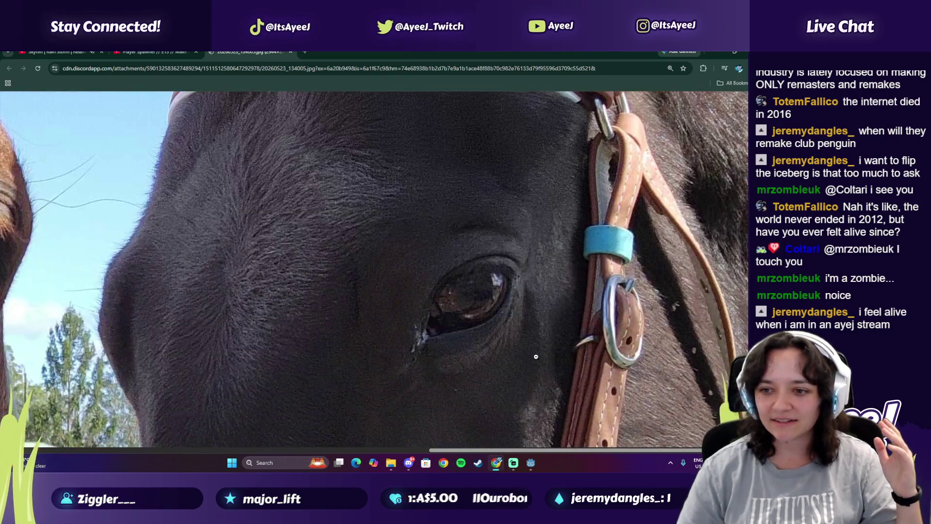
{"action": "left_click", "coordinate": [320, 254]}
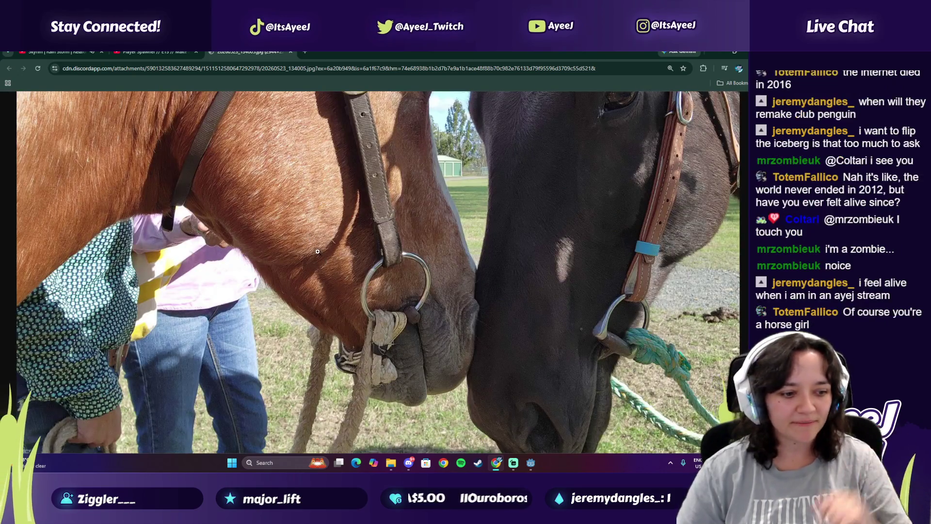
{"action": "scroll", "coordinate": [417, 255], "scroll_direction": "up", "scroll_amount": 4}
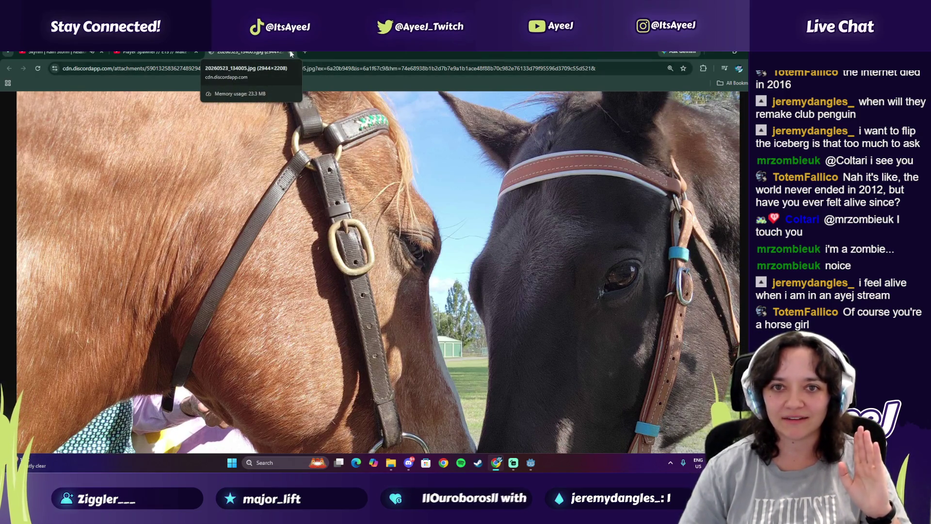
{"action": "left_click", "coordinate": [290, 51]}
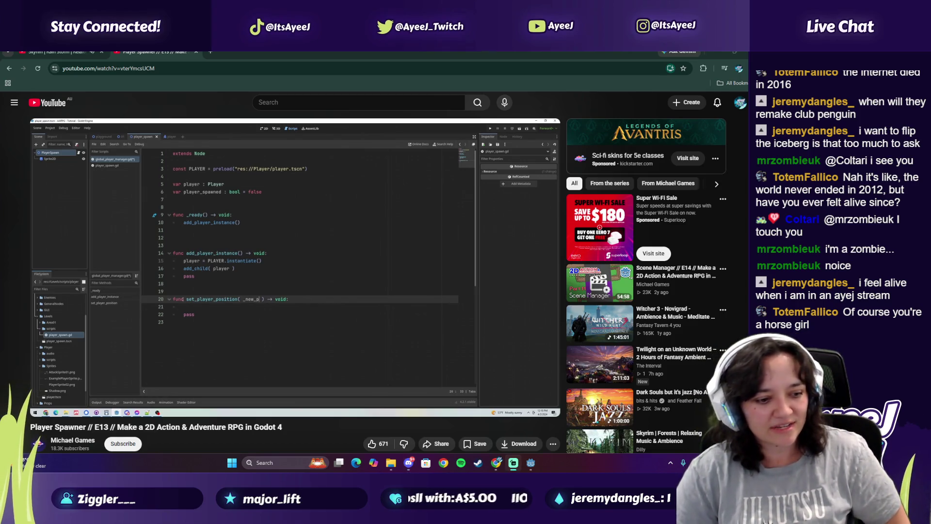
Search Google videos for 'campdrafting' and open ASH National Show 2013 - Open Campdraft
{"action": "left_click", "coordinate": [210, 52]}
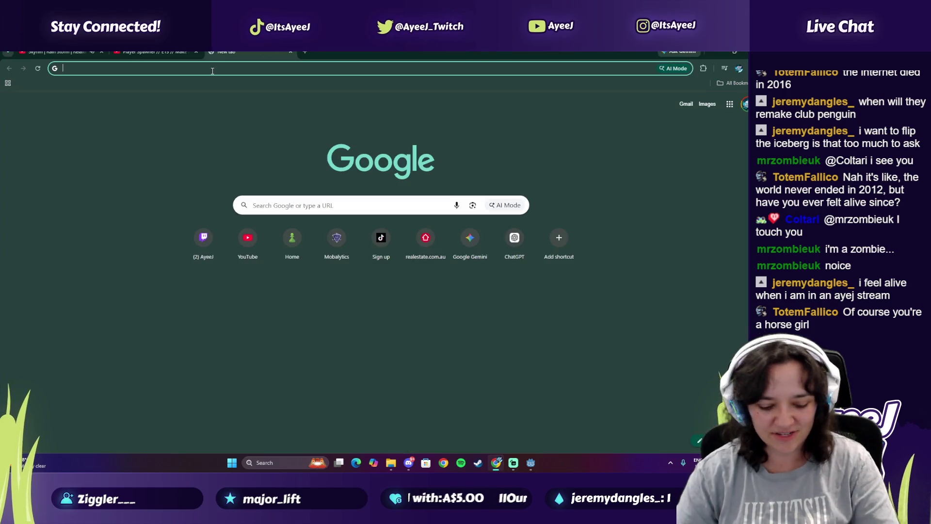
{"action": "type", "text": "campdrafting"}
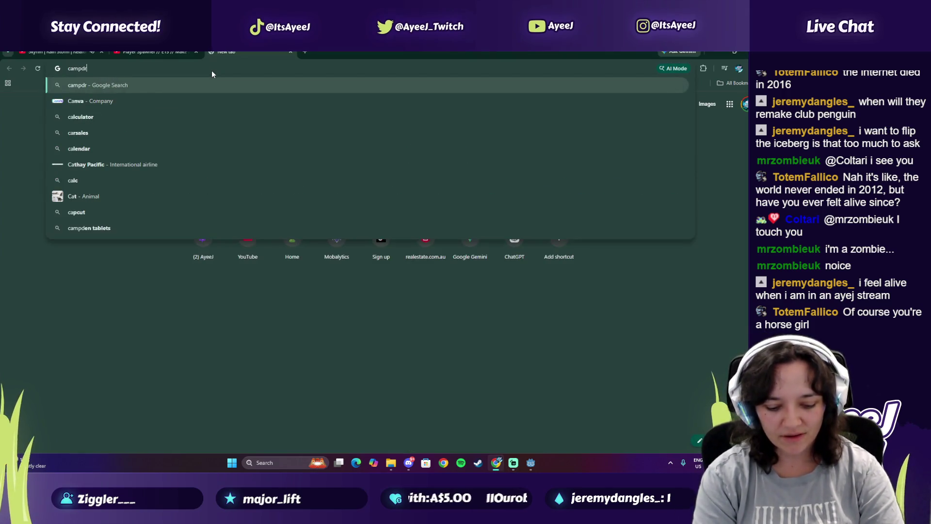
{"action": "key", "text": "Return"}
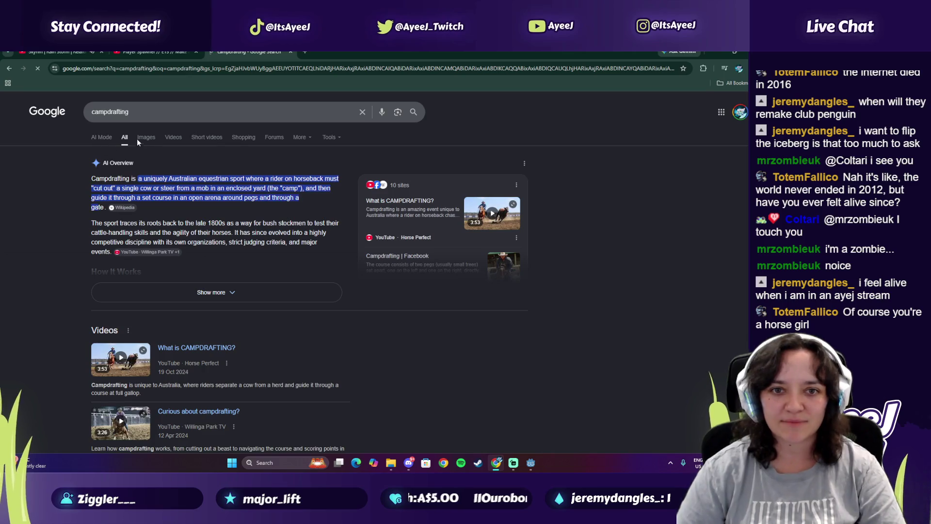
{"action": "left_click", "coordinate": [175, 137]}
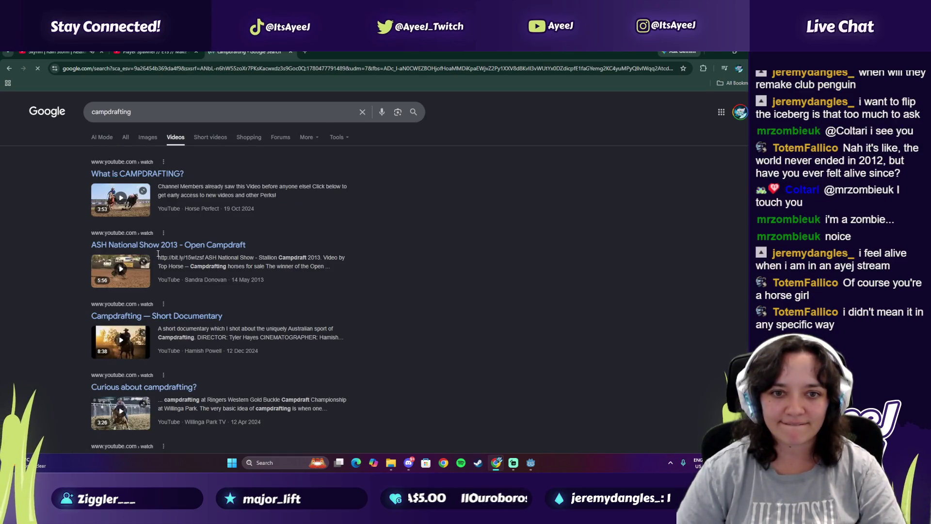
{"action": "left_click", "coordinate": [121, 269]}
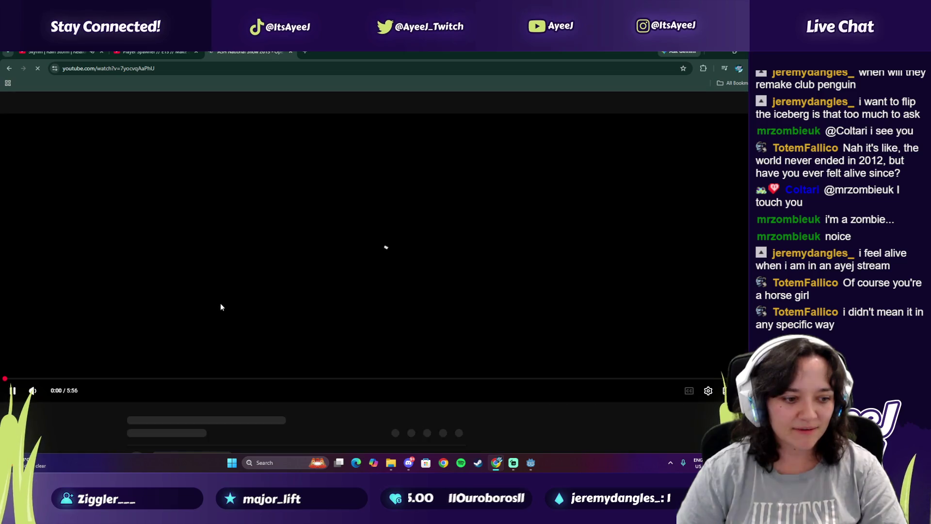
Play the campdraft video, skipping past the title card to the rodeo footage
{"action": "left_click", "coordinate": [240, 258]}
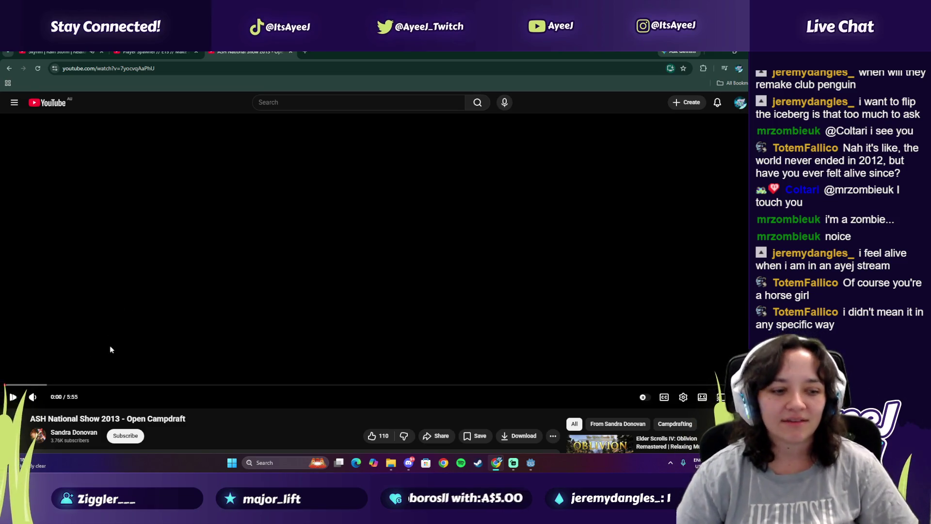
{"action": "left_click", "coordinate": [25, 391]}
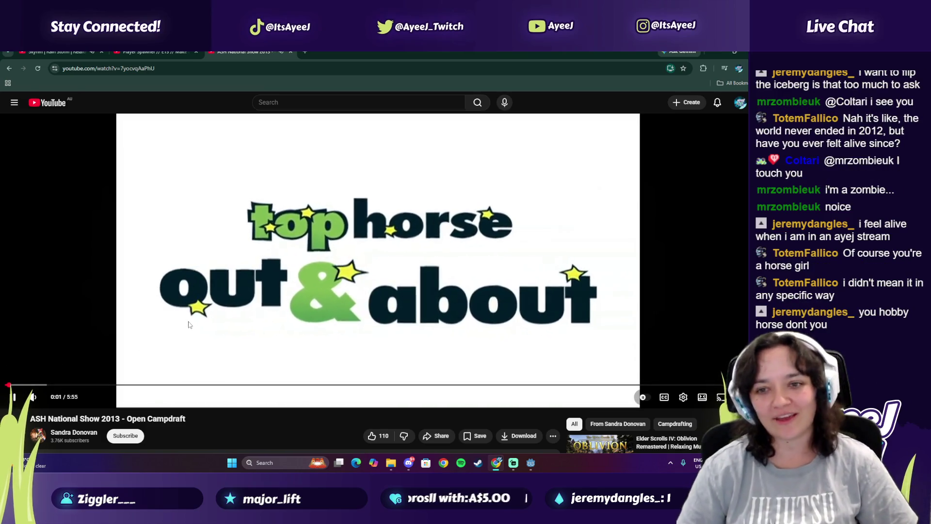
{"action": "left_click", "coordinate": [42, 386]}
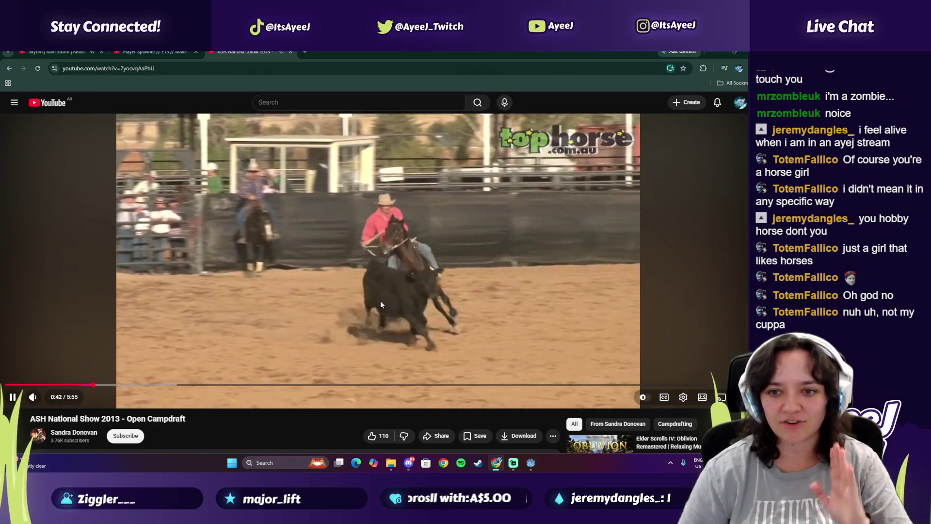
{"action": "left_click", "coordinate": [380, 305]}
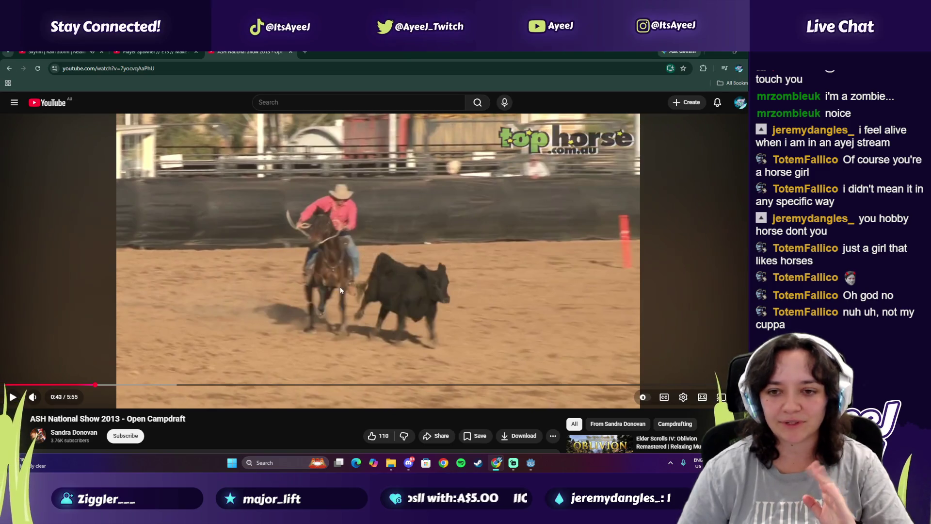
{"action": "left_click", "coordinate": [339, 282]}
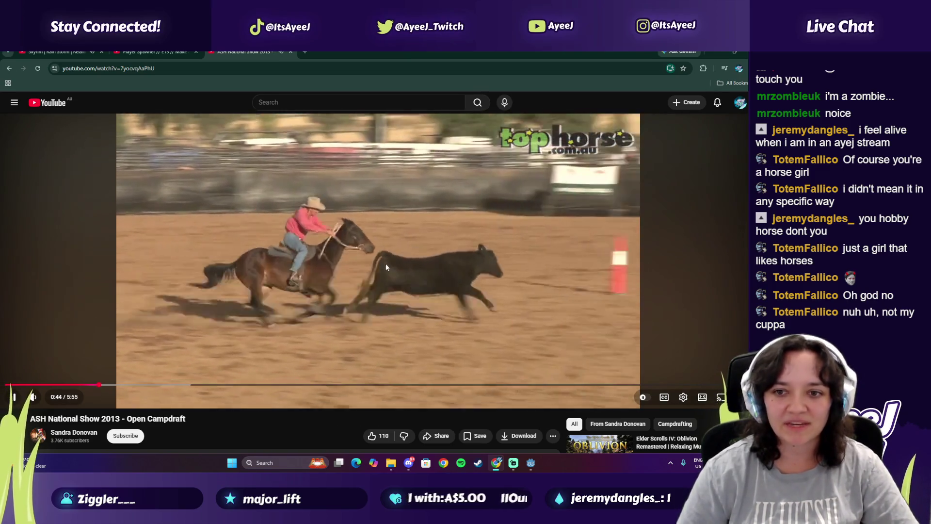
Pause the campdraft video, close its tab, and resume the Player Spawner tutorial
{"action": "left_click", "coordinate": [370, 266]}
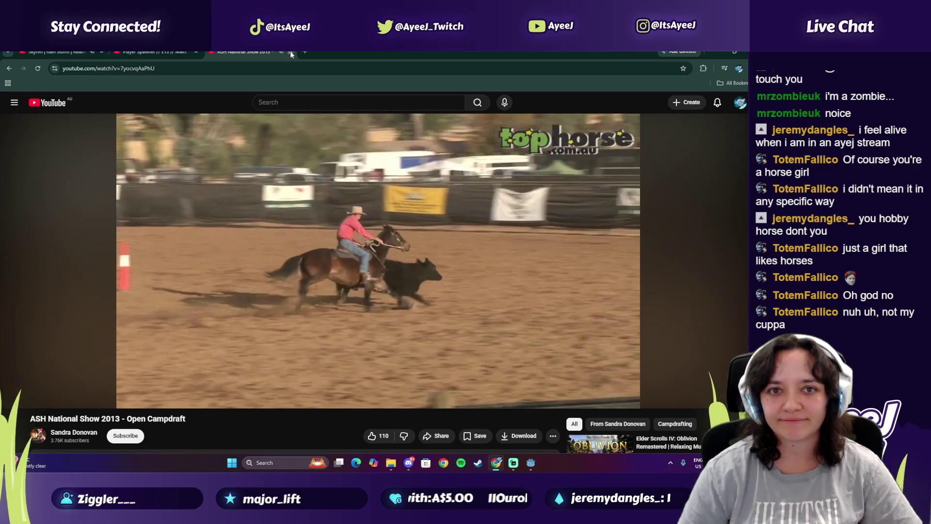
{"action": "left_click", "coordinate": [290, 51]}
{"action": "left_click", "coordinate": [319, 326]}
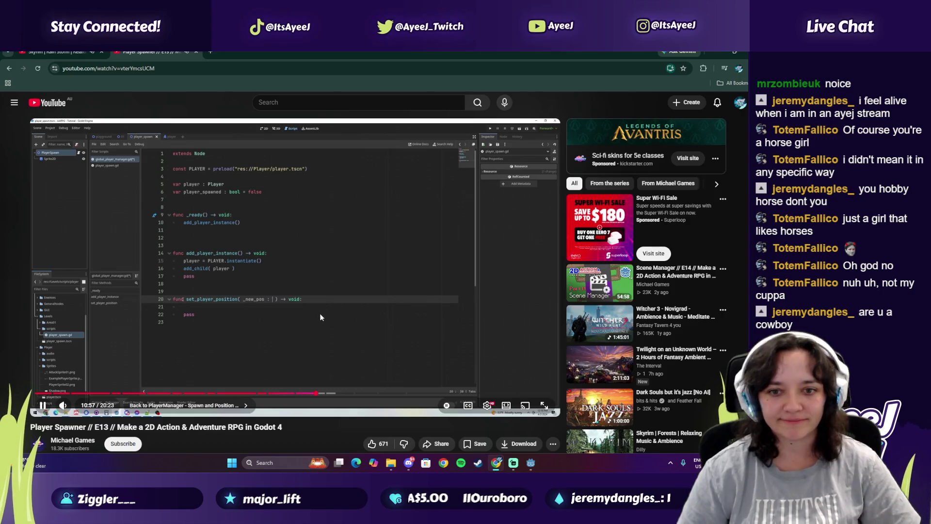
Pause the tutorial and compare its set_player_position code against the Godot script
{"action": "left_click", "coordinate": [324, 304]}
{"action": "key", "text": "alt+Tab"}
{"action": "key", "text": "alt+Tab"}
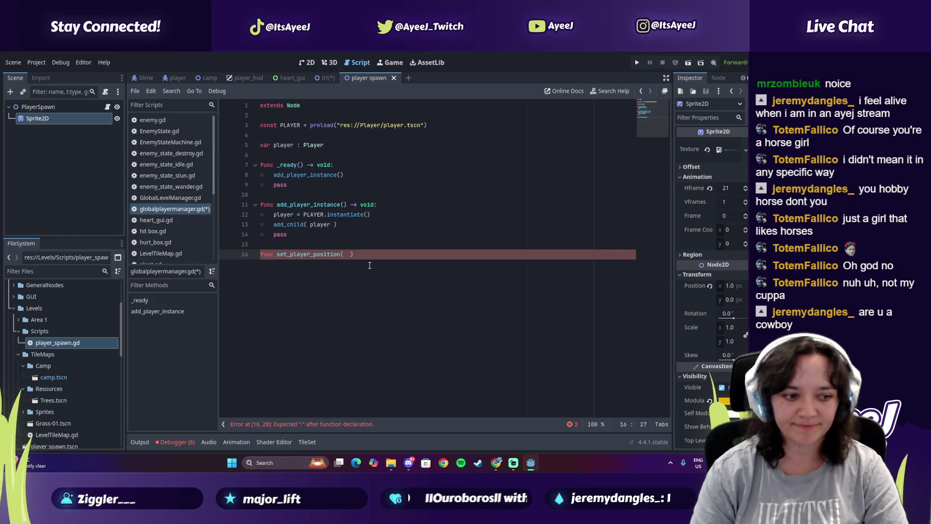
{"action": "key", "text": "alt+Tab"}
{"action": "left_click", "coordinate": [369, 264]}
{"action": "left_click", "coordinate": [368, 264]}
{"action": "key", "text": "alt+Tab"}
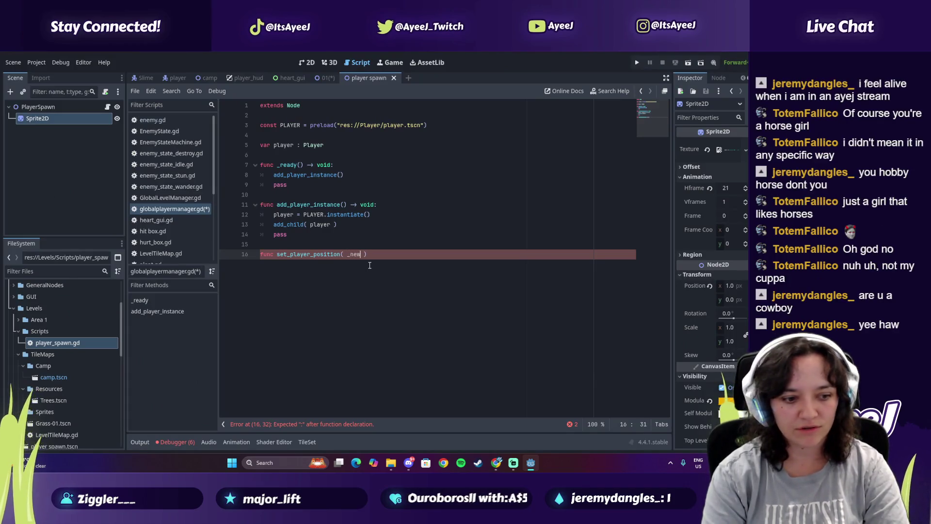
Give set_player_position a _new_pos : Vector parameter, pausing the tutorial at the Vector2 parameter
{"action": "key", "text": "alt+Tab"}
{"action": "key", "text": "alt+Tab"}
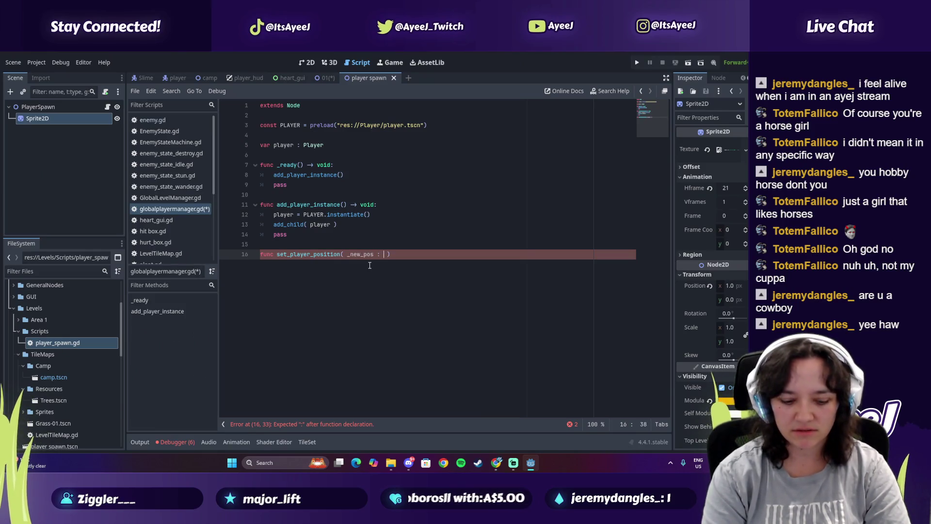
{"action": "key", "text": "alt+Tab"}
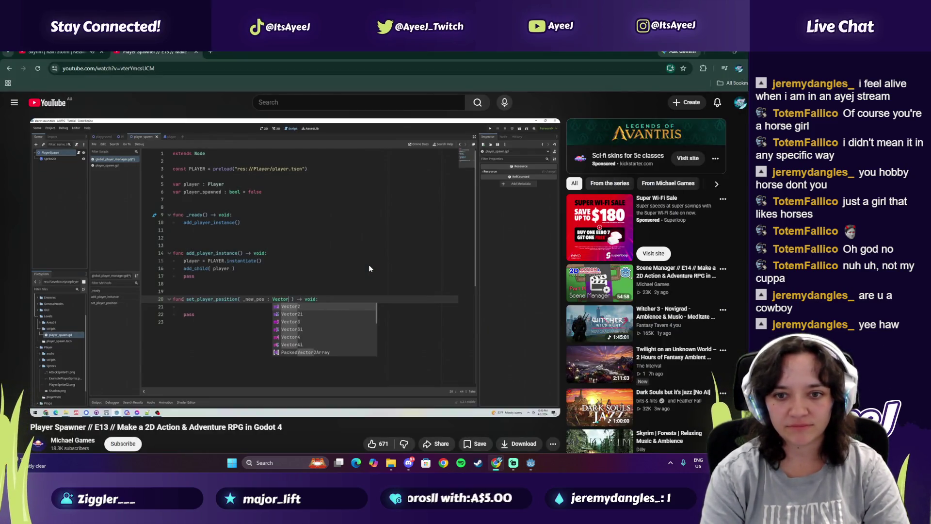
{"action": "key", "text": "alt+Tab"}
{"action": "key", "text": "Escape"}
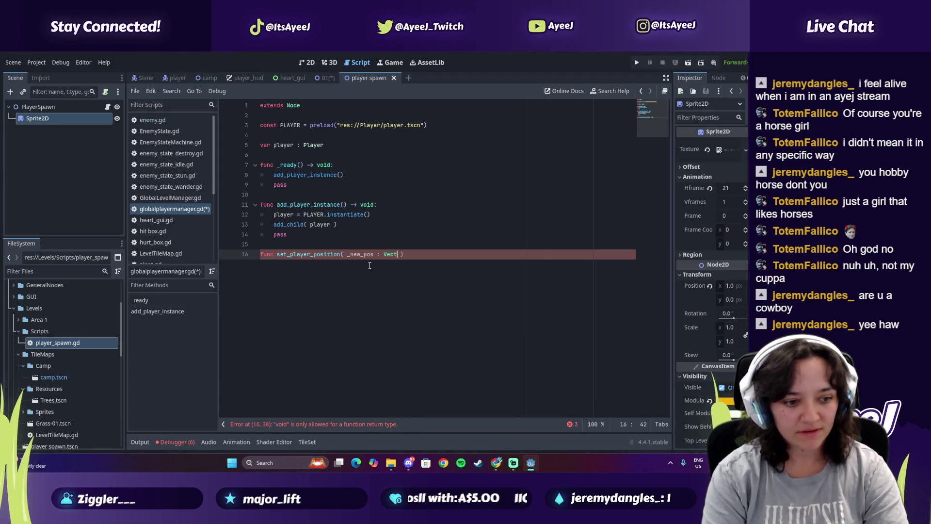
{"action": "type", "text": "or"}
{"action": "key", "text": "Escape"}
{"action": "key", "text": "alt+Tab"}
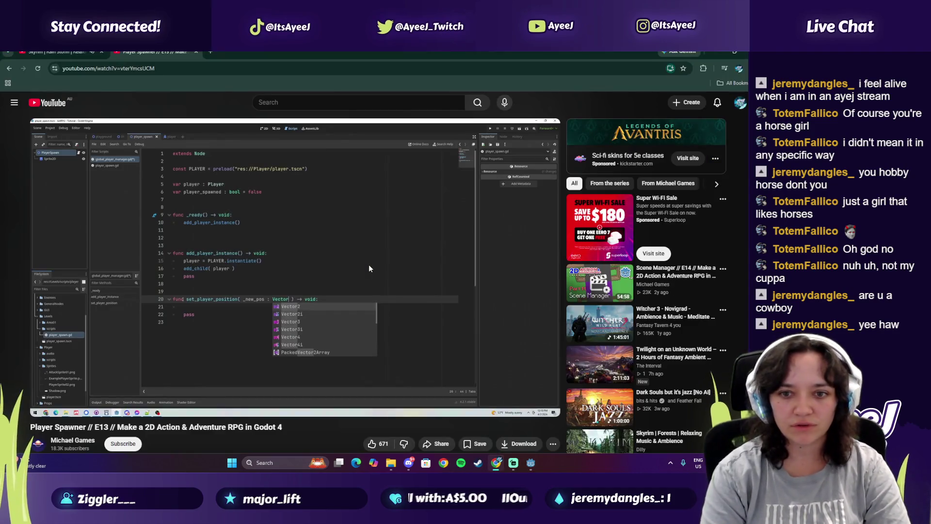
{"action": "left_click", "coordinate": [369, 268]}
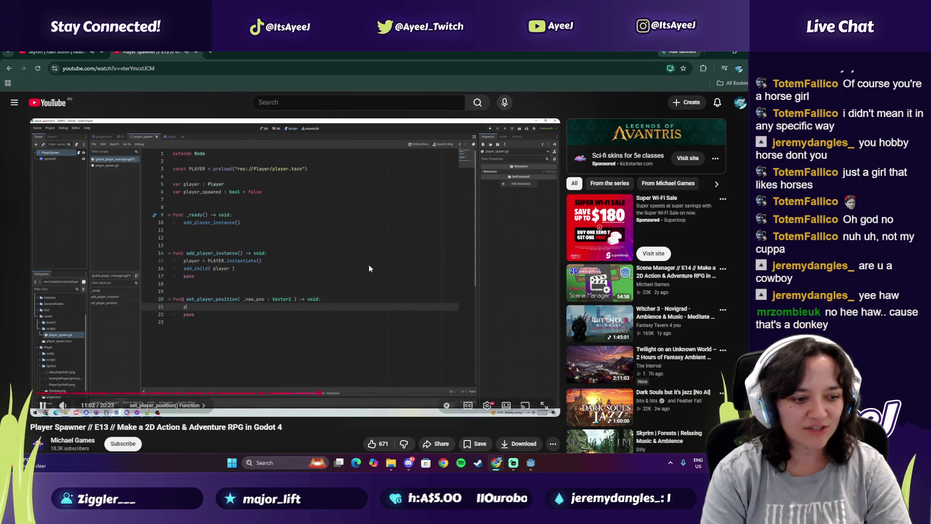
{"action": "left_click", "coordinate": [369, 268]}
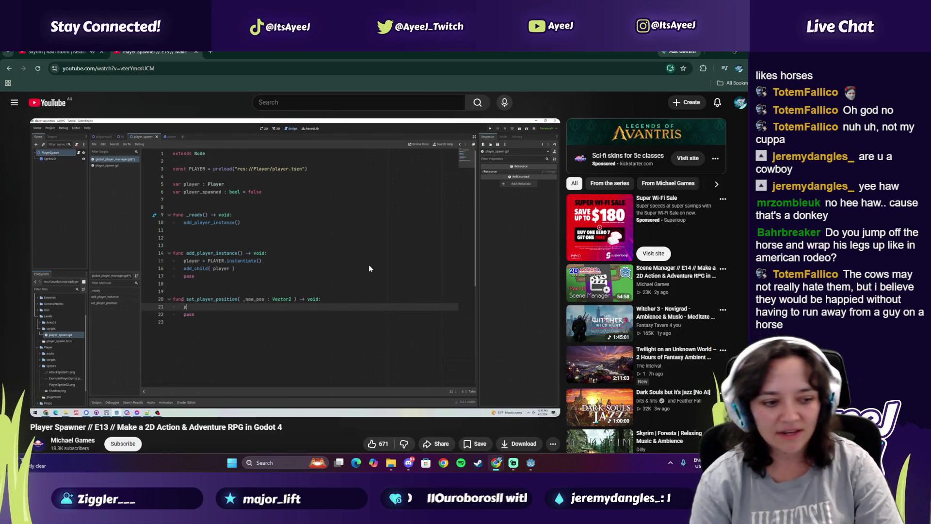
Play the tutorial to 11:06 where player. is written, then open a new browser tab
{"action": "left_click", "coordinate": [368, 268]}
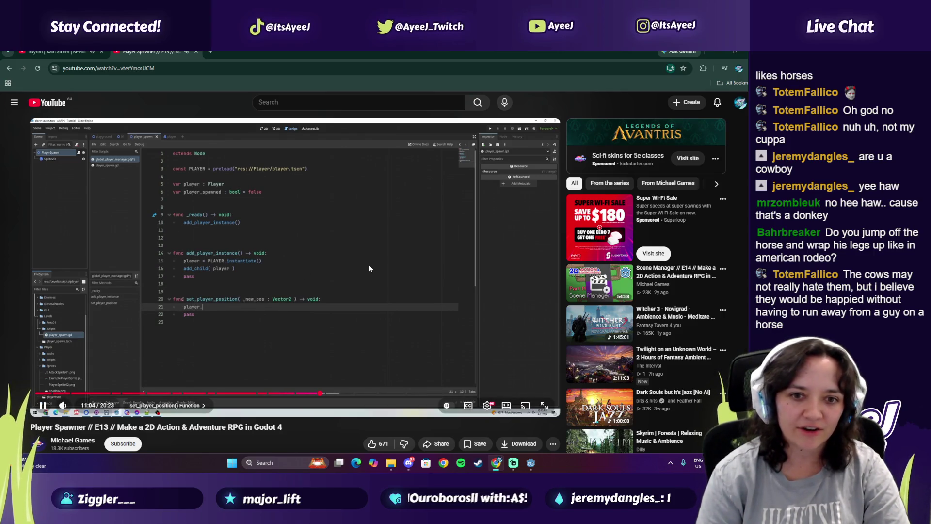
{"action": "left_click", "coordinate": [369, 268]}
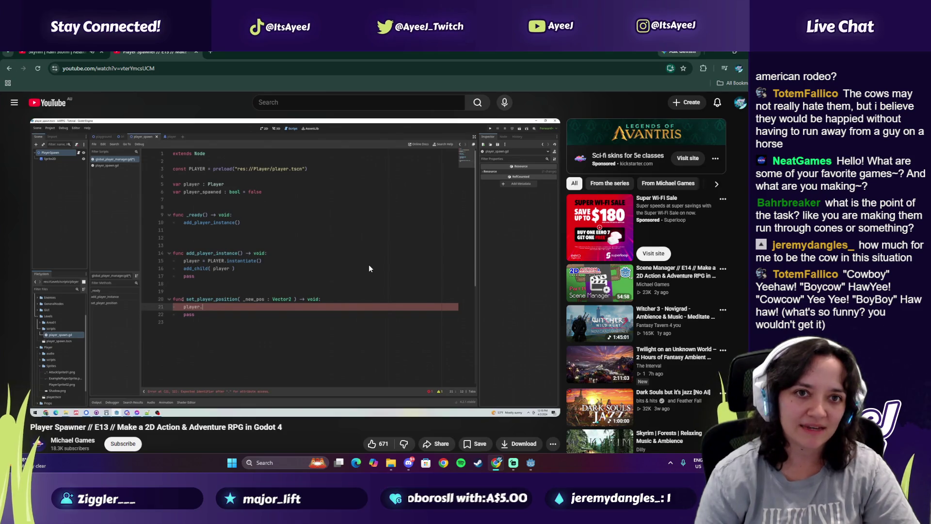
{"action": "mouse_move", "coordinate": [384, 217]}
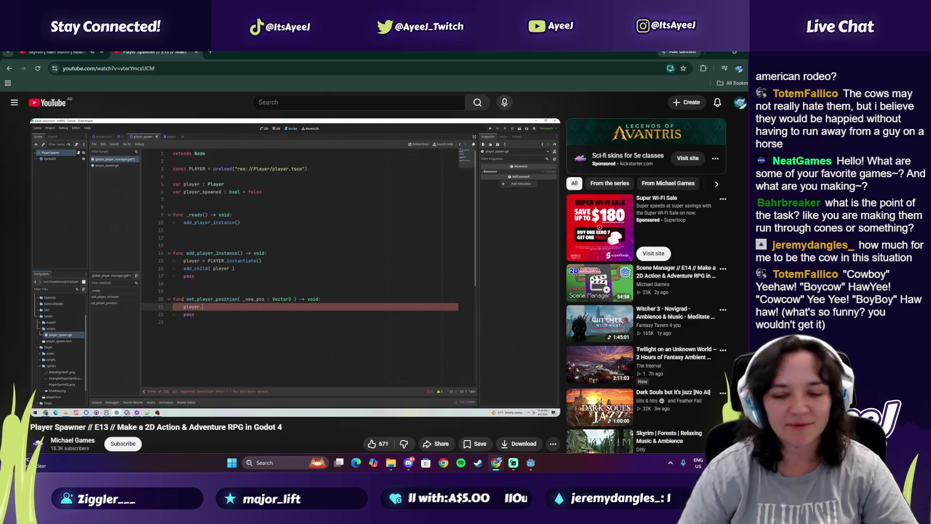
{"action": "mouse_move", "coordinate": [450, 340]}
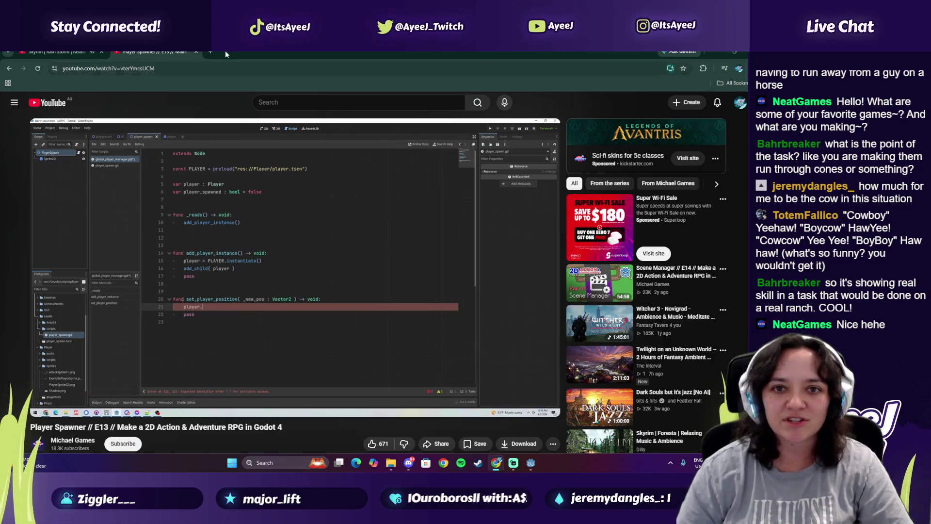
{"action": "left_click", "coordinate": [210, 52]}
Search YouTube for 'working horse', then refine the search to 'trail working horse'
{"action": "left_click", "coordinate": [248, 240]}
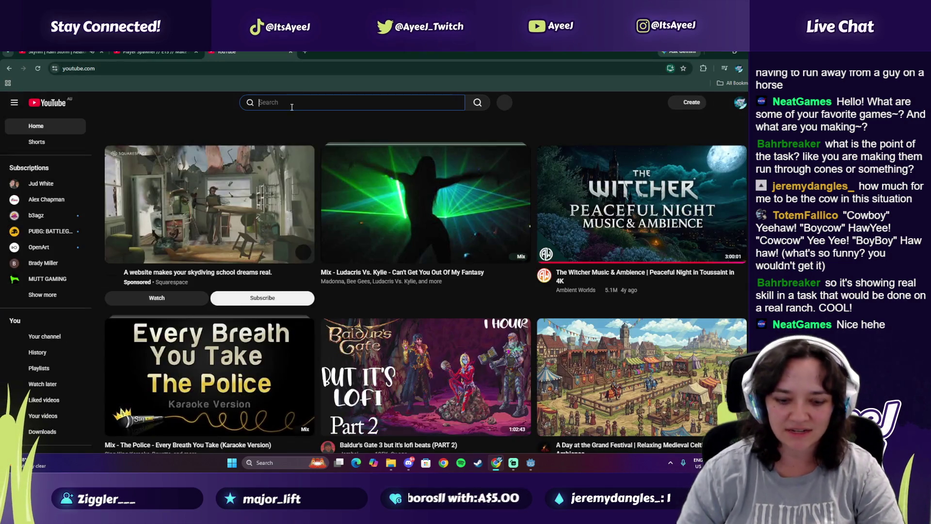
{"action": "left_click", "coordinate": [292, 105]}
{"action": "type", "text": "worki"}
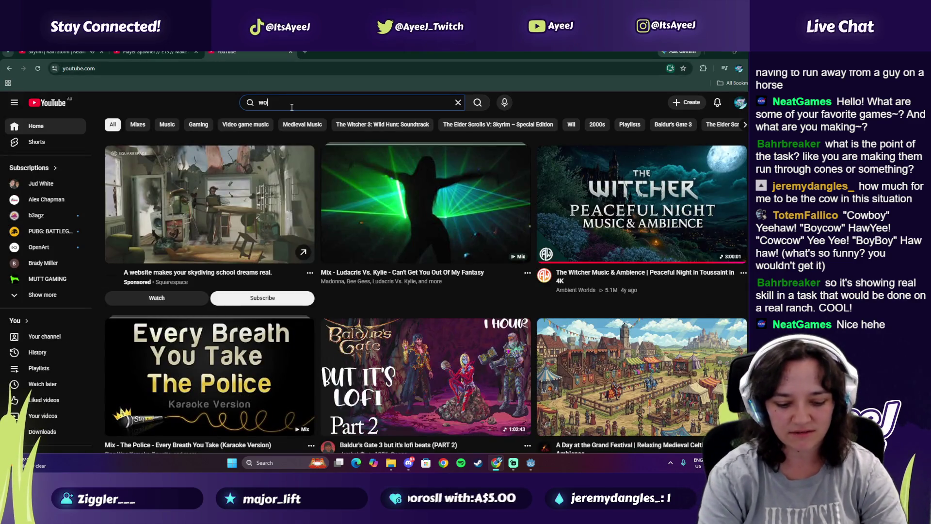
{"action": "type", "text": "ng horse"}
{"action": "key", "text": "Return"}
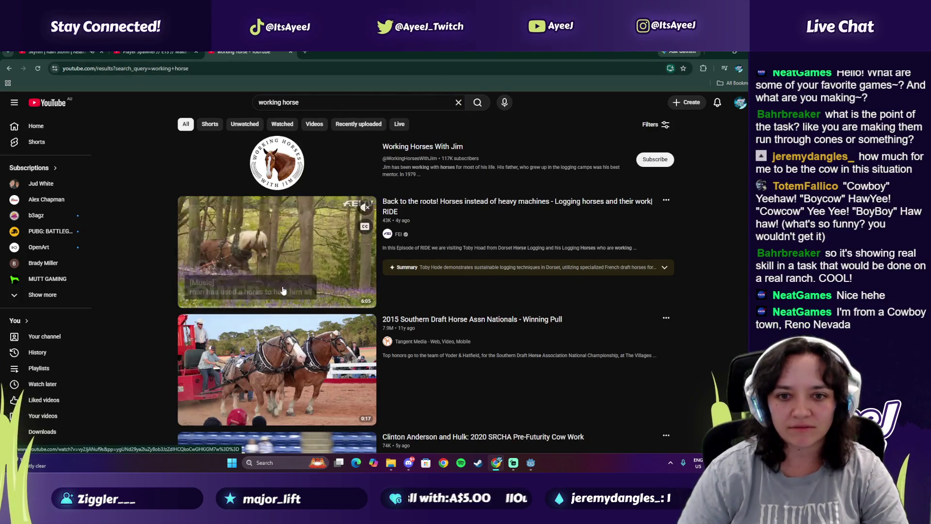
{"action": "scroll", "coordinate": [284, 290], "scroll_direction": "down", "scroll_amount": 4}
{"action": "key", "text": "slash"}
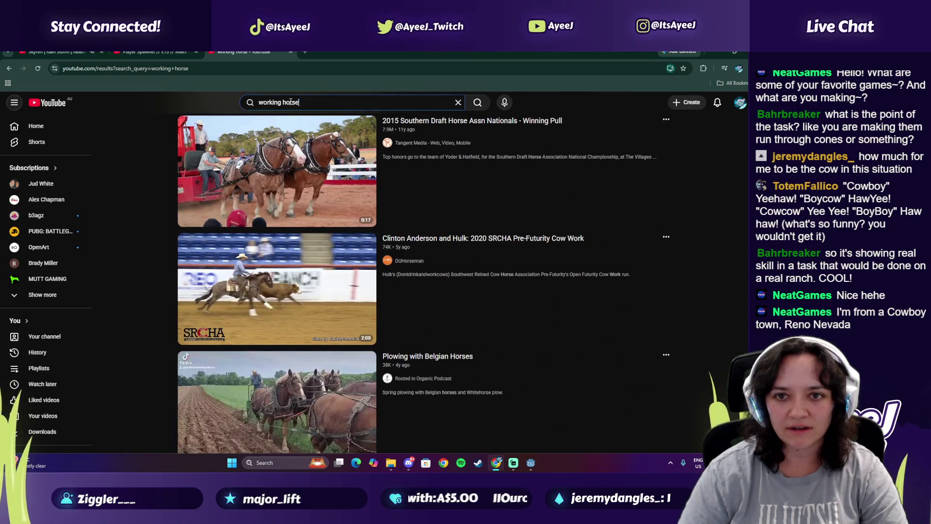
{"action": "type", "text": "trail working horse"}
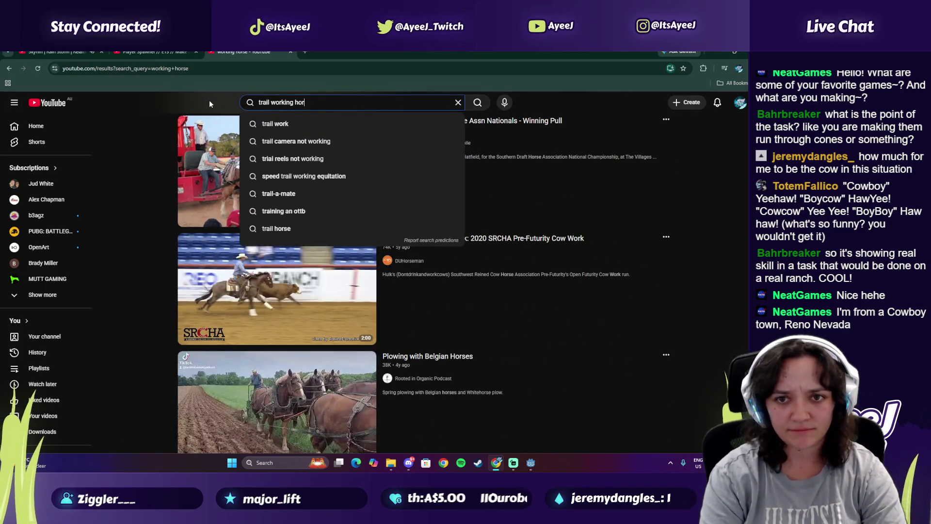
{"action": "key", "text": "Return"}
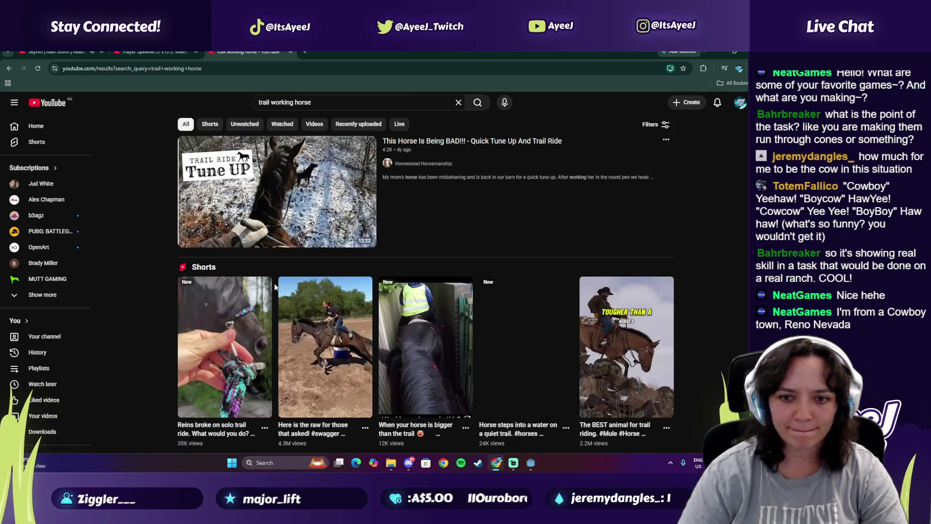
Open the 'Showing Trail - the Gate' video, pause its ad, and open a new browser tab
{"action": "scroll", "coordinate": [277, 255], "scroll_direction": "down", "scroll_amount": 9}
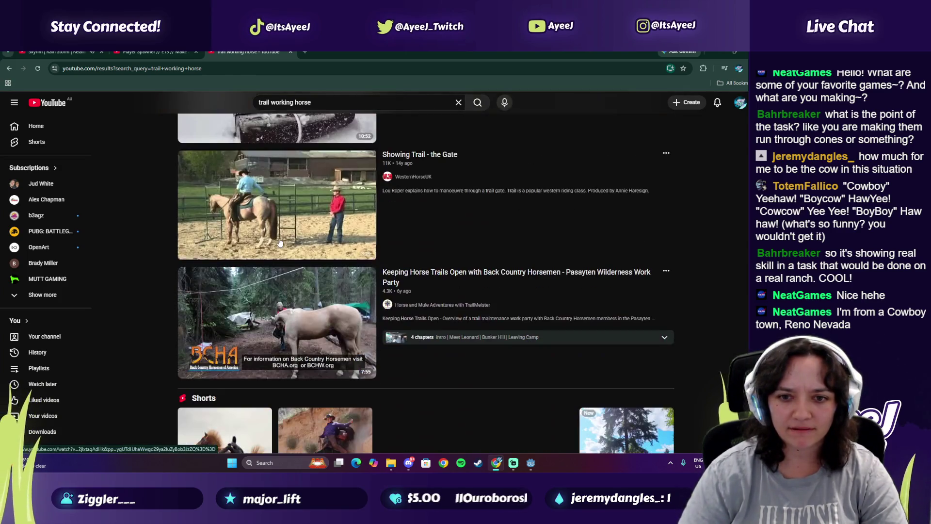
{"action": "left_click", "coordinate": [265, 234]}
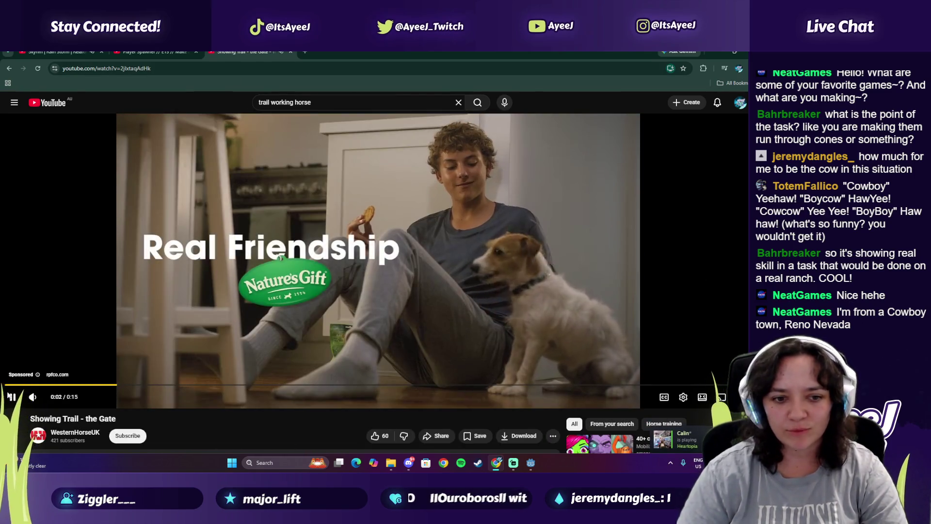
{"action": "key", "text": "space"}
{"action": "left_click", "coordinate": [306, 52]}
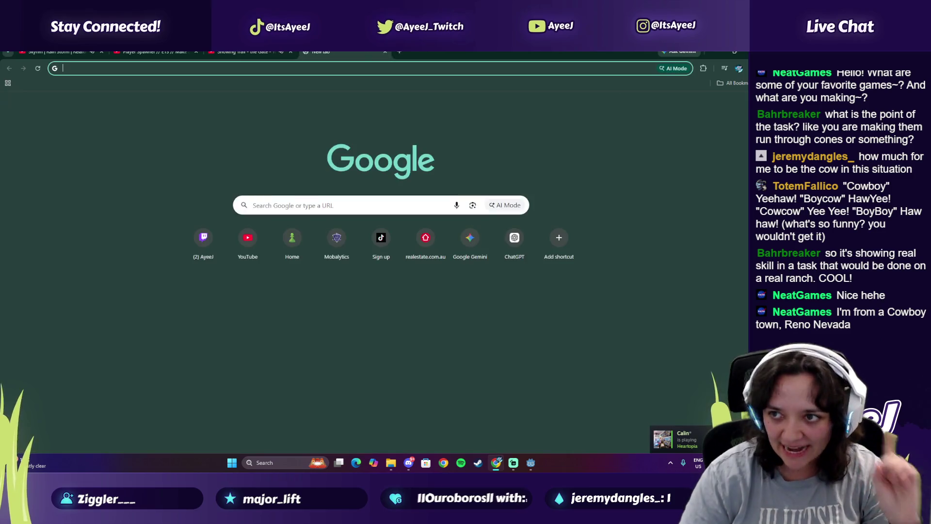
Open the Unchosen GDD document from the Unchosen folder in Google Drive
{"action": "left_click", "coordinate": [744, 105]}
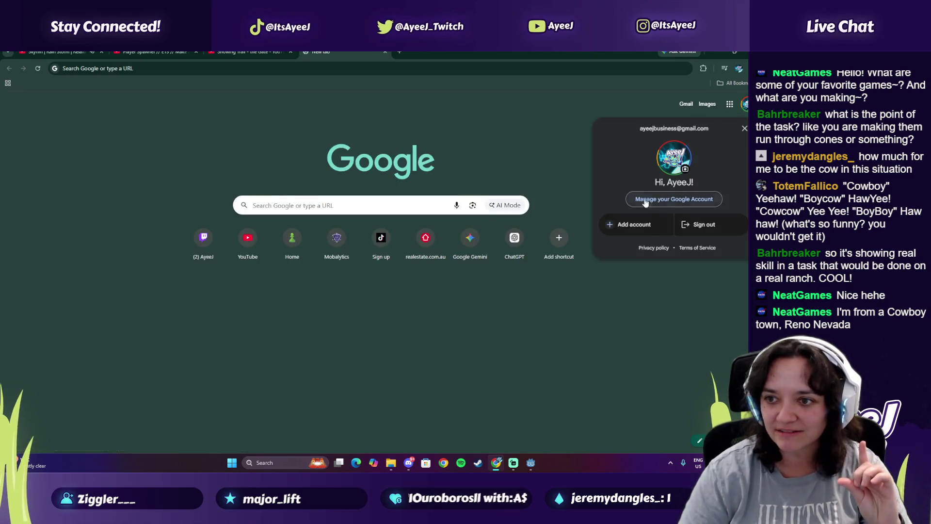
{"action": "left_click", "coordinate": [729, 104]}
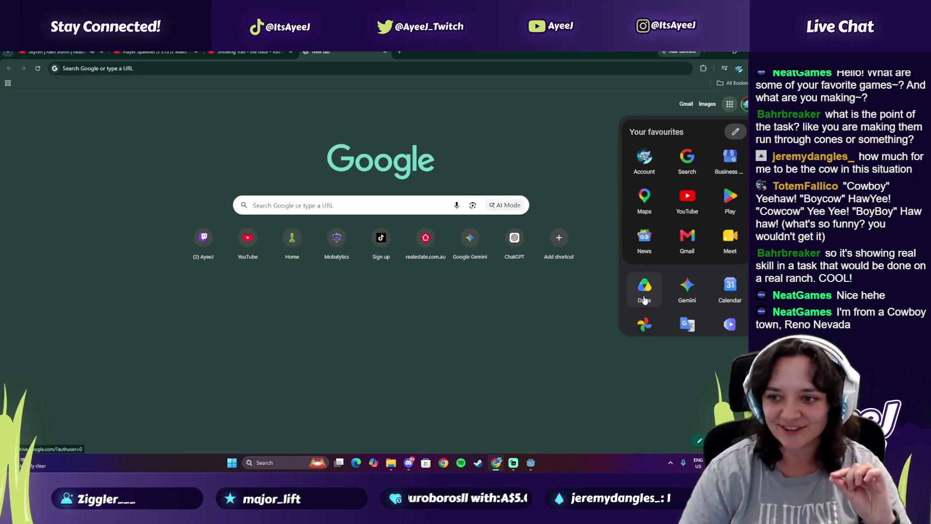
{"action": "left_click", "coordinate": [352, 238]}
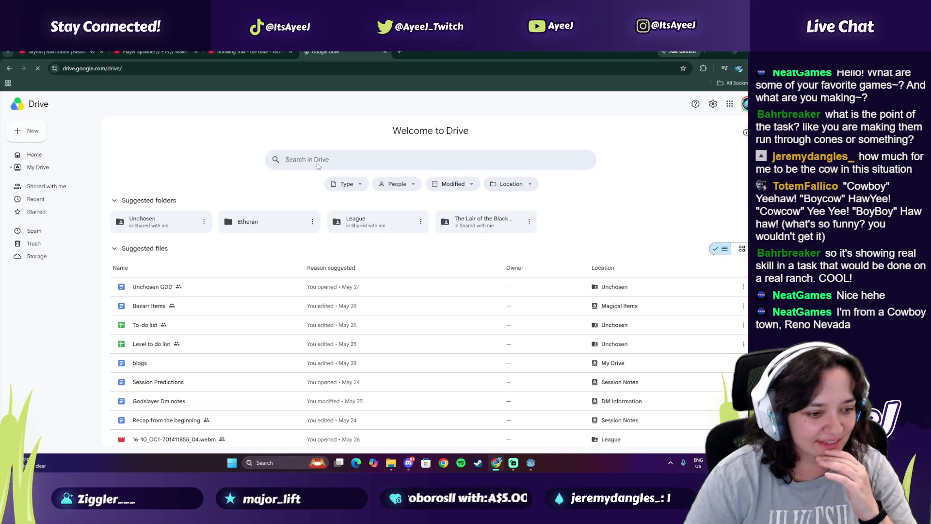
{"action": "double_click", "coordinate": [168, 226]}
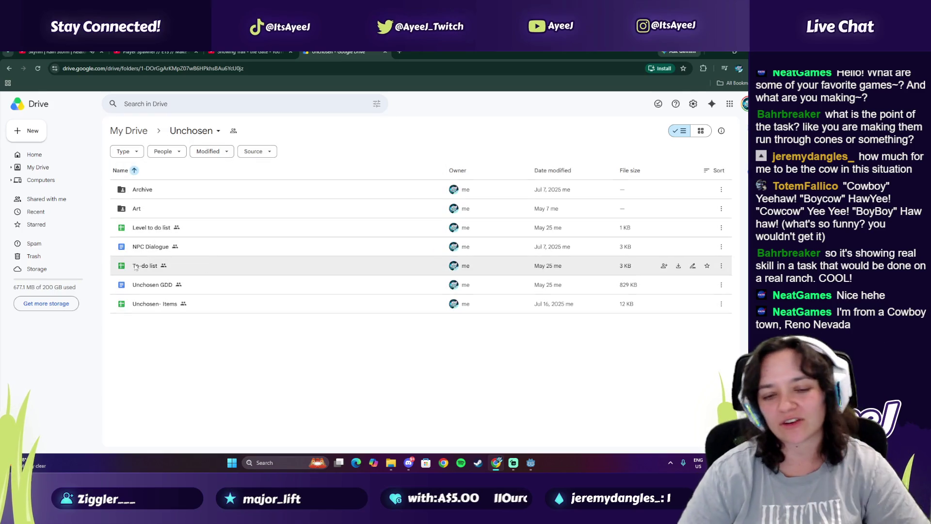
{"action": "double_click", "coordinate": [155, 290]}
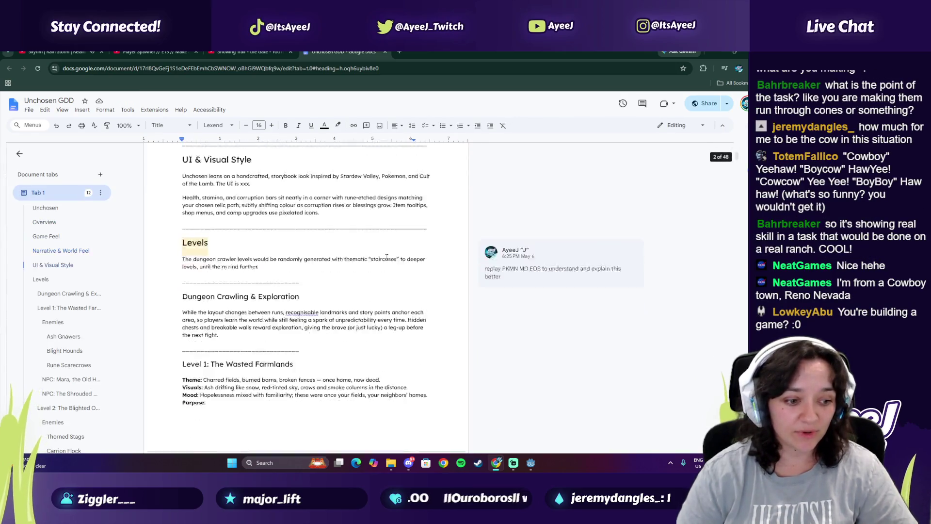
Scroll through Unchosen GDD, then return to the Showing Trail video tab
{"action": "mouse_move", "coordinate": [738, 164]}
{"action": "left_mouse_down"}
{"action": "mouse_move", "coordinate": [737, 361]}
{"action": "mouse_move", "coordinate": [736, 148]}
{"action": "left_mouse_up"}
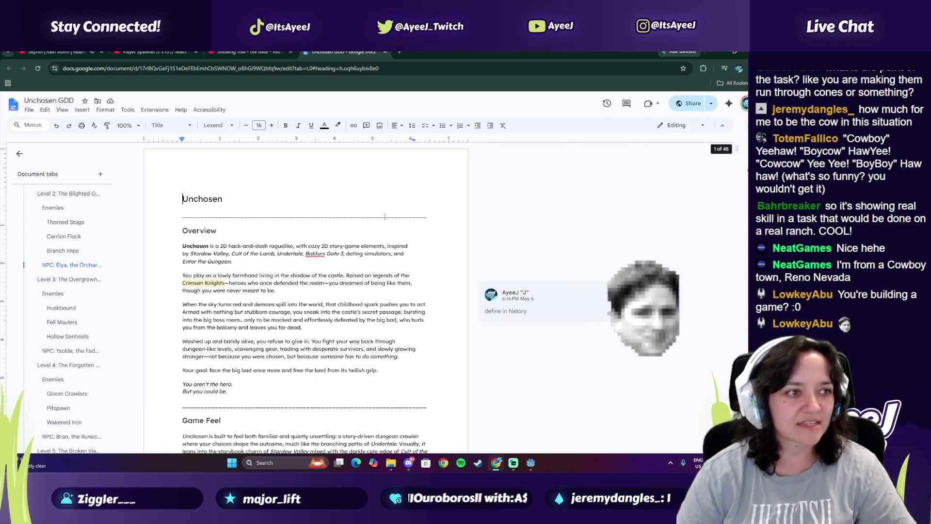
{"action": "left_click_drag", "start_coordinate": [182, 243], "coordinate": [427, 335]}
{"action": "left_click", "coordinate": [247, 51]}
{"action": "scroll", "coordinate": [267, 340], "scroll_direction": "down", "scroll_amount": 10}
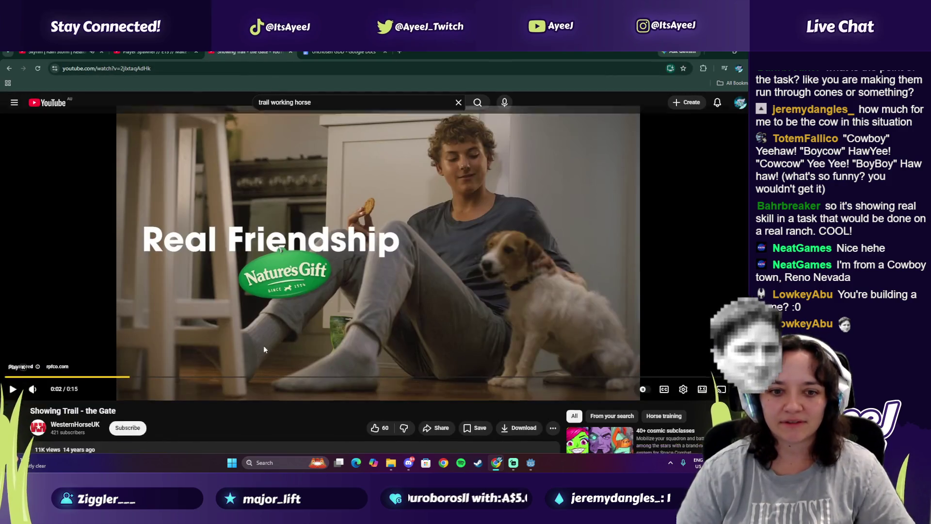
Search YouTube for 'trail horse pattern' and open the 'What IS Ranch Trail?' short
{"action": "key", "text": "slash"}
{"action": "type", "text": "trail horse pattern"}
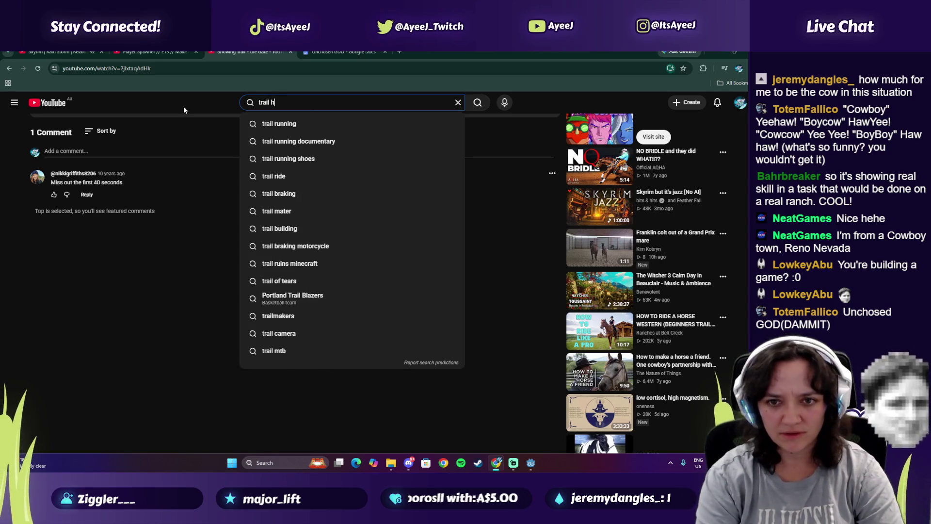
{"action": "key", "text": "Return"}
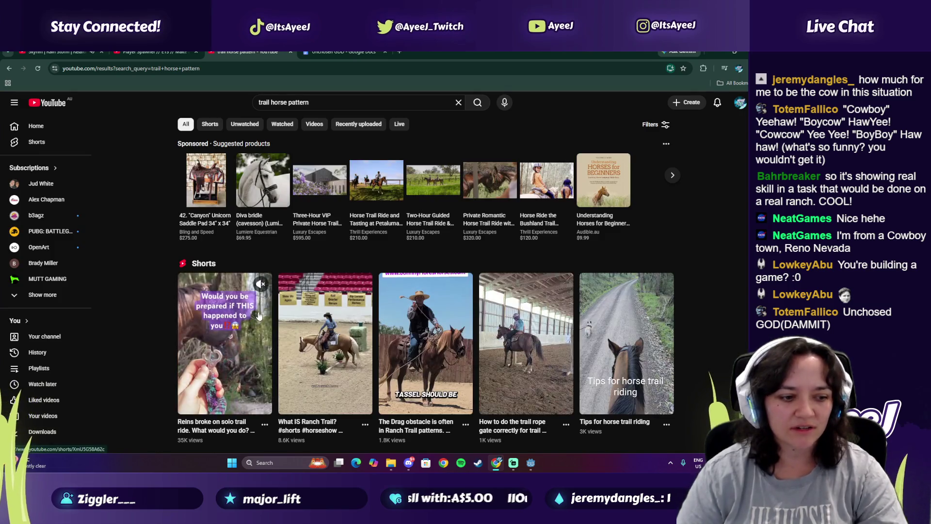
{"action": "scroll", "coordinate": [294, 308], "scroll_direction": "down", "scroll_amount": 1}
{"action": "left_click", "coordinate": [302, 306]}
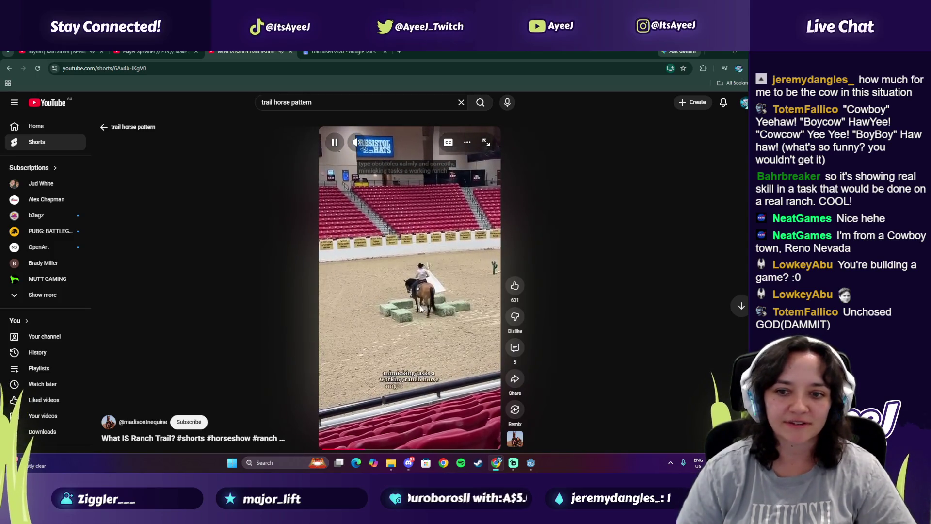
Skip ahead through the short, pause it, and close the Shorts tab
{"action": "scroll", "coordinate": [420, 309], "scroll_direction": "down", "scroll_amount": 1}
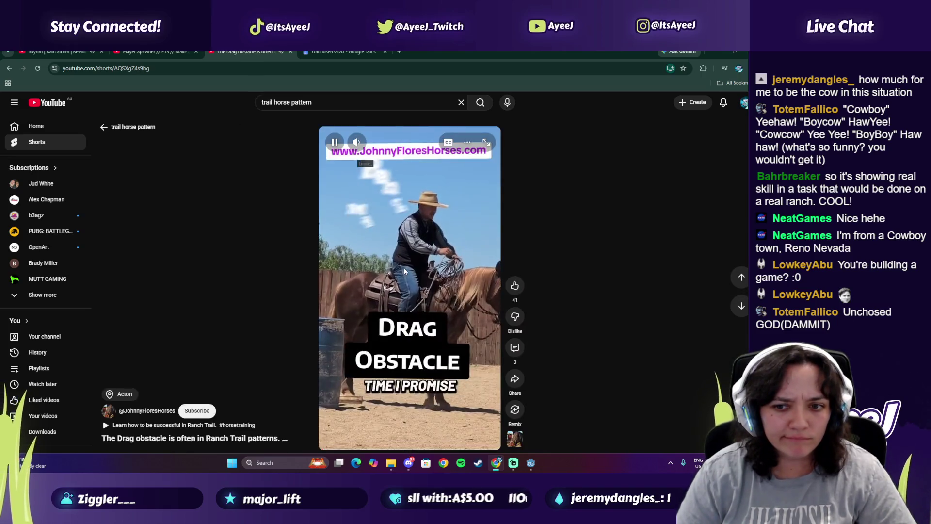
{"action": "scroll", "coordinate": [405, 271], "scroll_direction": "up", "scroll_amount": 1}
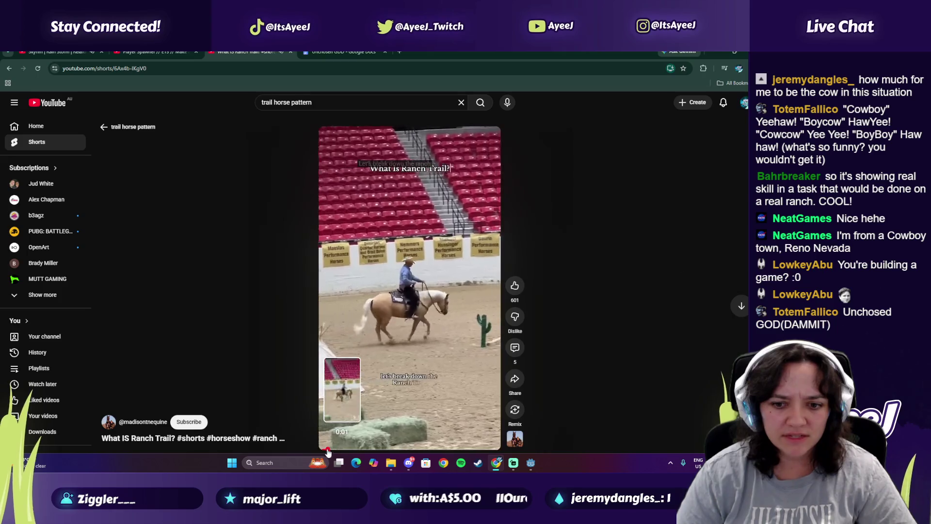
{"action": "key", "text": "ctrl+a"}
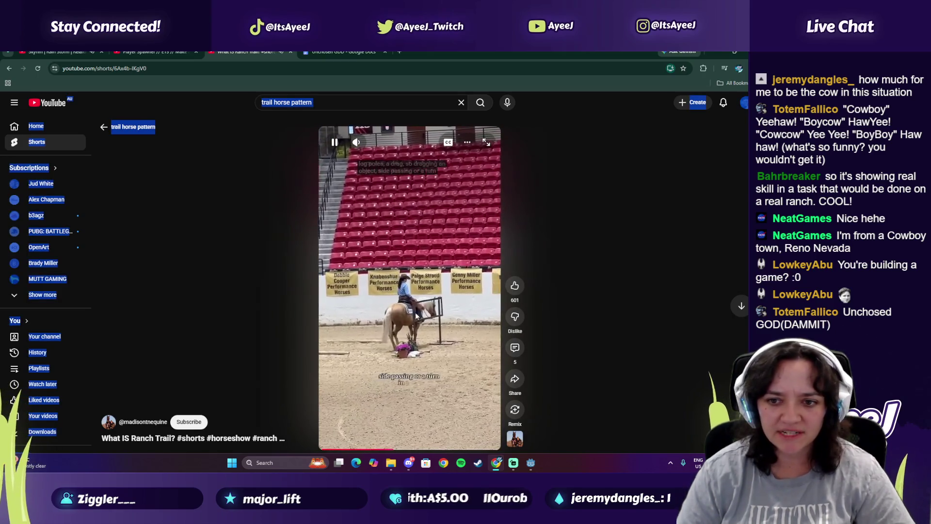
{"action": "left_click", "coordinate": [397, 315]}
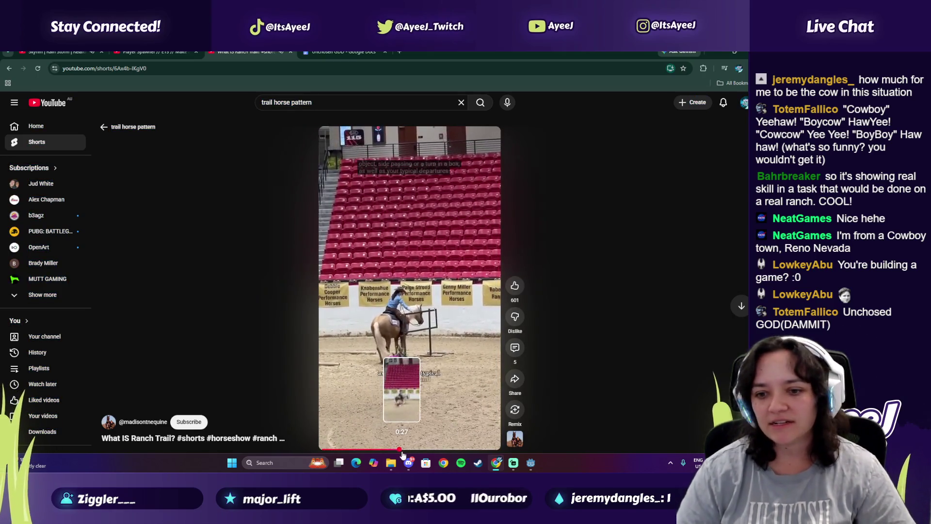
{"action": "left_click", "coordinate": [426, 450]}
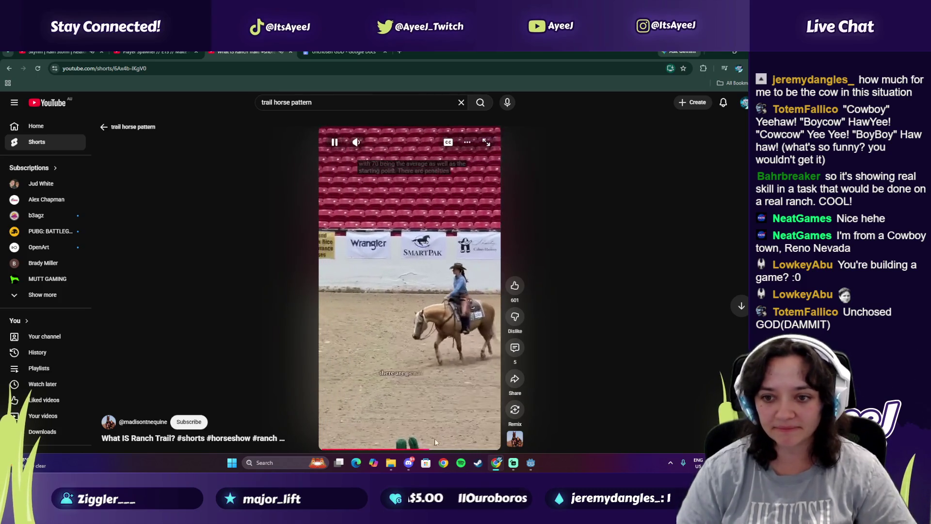
{"action": "left_click", "coordinate": [451, 450]}
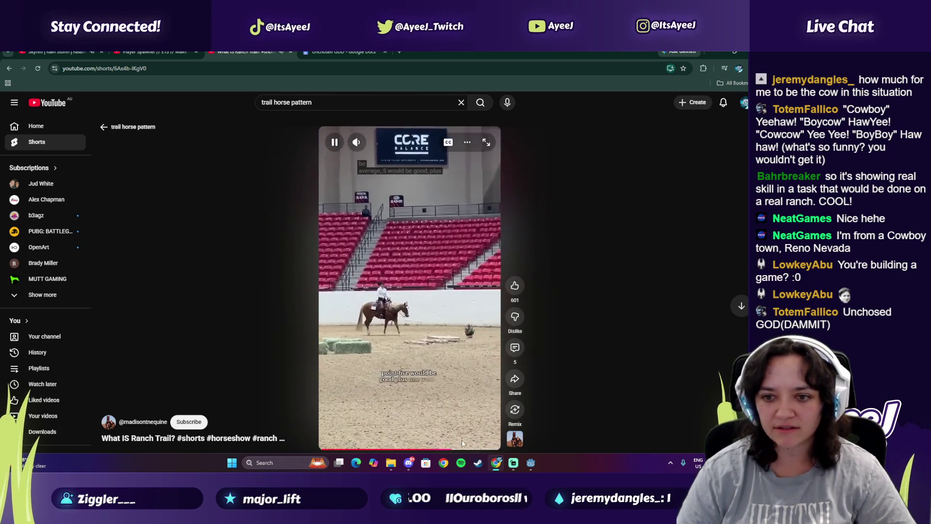
{"action": "left_click", "coordinate": [414, 295]}
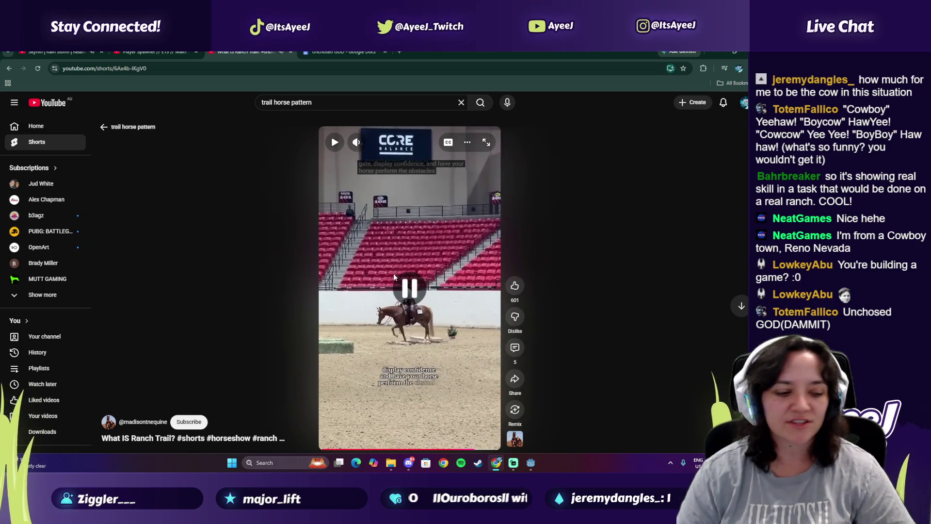
{"action": "left_click", "coordinate": [291, 52]}
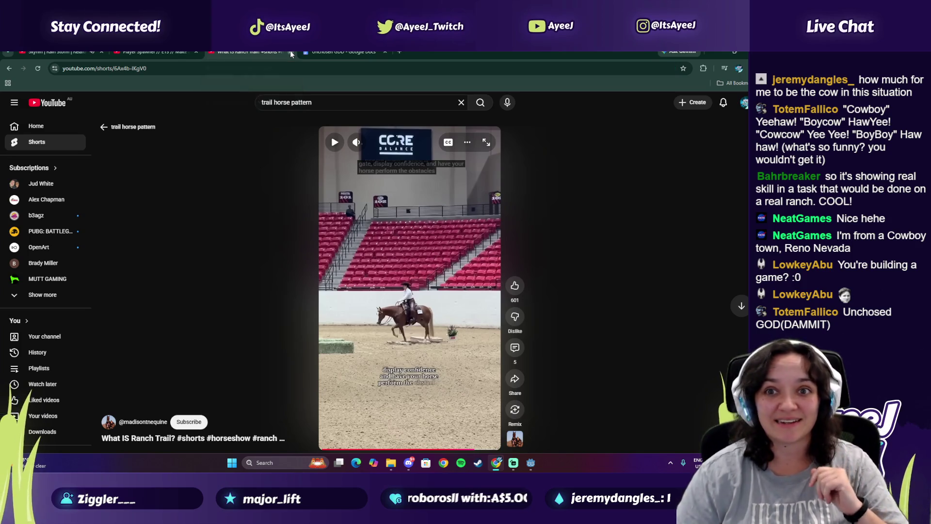
{"action": "left_click", "coordinate": [292, 320]}
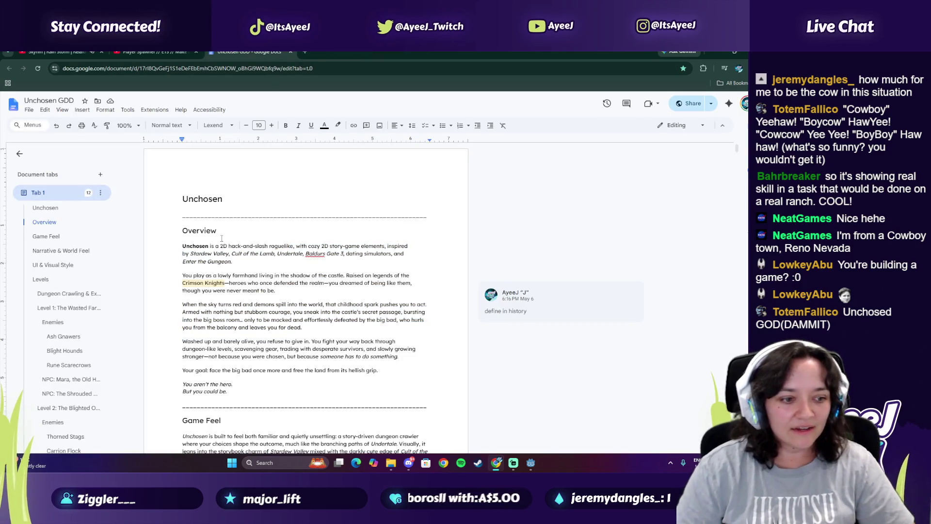
Play the Player Spawner tutorial and pause it at 11:08 on the player.global_position line
{"action": "left_click", "coordinate": [151, 52]}
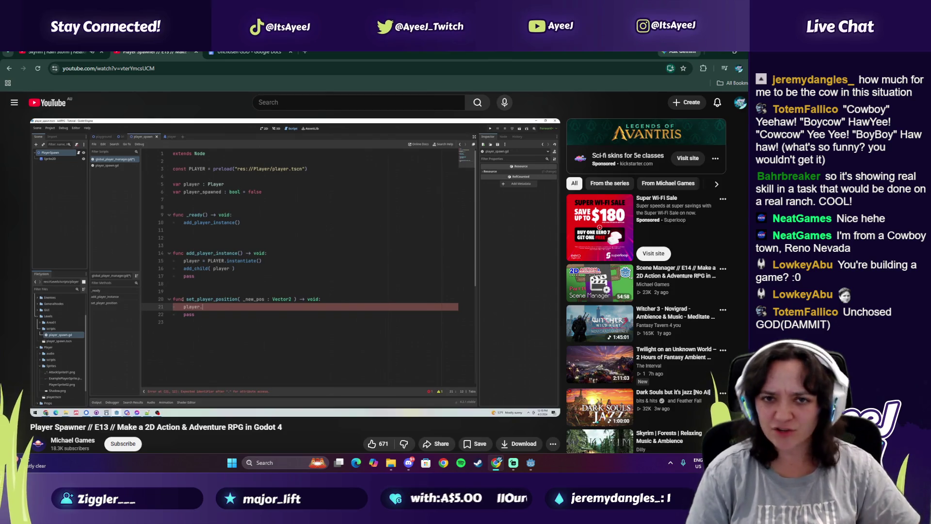
{"action": "left_click", "coordinate": [204, 272]}
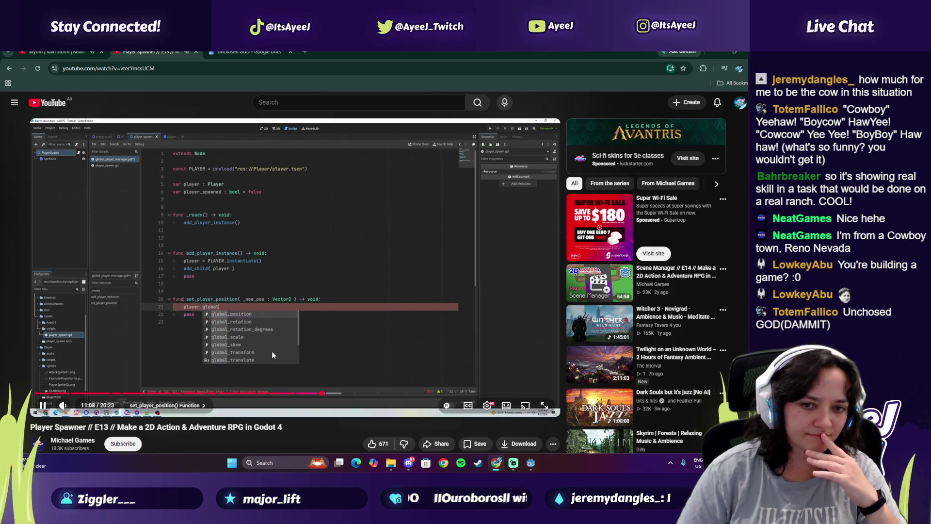
{"action": "left_click", "coordinate": [272, 352]}
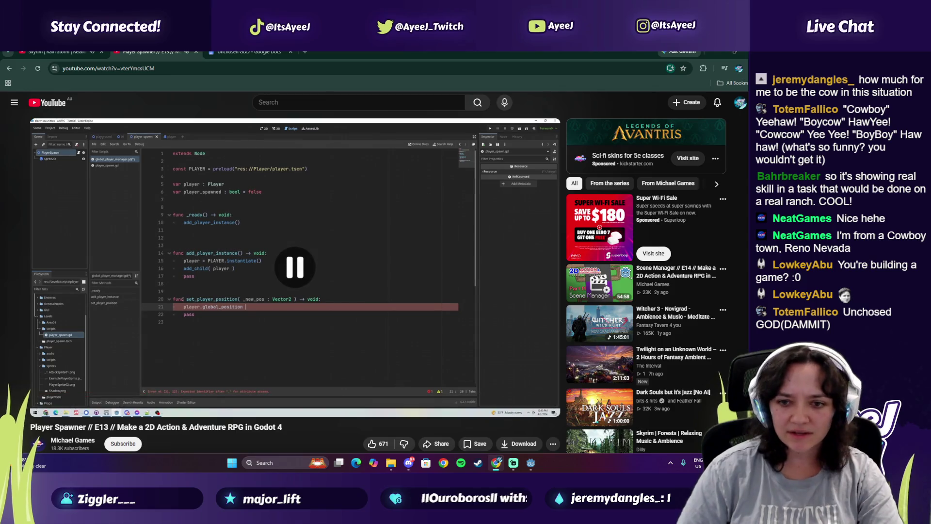
Complete line 17 of set_player_position as player.global_position = _new_pos
{"action": "left_click", "coordinate": [528, 465]}
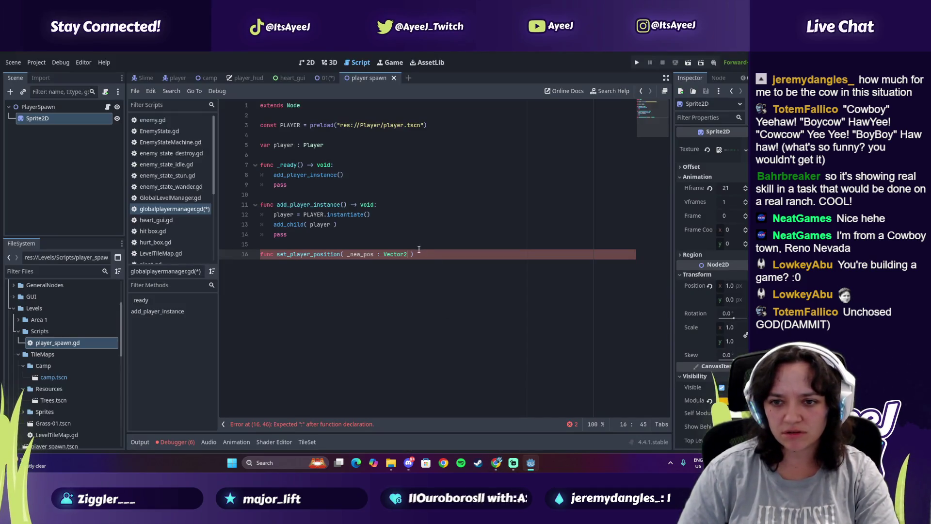
{"action": "type", "text": " -> void:"}
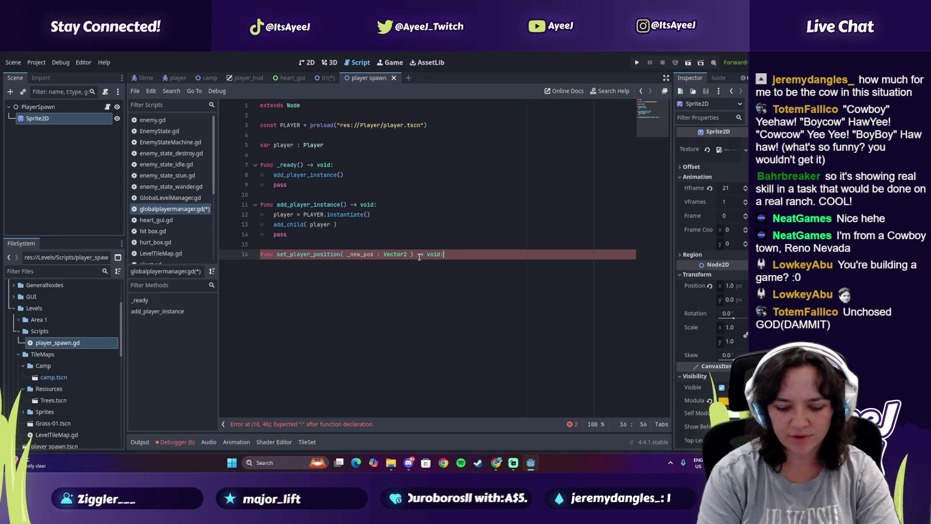
{"action": "key", "text": "Return"}
{"action": "key", "text": "BackSpace"}
{"action": "key", "text": "BackSpace"}
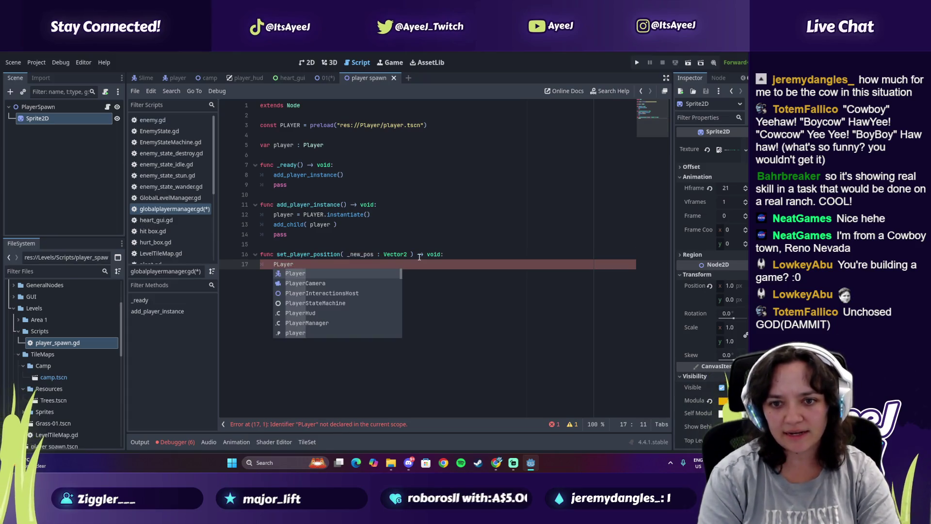
{"action": "key", "text": "BackSpace"}
{"action": "key", "text": "BackSpace"}
{"action": "key", "text": "BackSpace"}
{"action": "key", "text": "BackSpace"}
{"action": "key", "text": "BackSpace"}
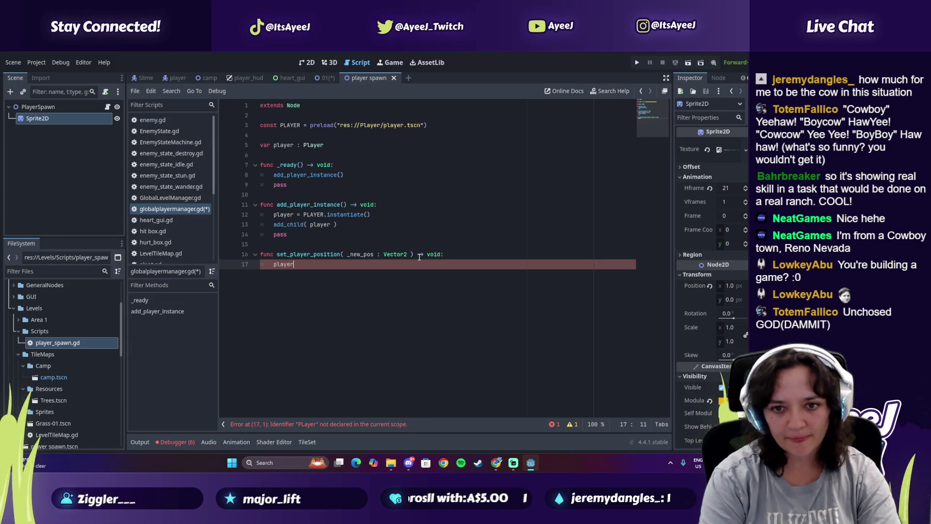
{"action": "type", "text": ".global_position"}
{"action": "key", "text": "alt+Tab"}
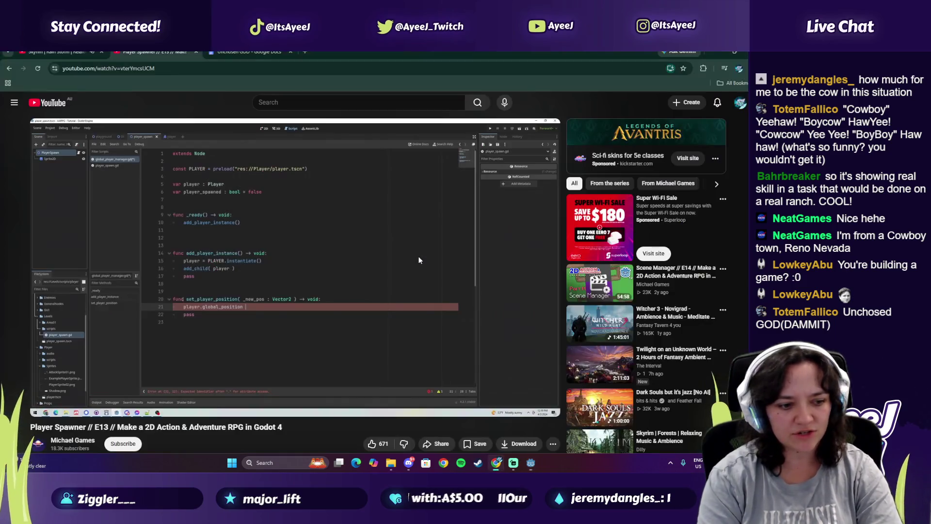
{"action": "left_click", "coordinate": [419, 261]}
{"action": "key", "text": "alt+Tab"}
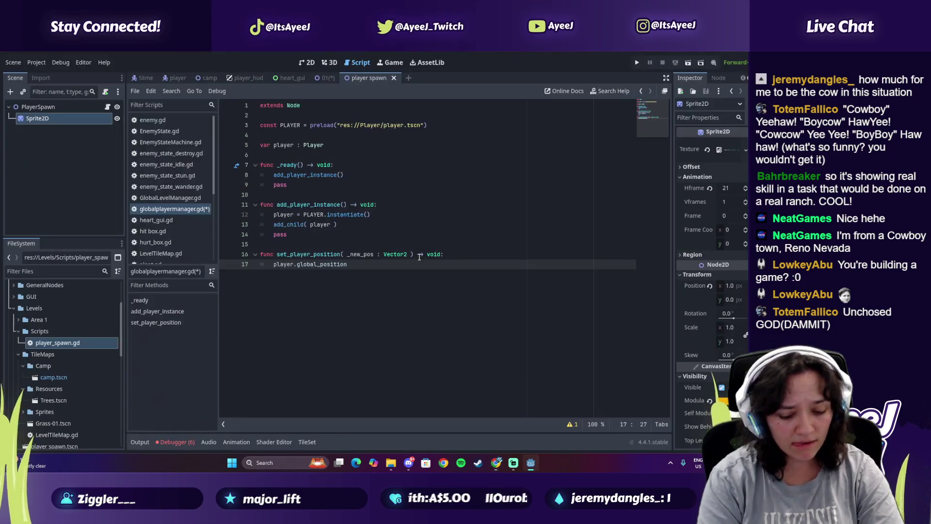
{"action": "key", "text": "BackSpace"}
{"action": "key", "text": "BackSpace"}
{"action": "type", "text": "= new"}
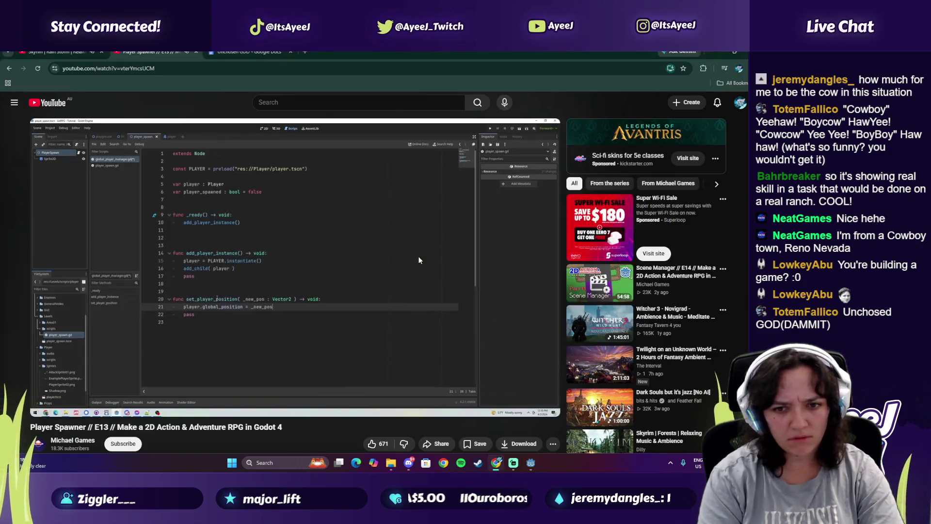
{"action": "key", "text": "Return"}
Pause the tutorial, save globalplayermanager.gd, and open player_spawn.gd from the script list
{"action": "key", "text": "alt+Tab"}
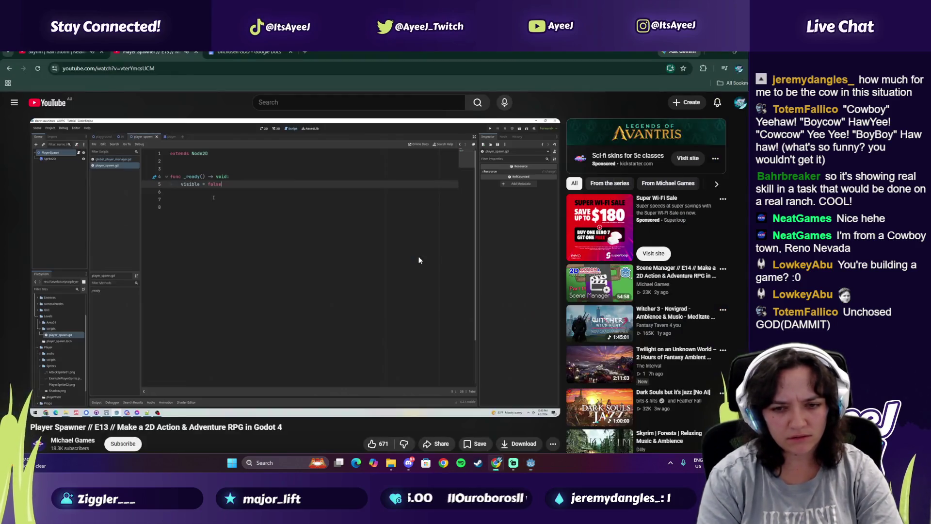
{"action": "key", "text": "alt+Tab"}
{"action": "key", "text": "alt+Tab"}
{"action": "left_click", "coordinate": [420, 260]}
{"action": "key", "text": "alt+Tab"}
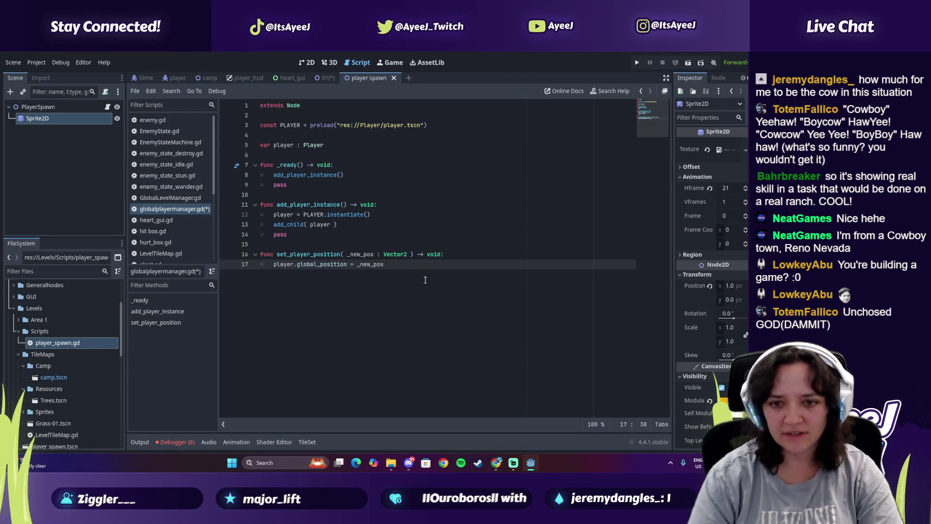
{"action": "key", "text": "ctrl+s"}
{"action": "scroll", "coordinate": [162, 206], "scroll_direction": "down", "scroll_amount": 4}
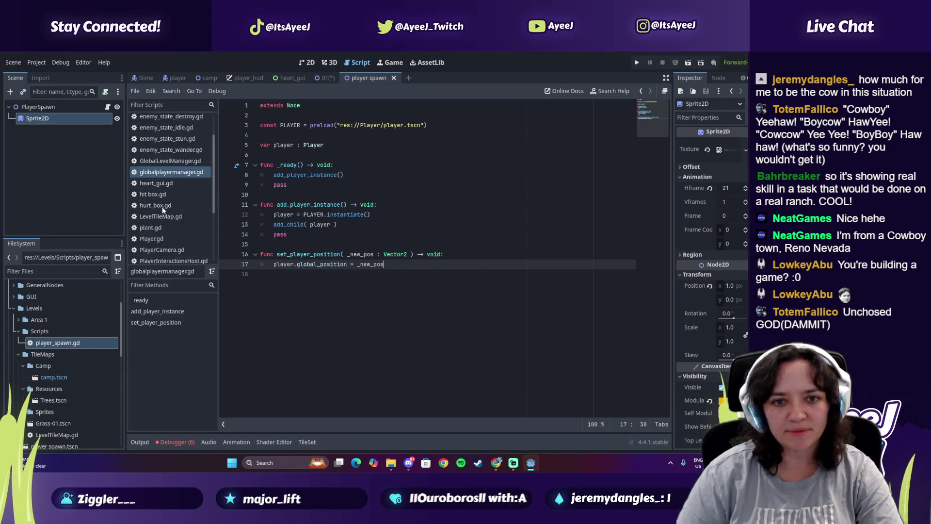
{"action": "left_click", "coordinate": [163, 225]}
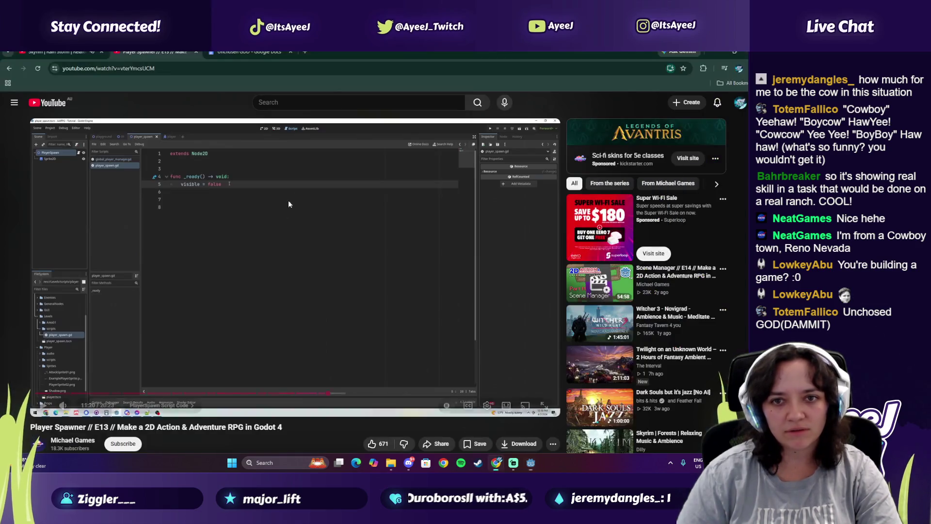
Under visible = false in _ready, begin line 5 with 'if PlayerManager' while following the tutorial
{"action": "key", "text": "alt+Tab"}
{"action": "left_click", "coordinate": [271, 233]}
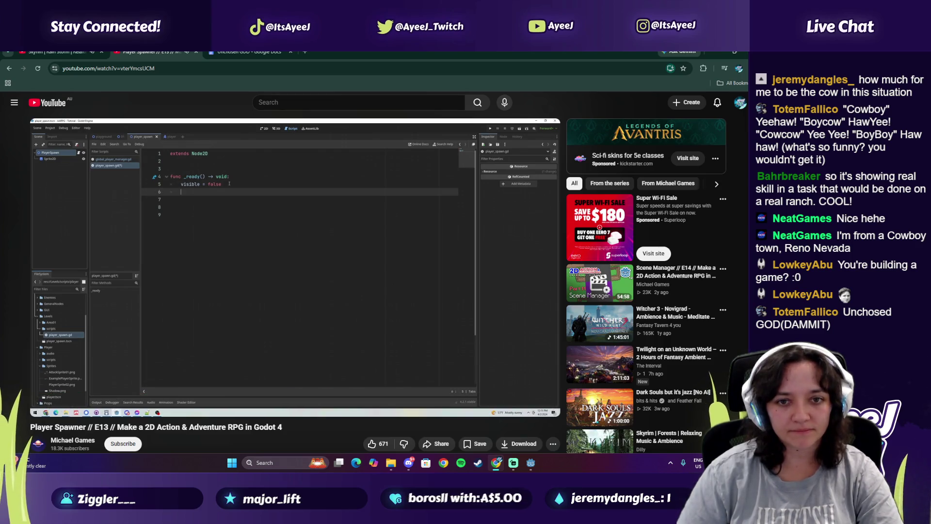
{"action": "key", "text": "alt+Tab"}
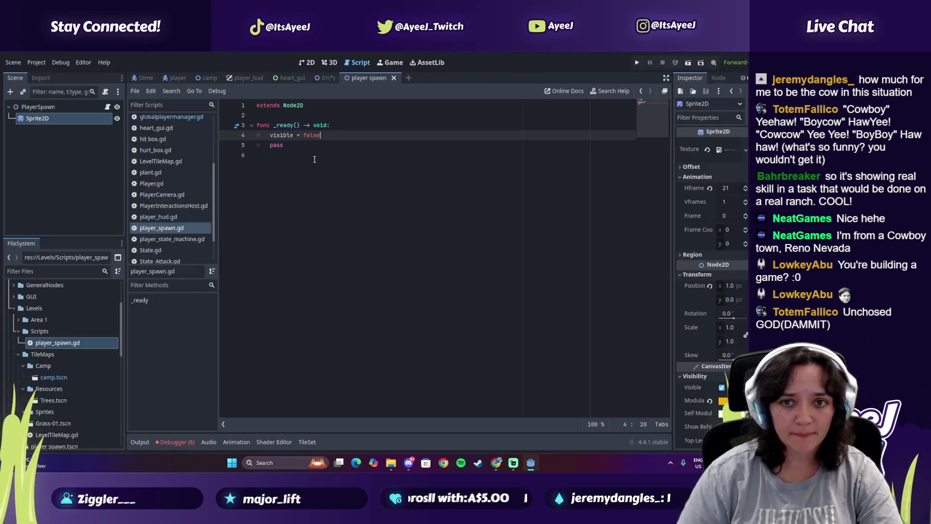
{"action": "key", "text": "Return"}
{"action": "type", "text": "if player"}
{"action": "key", "text": "BackSpace"}
{"action": "key", "text": "alt+Tab"}
{"action": "key", "text": "alt+Tab"}
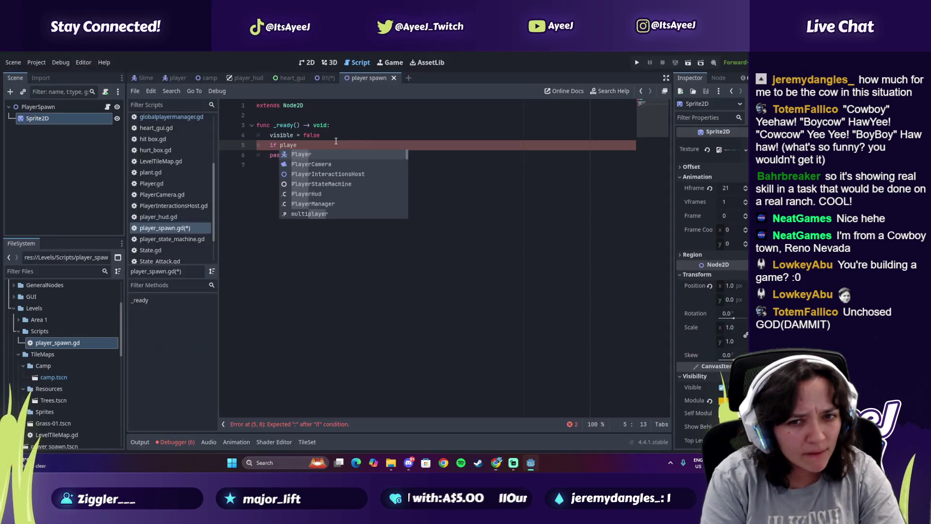
{"action": "key", "text": "Return"}
{"action": "type", "text": ">"}
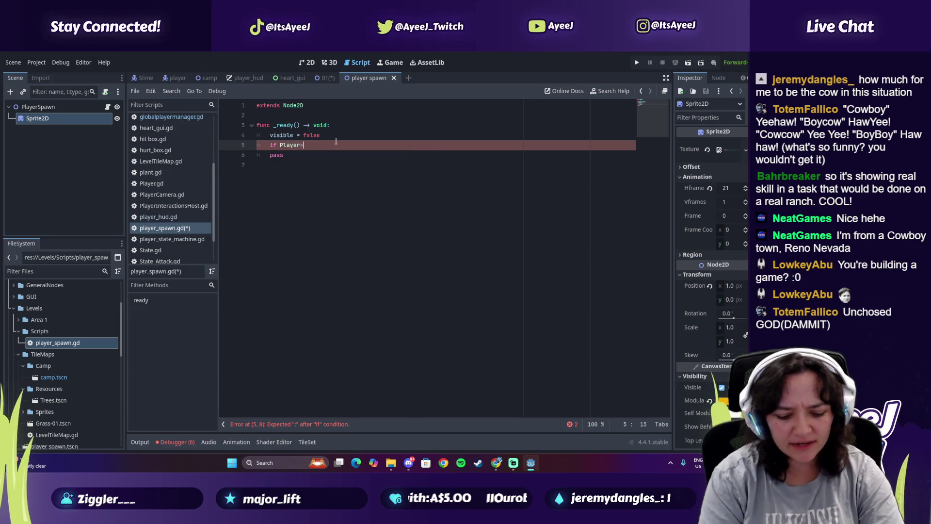
{"action": "type", "text": ".Mang"}
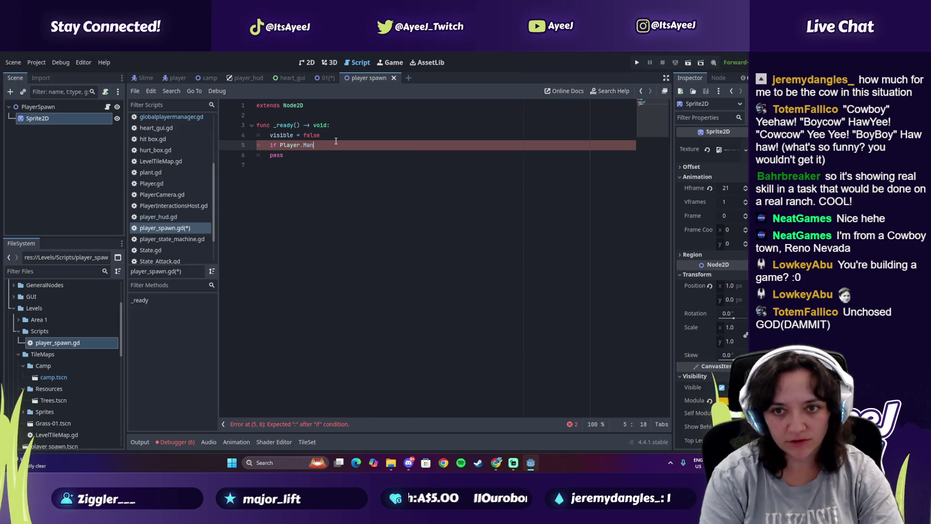
{"action": "key", "text": "BackSpace"}
{"action": "type", "text": "ager"}
{"action": "key", "text": "alt+Tab"}
{"action": "key", "text": "space"}
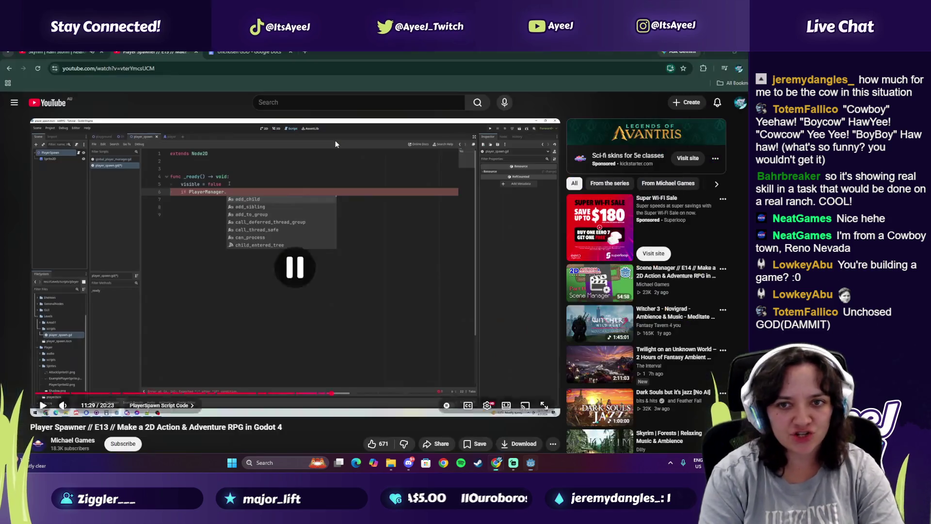
{"action": "key", "text": "space"}
{"action": "key", "text": "alt+Tab"}
{"action": "key", "text": "BackSpace"}
{"action": "key", "text": "BackSpace"}
{"action": "key", "text": "BackSpace"}
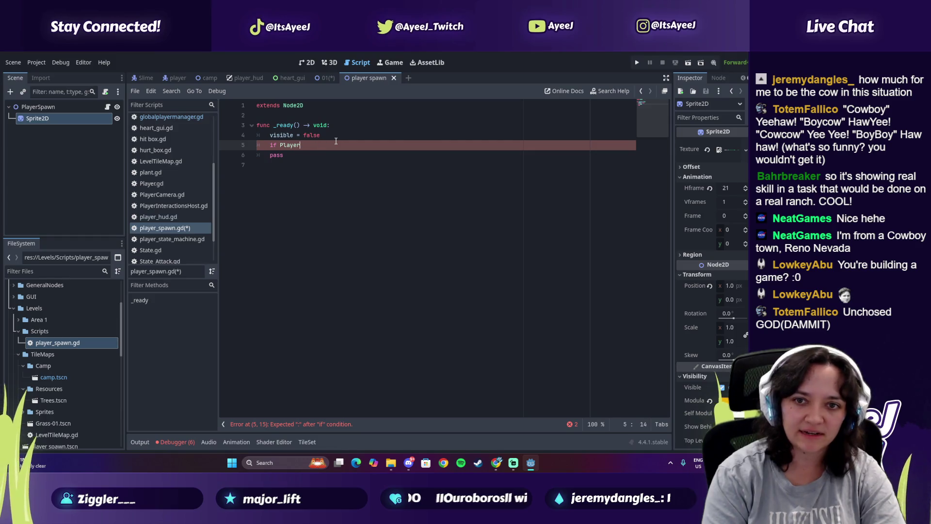
{"action": "type", "text": "Manager"}
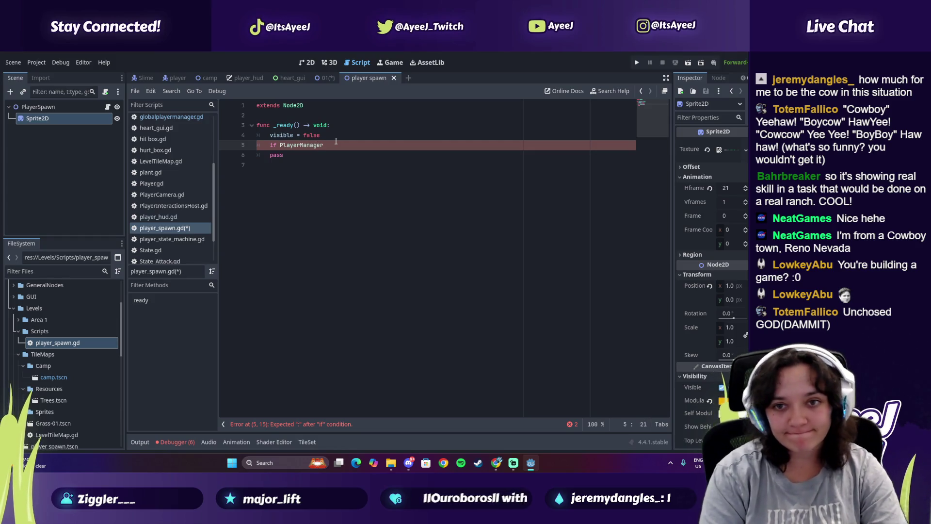
Finish the condition as 'PlayerManager.player_spawned == false:' and start its indented body
{"action": "key", "text": "alt+Tab"}
{"action": "key", "text": "space"}
{"action": "key", "text": "alt+Tab"}
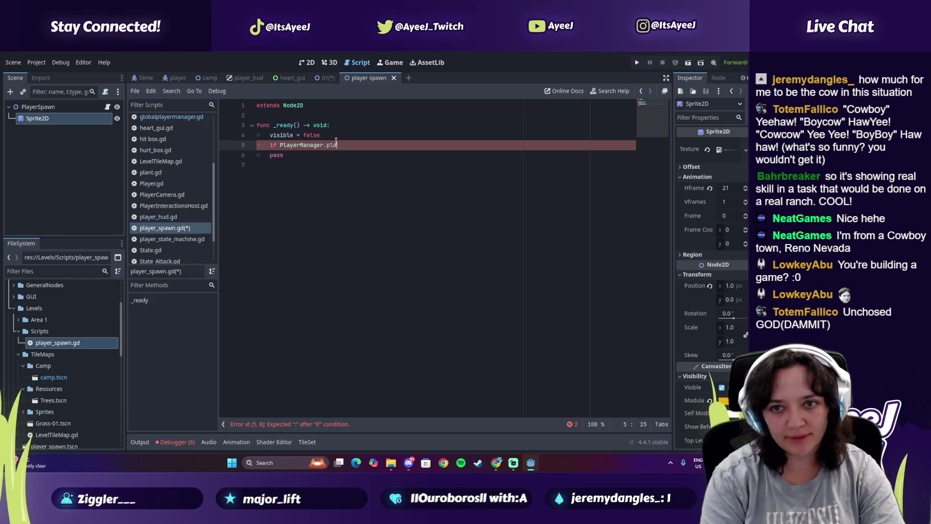
{"action": "key", "text": "alt+Tab"}
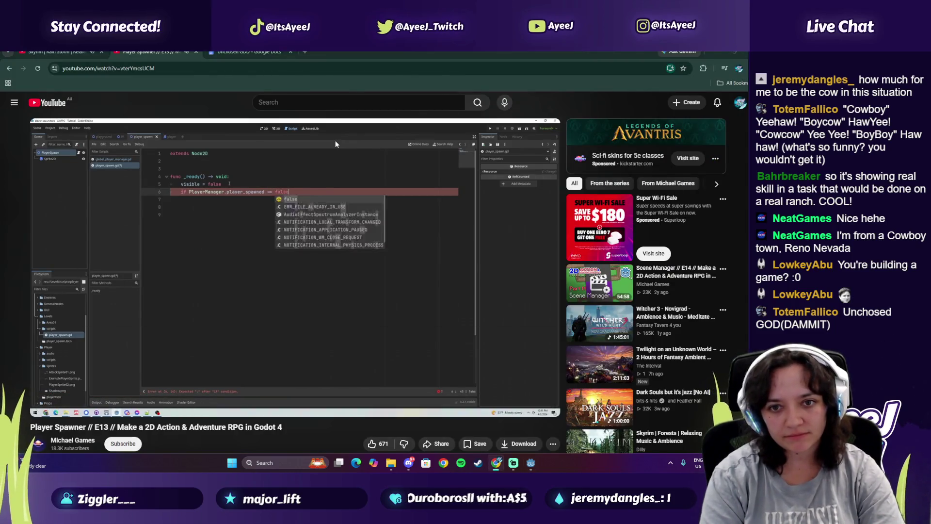
{"action": "key", "text": "alt+Tab"}
{"action": "type", "text": ".player_spawned == fals"}
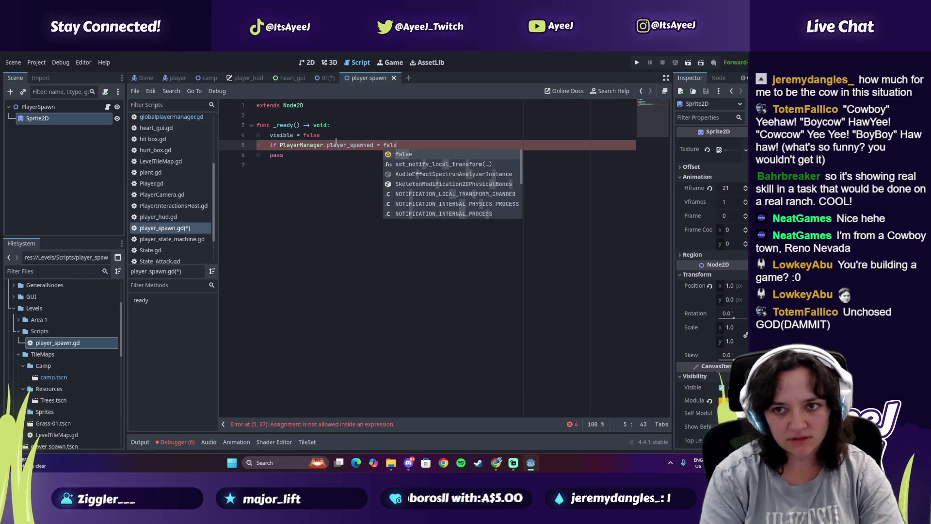
{"action": "key", "text": "alt+Tab"}
{"action": "key", "text": "alt+Tab"}
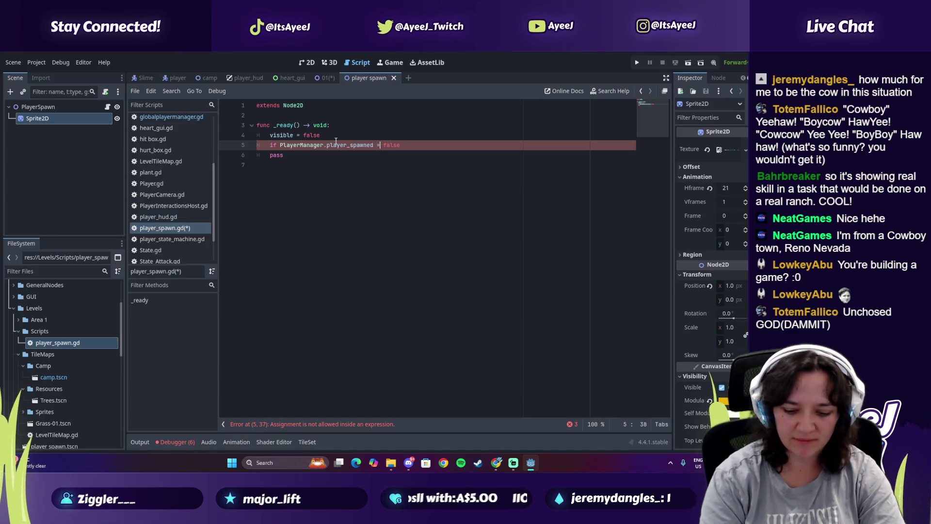
{"action": "type", "text": "="}
{"action": "key", "text": "alt+Tab"}
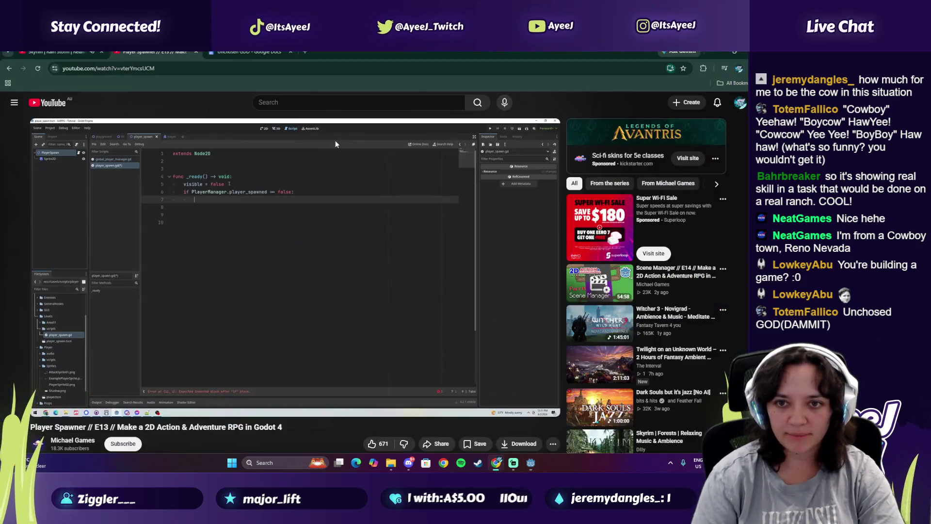
{"action": "key", "text": "alt+Tab"}
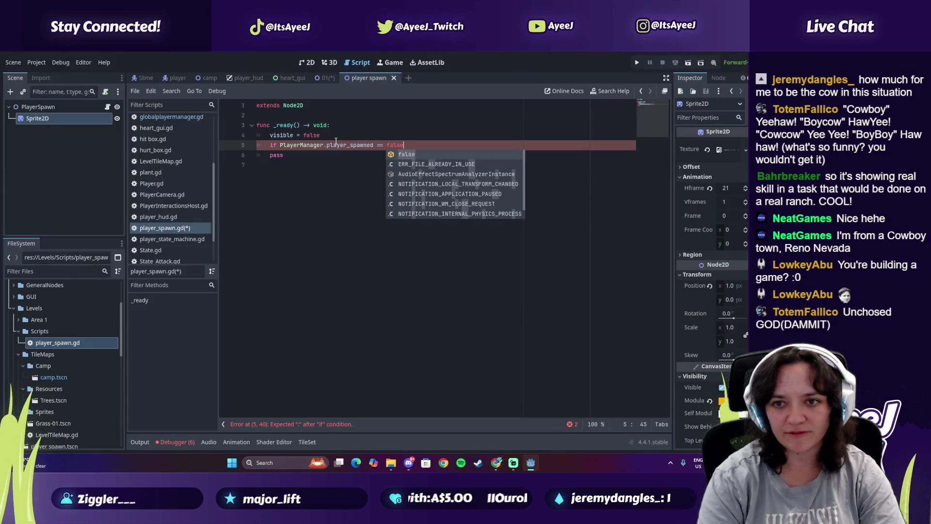
{"action": "type", "text": ":"}
{"action": "key", "text": "Return"}
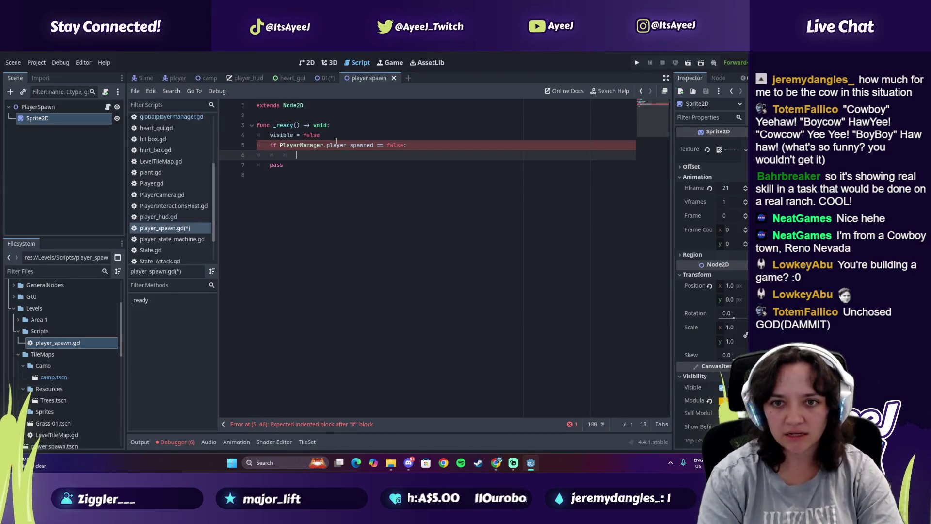
{"action": "key", "text": "BackSpace"}
{"action": "key", "text": "alt+Tab"}
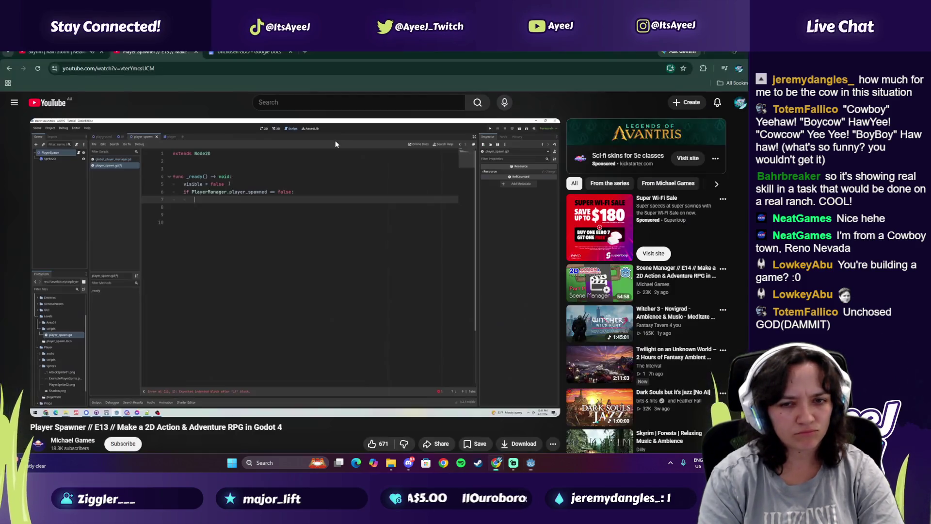
Inside the if block, add the call PlayerManager.set_player_position( global_position )
{"action": "left_click", "coordinate": [336, 141]}
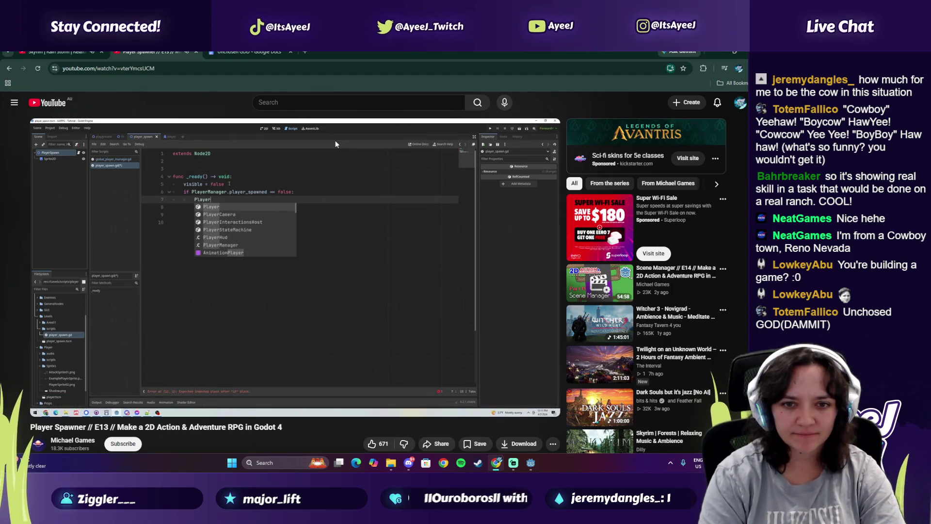
{"action": "key", "text": "alt+Tab"}
{"action": "type", "text": "PLayer"}
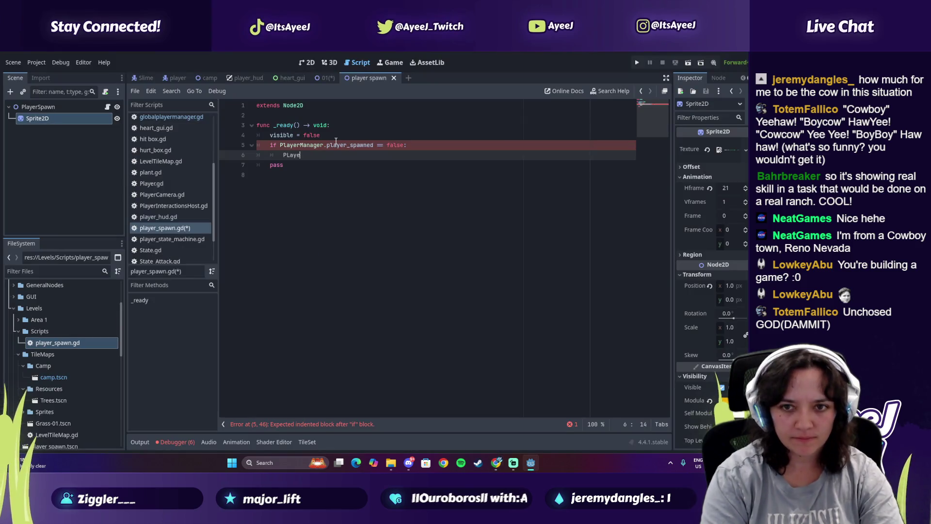
{"action": "key", "text": "Return"}
{"action": "key", "text": "alt+Tab"}
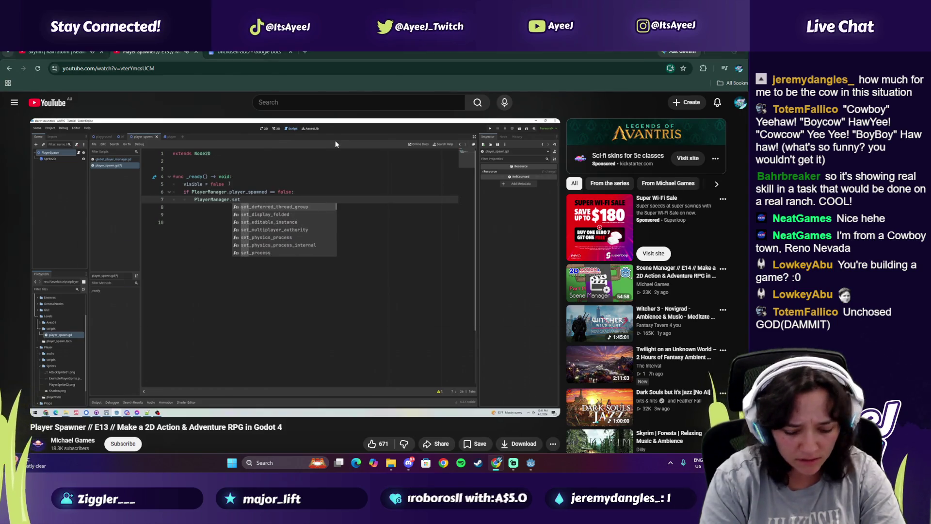
{"action": "key", "text": "alt+Tab"}
{"action": "type", "text": ".se"}
{"action": "key", "text": "alt+Tab"}
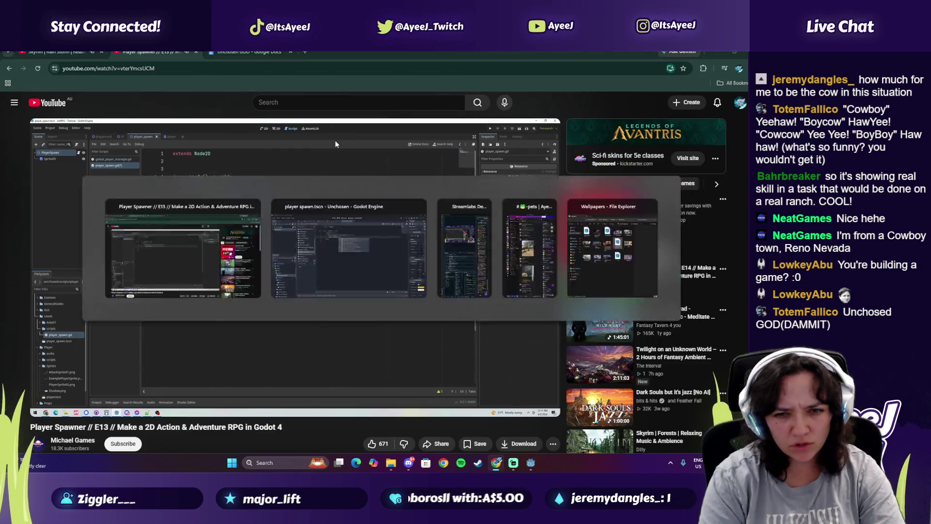
{"action": "key", "text": "alt+Tab"}
{"action": "key", "text": "Return"}
{"action": "key", "text": "alt+Tab"}
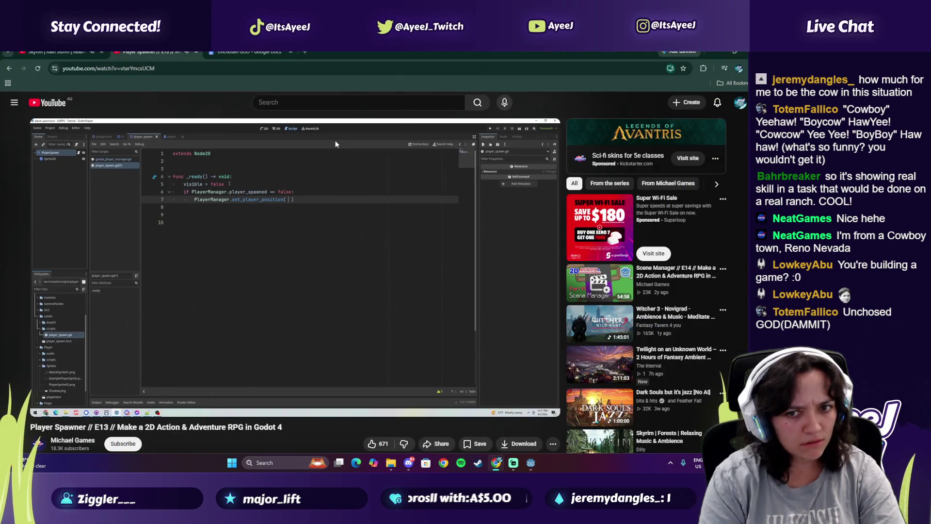
{"action": "key", "text": "alt+Tab"}
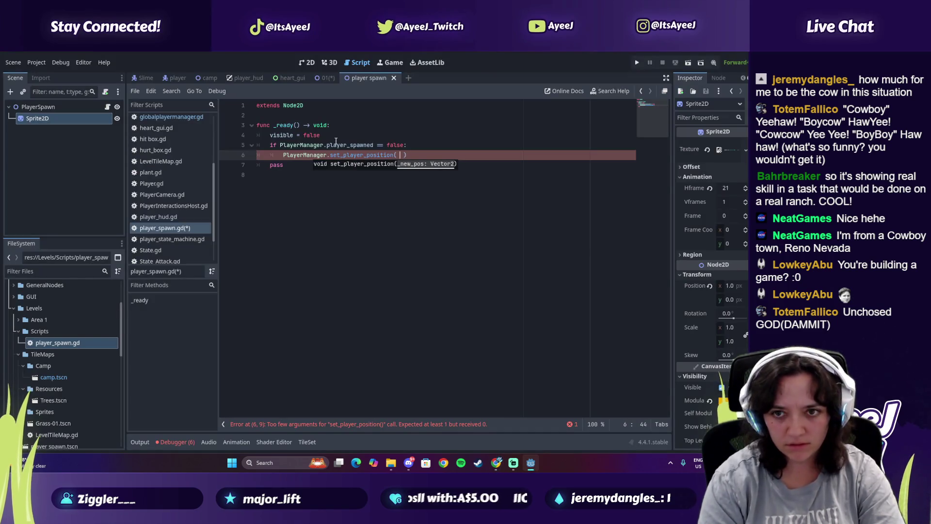
{"action": "key", "text": "alt+Tab"}
{"action": "key", "text": "alt+Tab"}
{"action": "type", "text": "gol"}
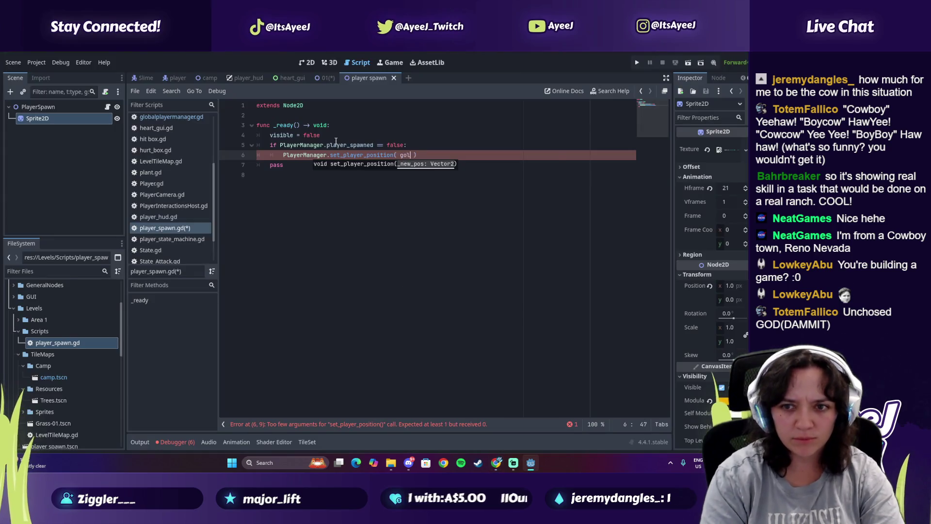
{"action": "key", "text": "BackSpace"}
{"action": "key", "text": "BackSpace"}
{"action": "type", "text": "lobal_position"}
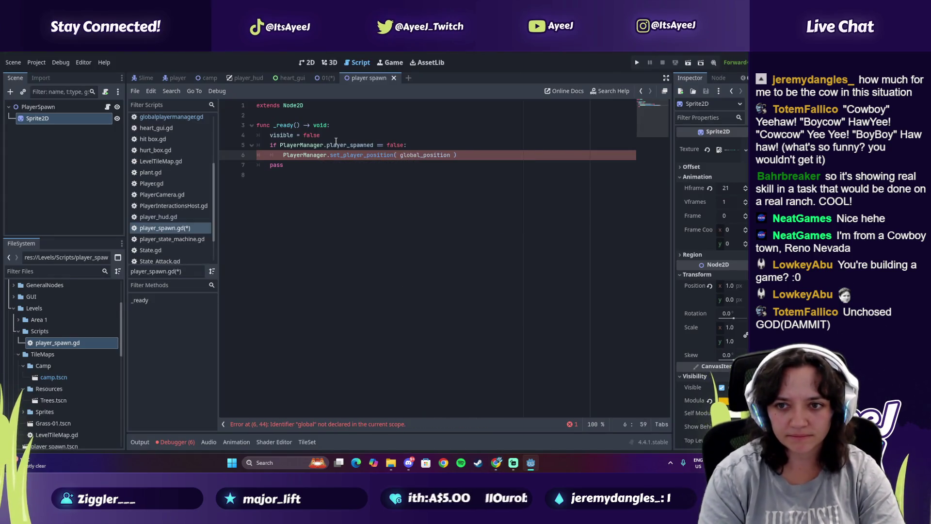
{"action": "key", "text": "alt+Tab"}
{"action": "key", "text": "alt+Tab"}
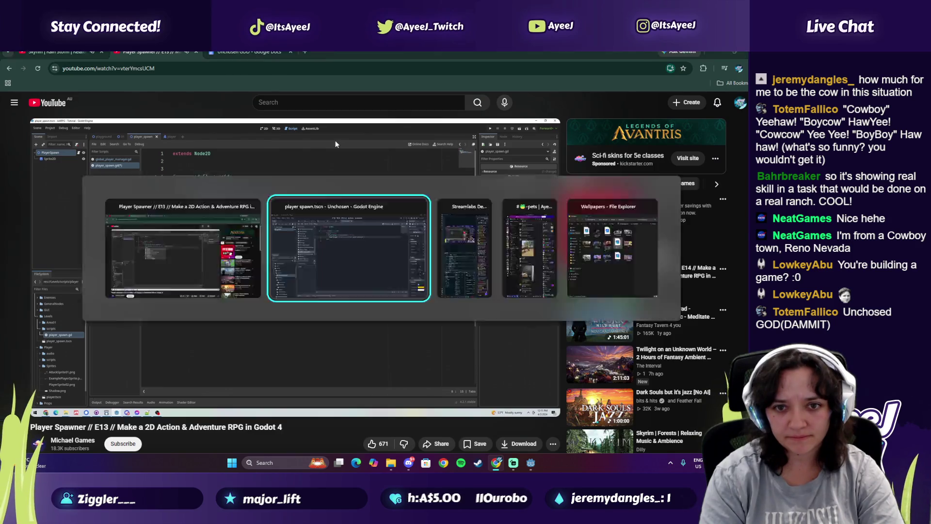
{"action": "key", "text": "End"}
Add a line below the call reading PlayerManager.player_spawned = true
{"action": "key", "text": "Return"}
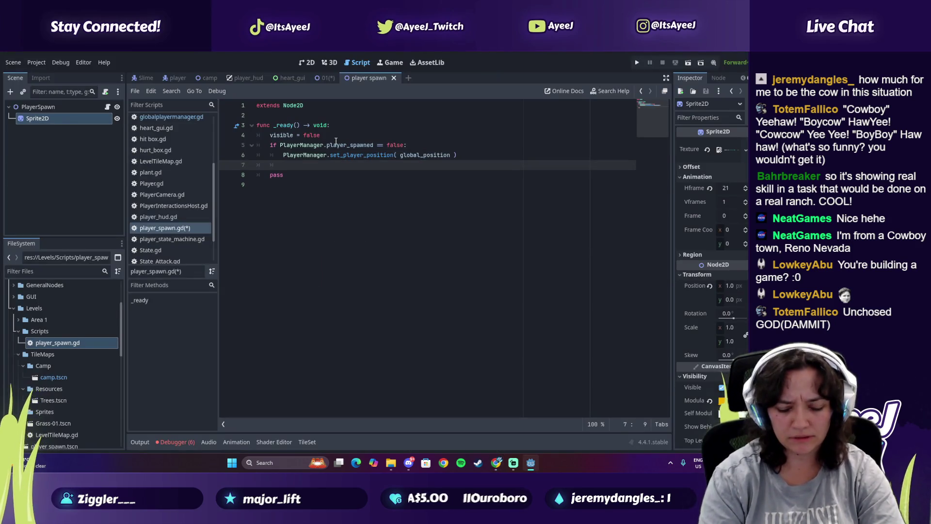
{"action": "type", "text": "Player"}
{"action": "key", "text": "BackSpace"}
{"action": "key", "text": "BackSpace"}
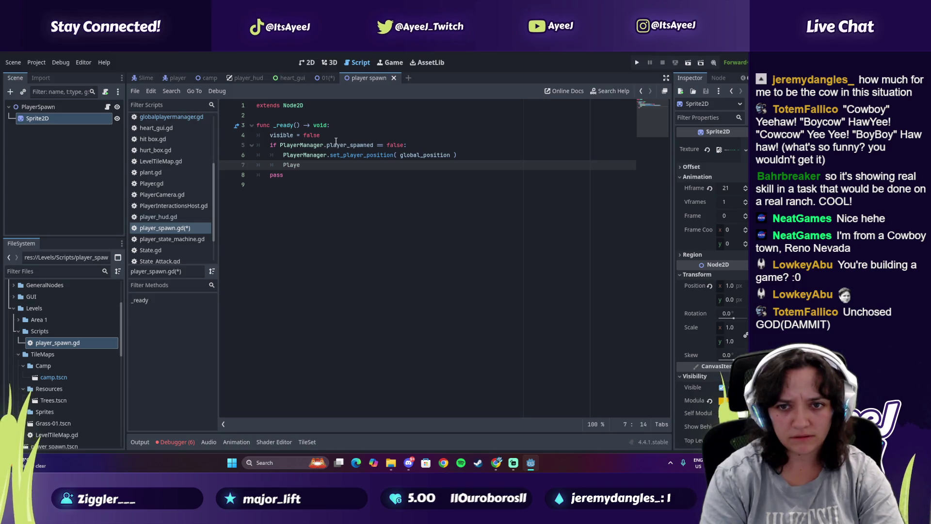
{"action": "type", "text": "rMa"}
{"action": "key", "text": "Escape"}
{"action": "type", "text": "nager.player"}
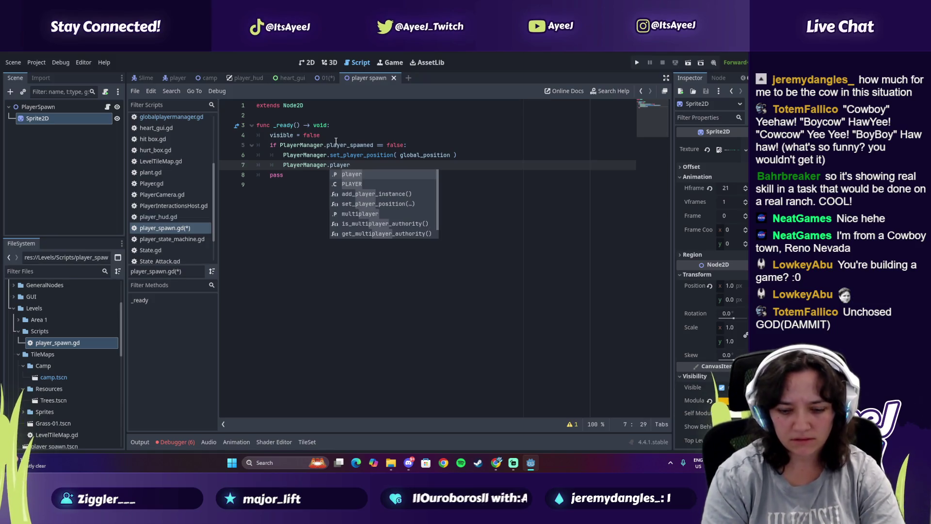
{"action": "type", "text": "_spawned "}
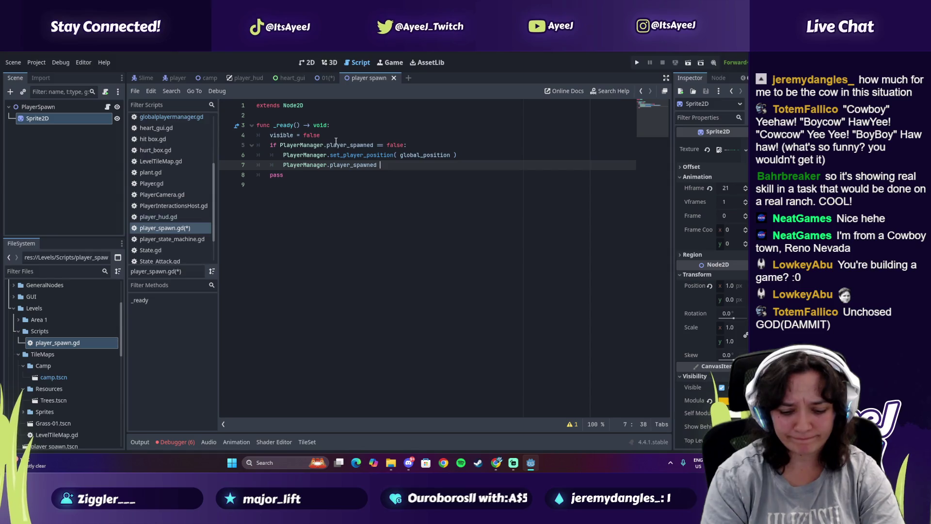
{"action": "type", "text": "== true;"}
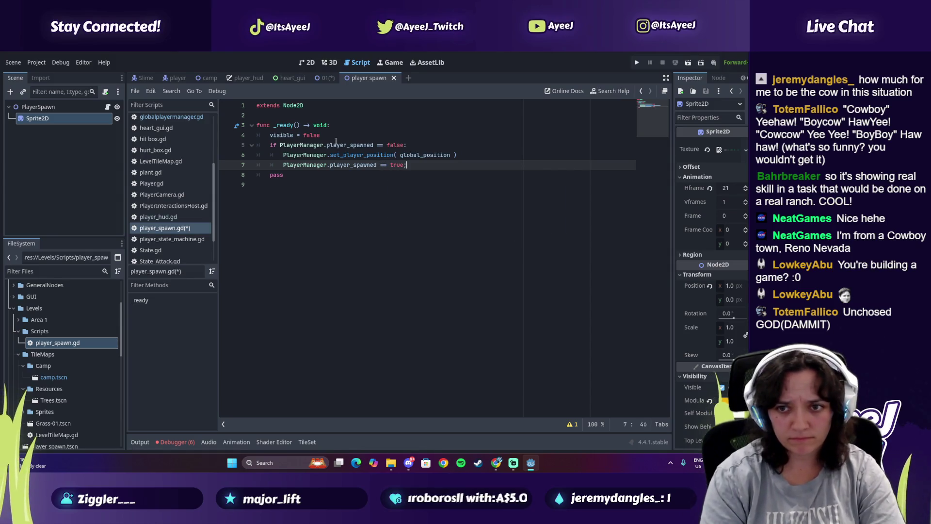
{"action": "key", "text": "alt+Tab"}
{"action": "key", "text": "alt+Tab"}
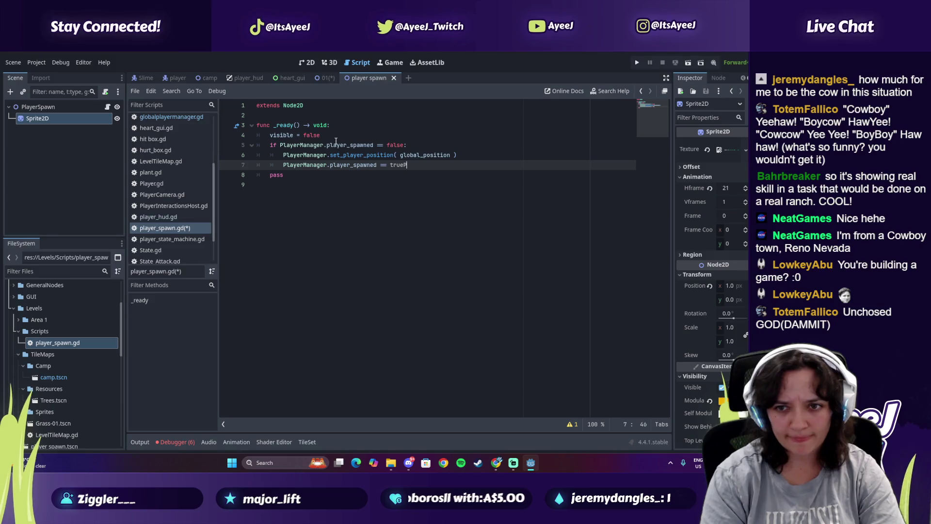
{"action": "key", "text": "alt+Tab"}
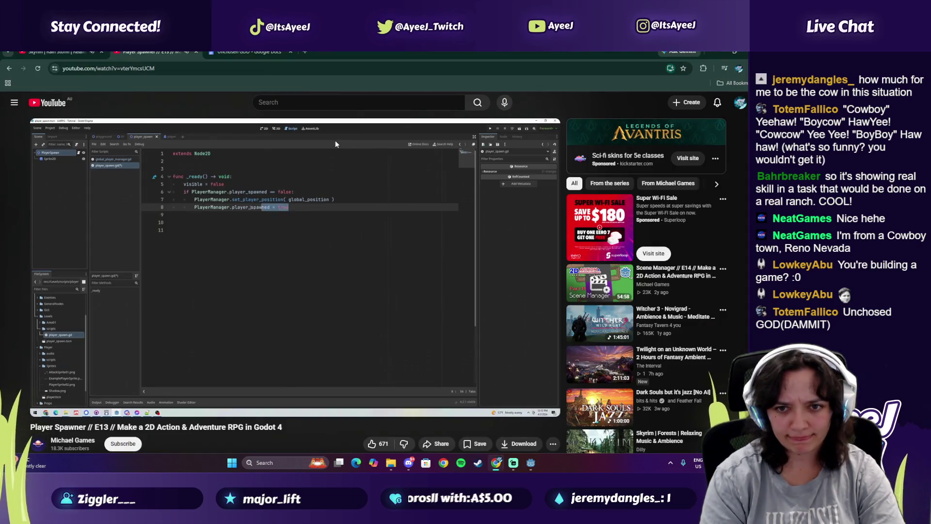
{"action": "key", "text": "alt+Tab"}
Add a blank line after the spawned flag, pause the tutorial, and save player_spawn.gd
{"action": "key", "text": "Return"}
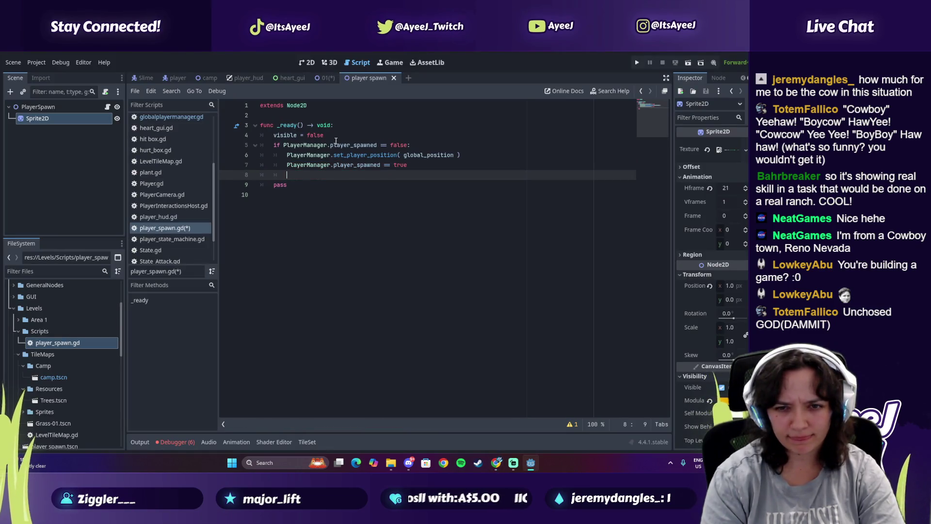
{"action": "key", "text": "alt+Tab"}
{"action": "left_click", "coordinate": [336, 141]}
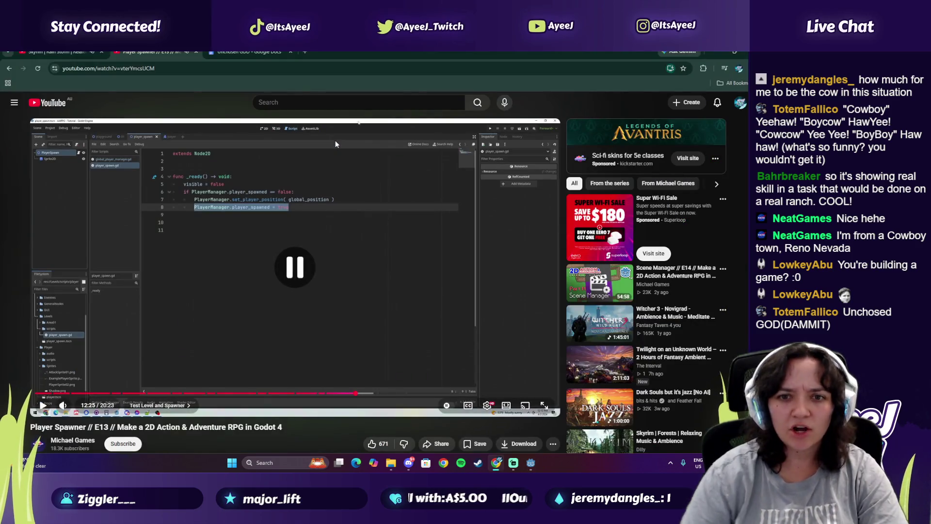
{"action": "key", "text": "alt+Tab"}
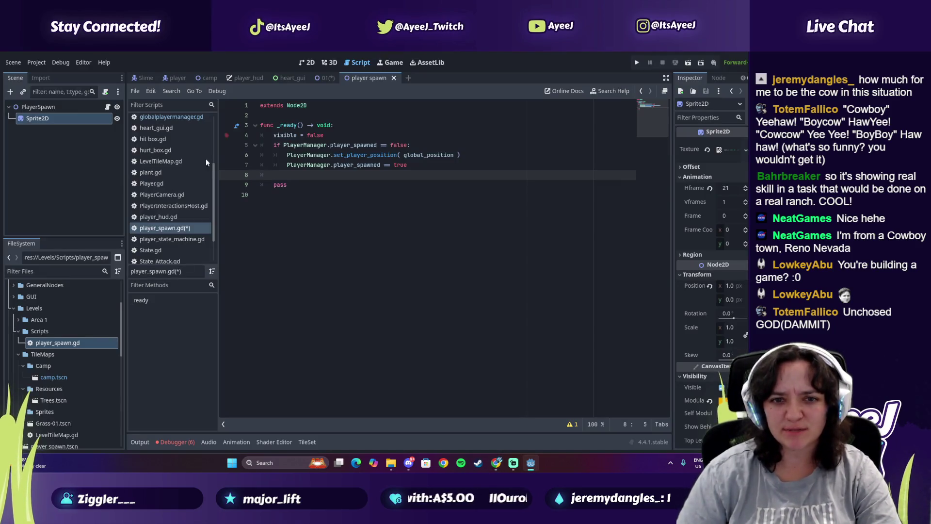
{"action": "key", "text": "ctrl+s"}
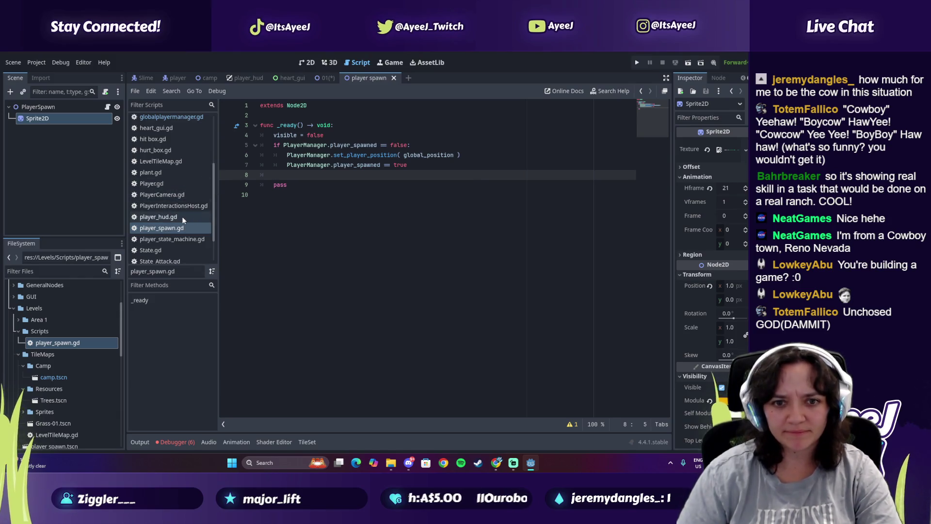
Open globalplayermanager.gd from the script list to check its variables
{"action": "left_click", "coordinate": [176, 239]}
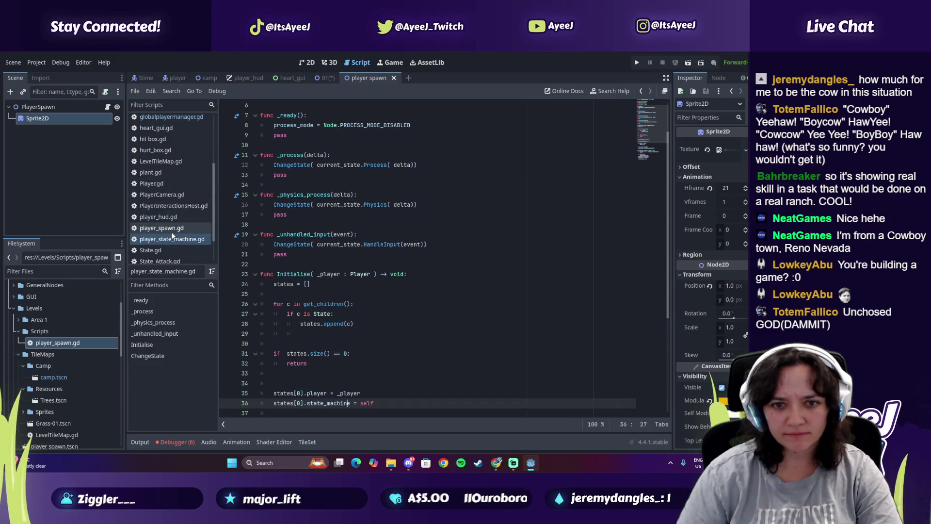
{"action": "left_click", "coordinate": [170, 231]}
{"action": "scroll", "coordinate": [165, 218], "scroll_direction": "up", "scroll_amount": 1}
{"action": "scroll", "coordinate": [160, 194], "scroll_direction": "up", "scroll_amount": 3}
{"action": "left_click", "coordinate": [178, 172]}
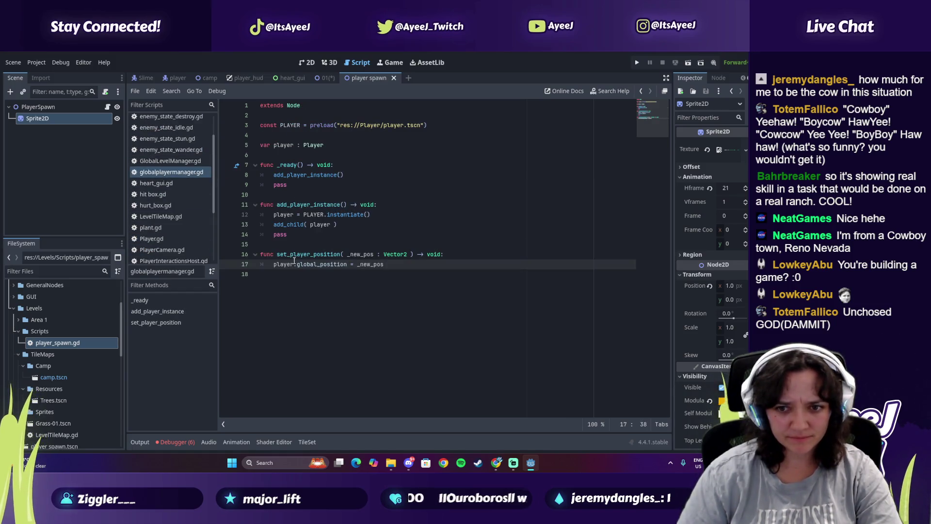
Play the tutorial on to about 12:32, where its player spawns in the test level
{"action": "key", "text": "alt+Tab"}
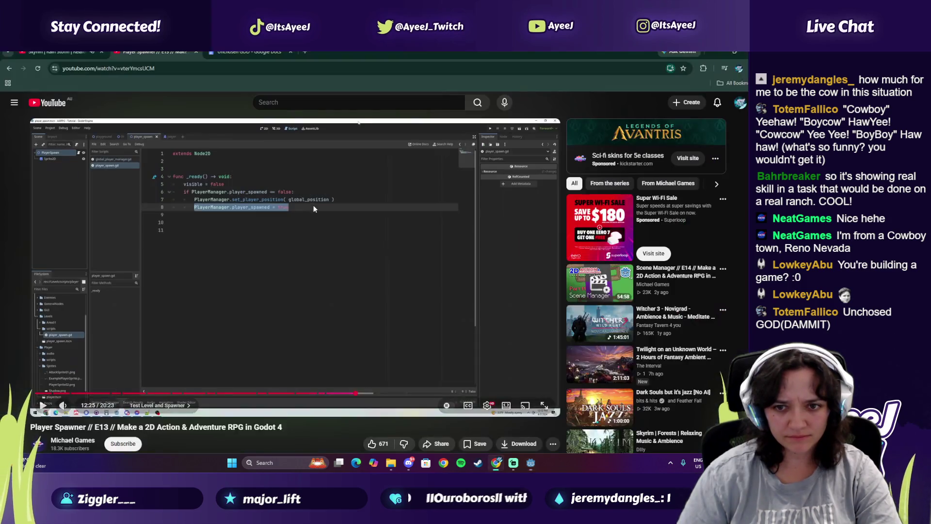
{"action": "left_click", "coordinate": [314, 207]}
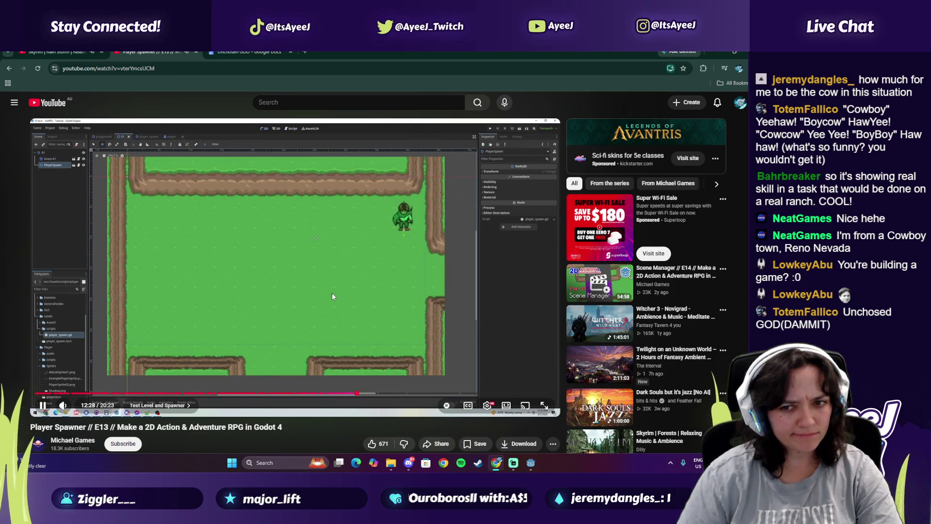
{"action": "left_click", "coordinate": [366, 286]}
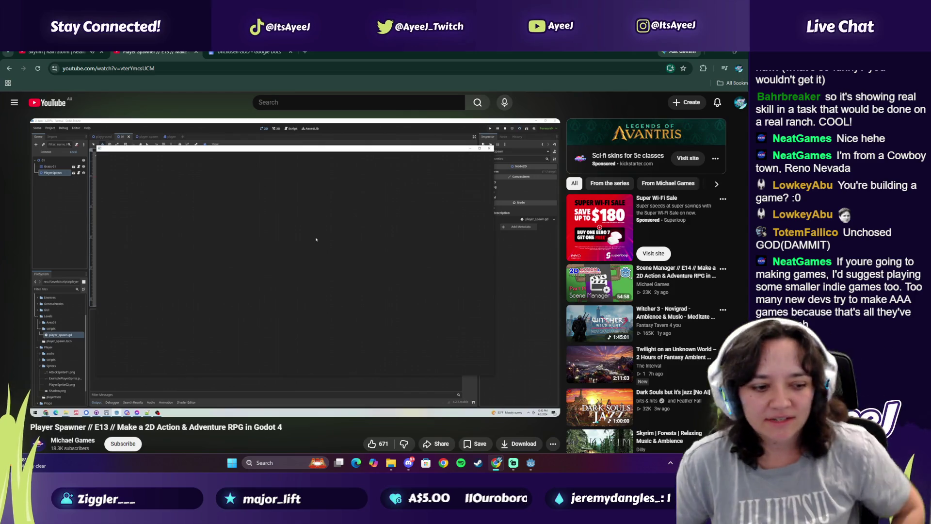
{"action": "left_click", "coordinate": [382, 291]}
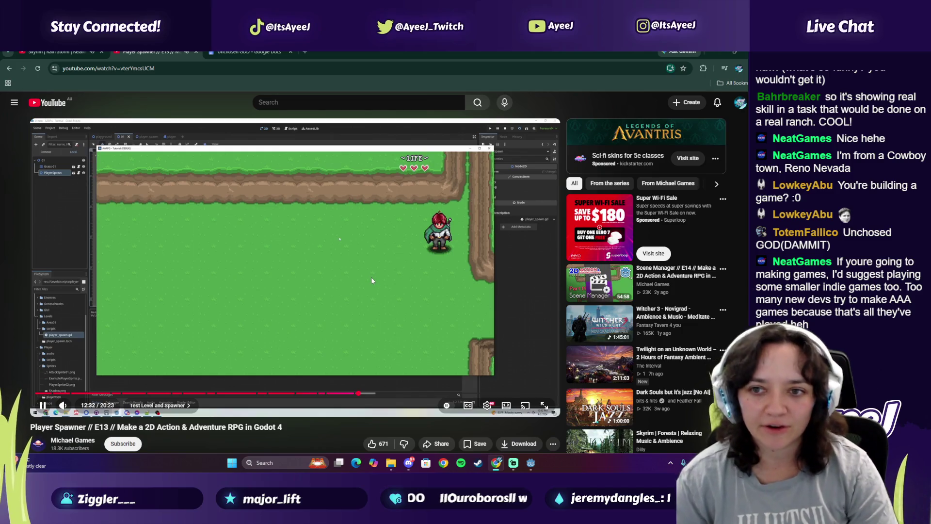
{"action": "left_click", "coordinate": [371, 276]}
{"action": "key", "text": "alt+Tab"}
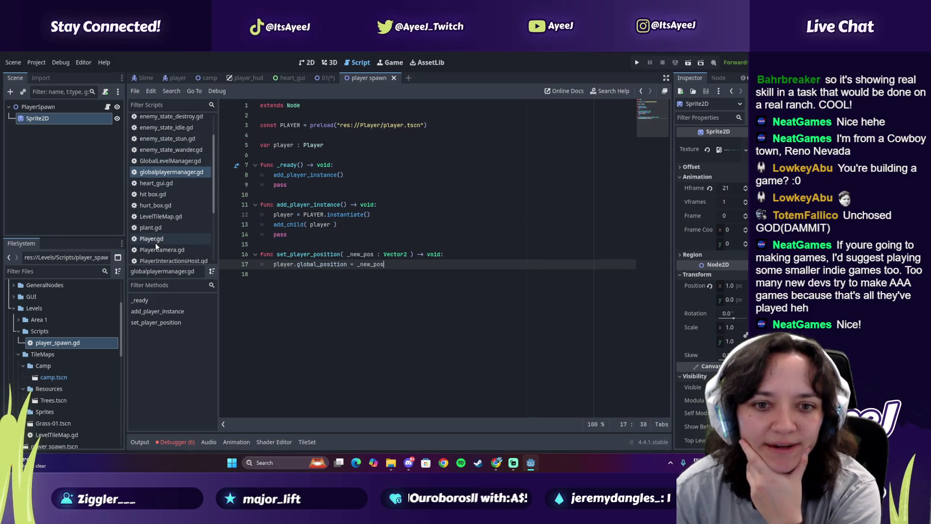
Open player_spawn.gd, show the 01 level scene in the 2D view, and run it
{"action": "scroll", "coordinate": [155, 243], "scroll_direction": "down", "scroll_amount": 3}
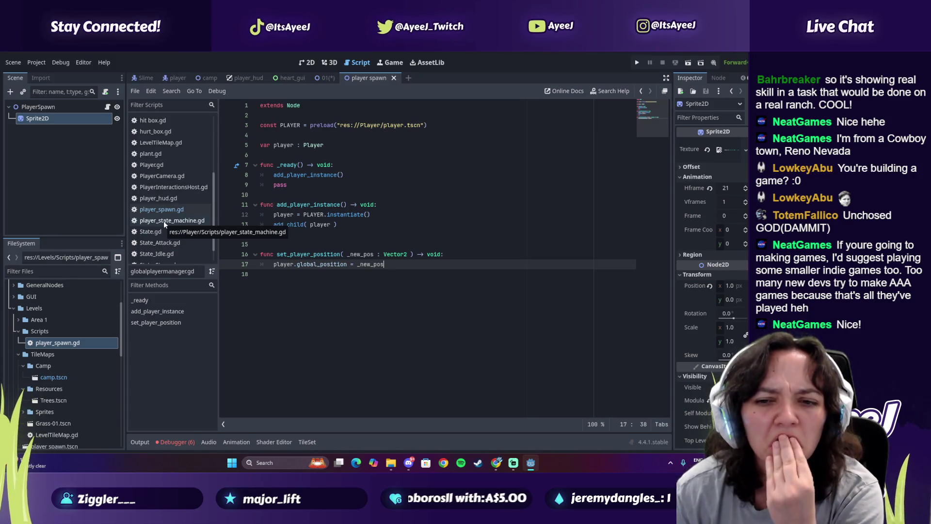
{"action": "left_click", "coordinate": [164, 220]}
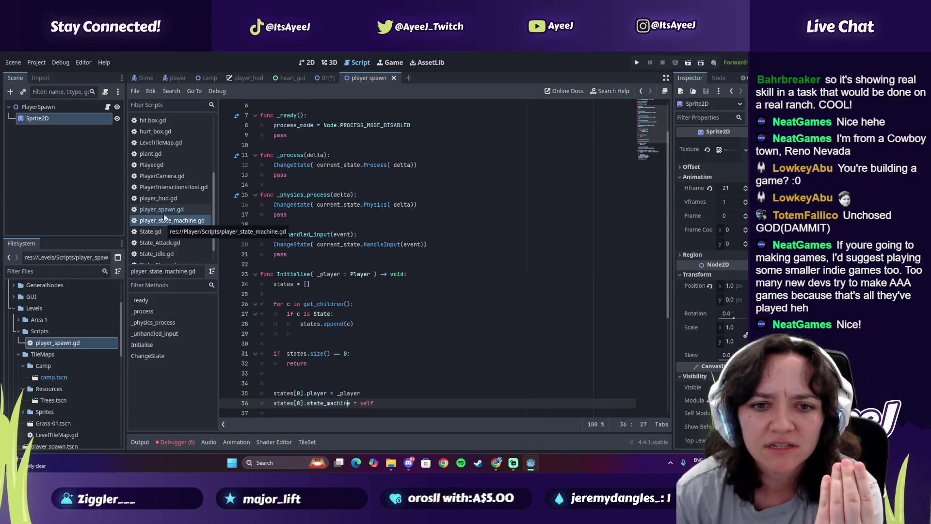
{"action": "left_click", "coordinate": [166, 212]}
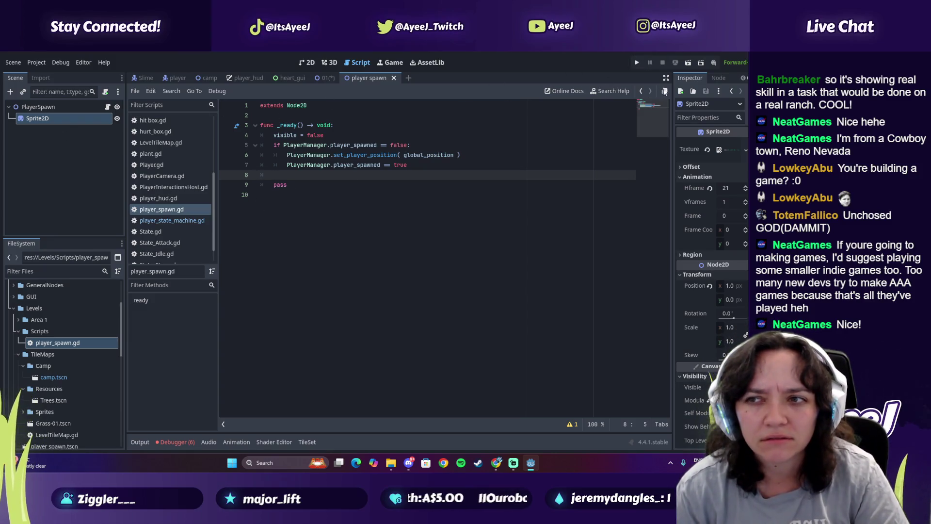
{"action": "left_click", "coordinate": [665, 92]}
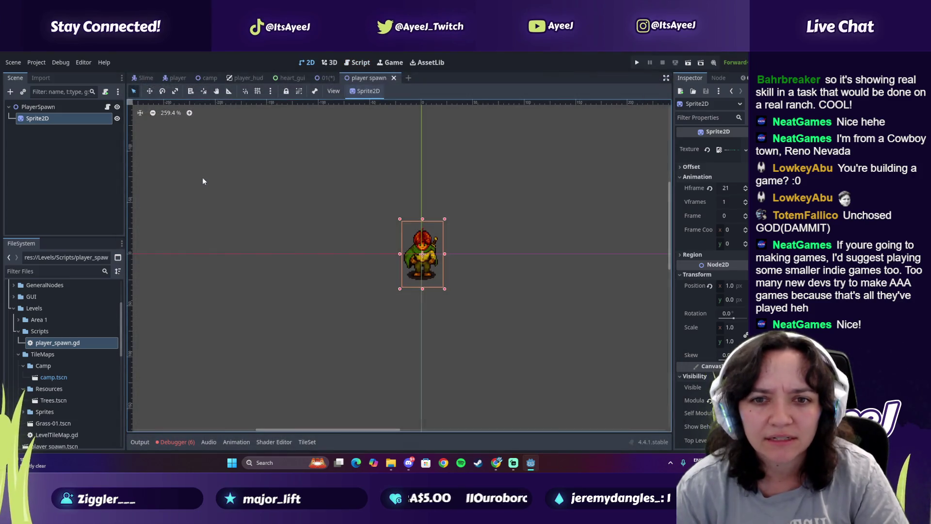
{"action": "left_click", "coordinate": [325, 78]}
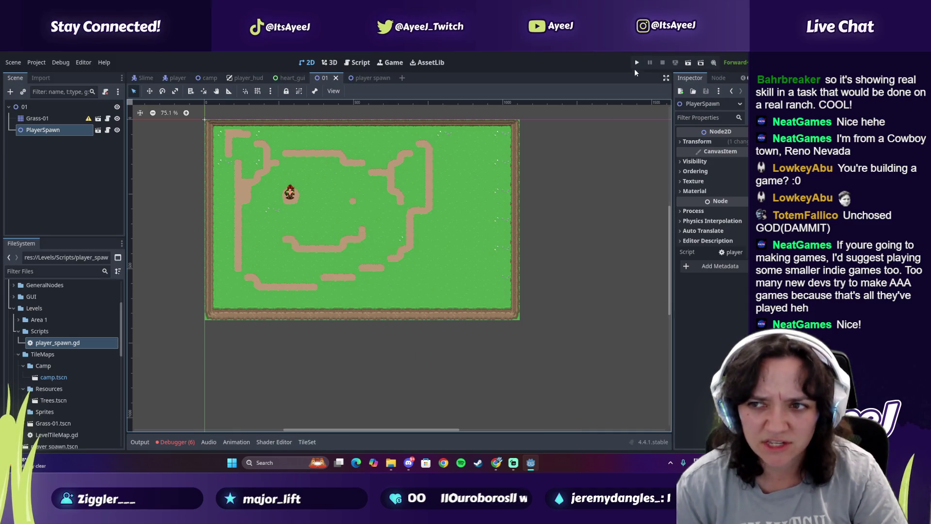
{"action": "left_click", "coordinate": [687, 63]}
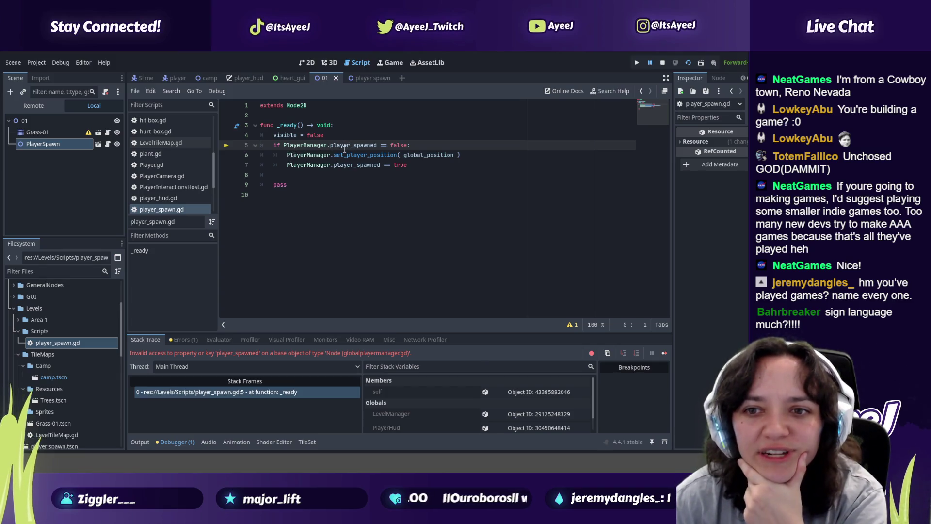
Select the player_spawned name on the erroring line 5 of player_spawn.gd
{"action": "double_click", "coordinate": [348, 147]}
Search player_spawn.gd for player_spawned and step through its matches
{"action": "key", "text": "ctrl+f"}
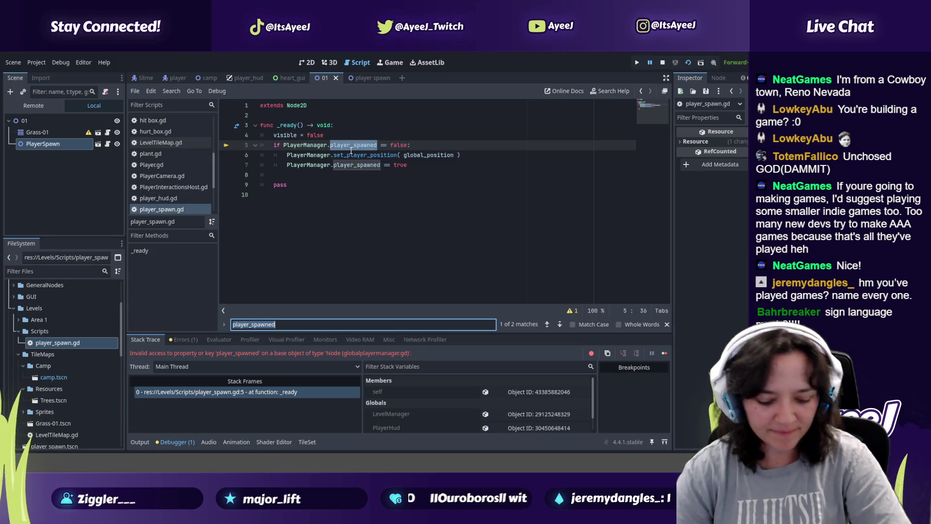
{"action": "type", "text": "player_spawned"}
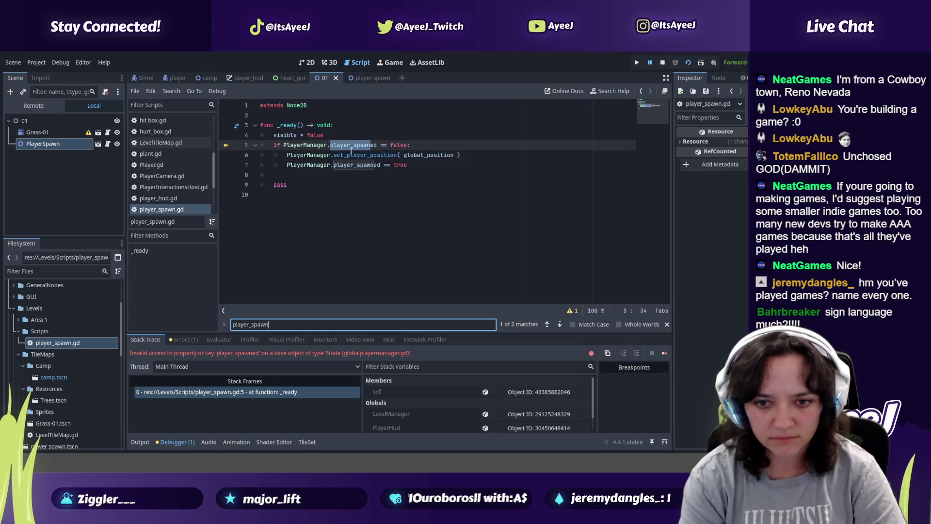
{"action": "key", "text": "Return"}
{"action": "key", "text": "Return"}
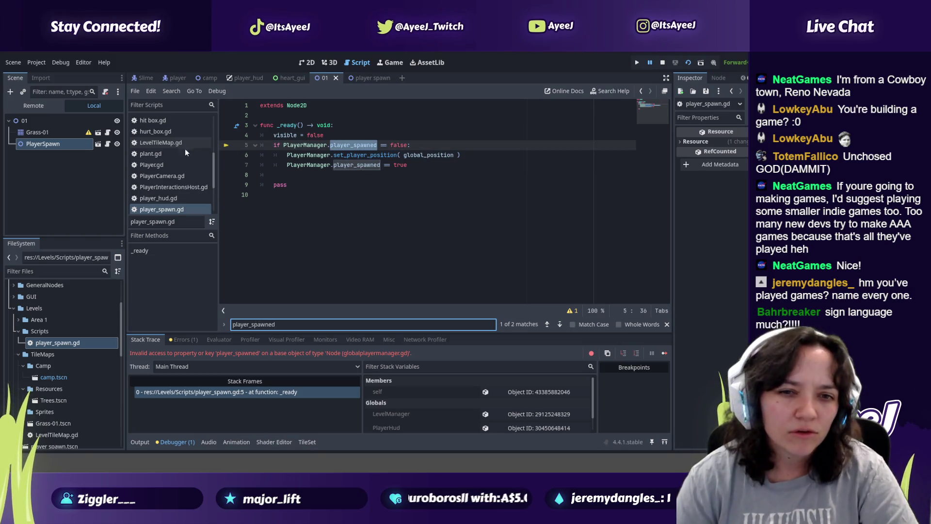
{"action": "scroll", "coordinate": [169, 145], "scroll_direction": "up", "scroll_amount": 3}
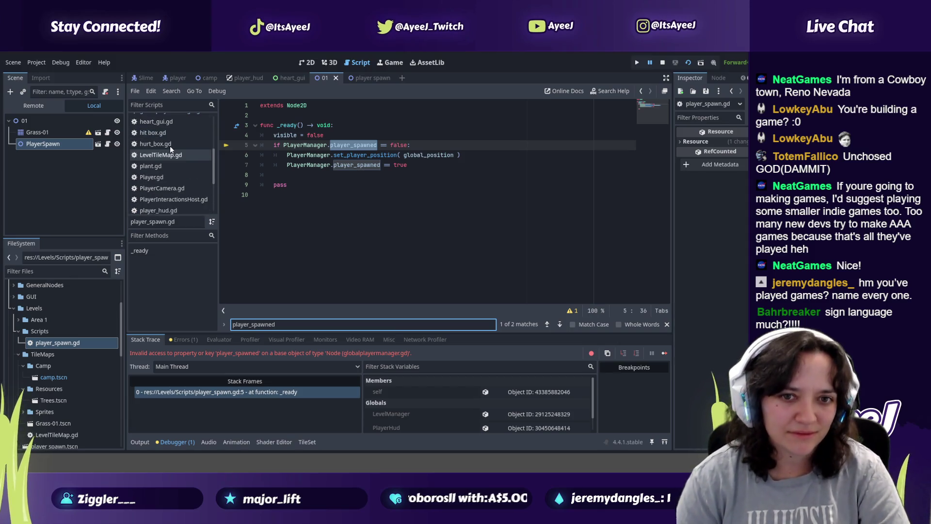
Open globalplayermanager.gd and inspect global_position in its set_player_position function
{"action": "left_click", "coordinate": [172, 149]}
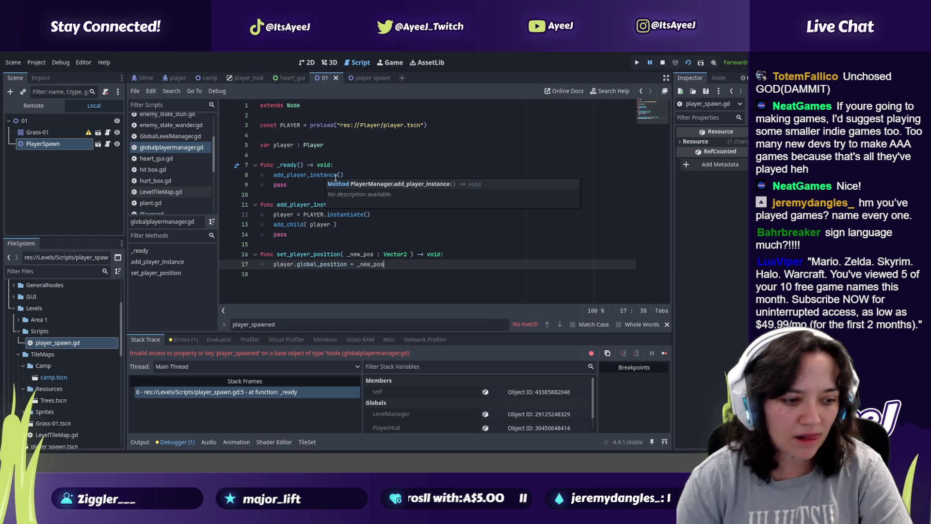
{"action": "mouse_move", "coordinate": [336, 179]}
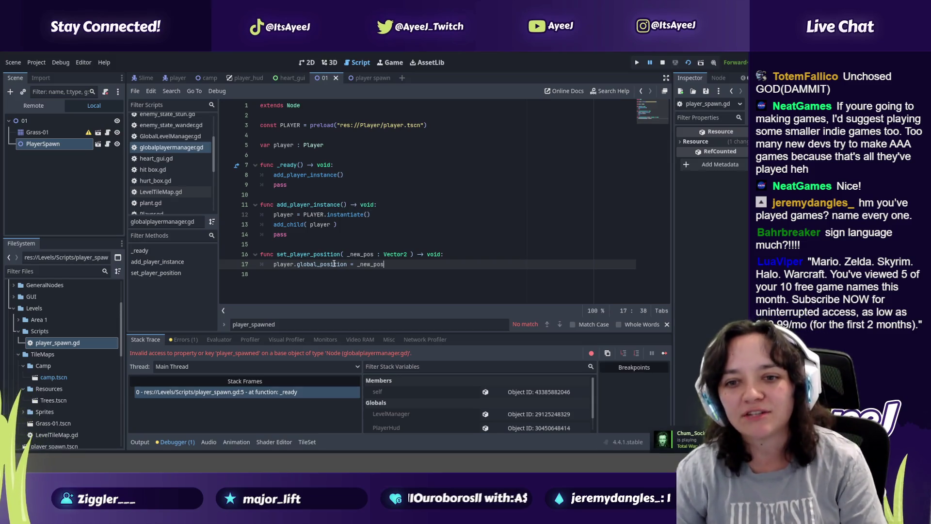
{"action": "double_click", "coordinate": [332, 262]}
{"action": "left_click", "coordinate": [329, 255]}
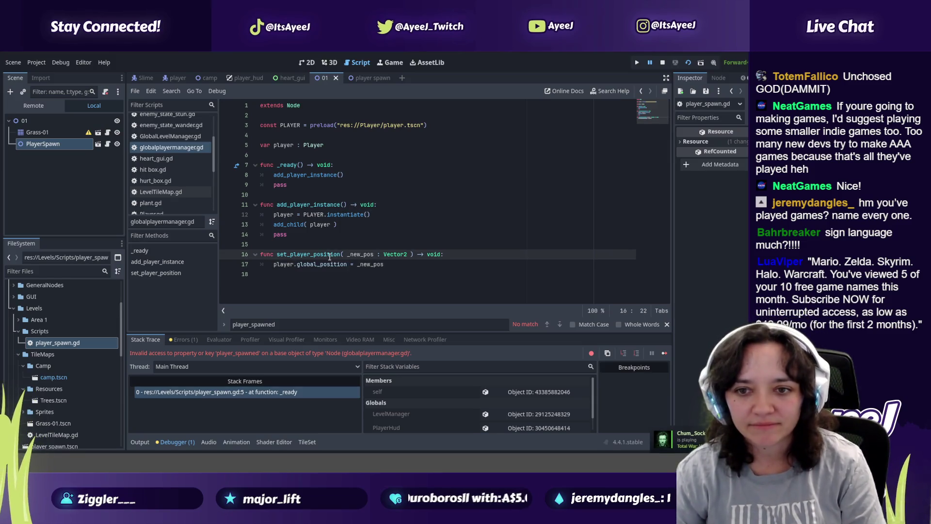
{"action": "scroll", "coordinate": [168, 192], "scroll_direction": "down", "scroll_amount": 3}
Review the player_spawned references in player_spawn.gd, briefly checking player_state_machine.gd
{"action": "left_click", "coordinate": [170, 197]}
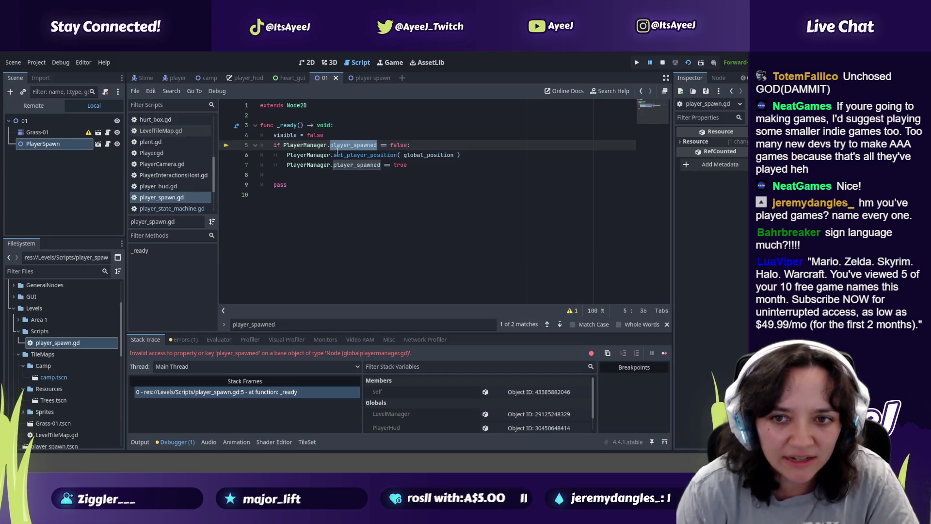
{"action": "double_click", "coordinate": [353, 165]}
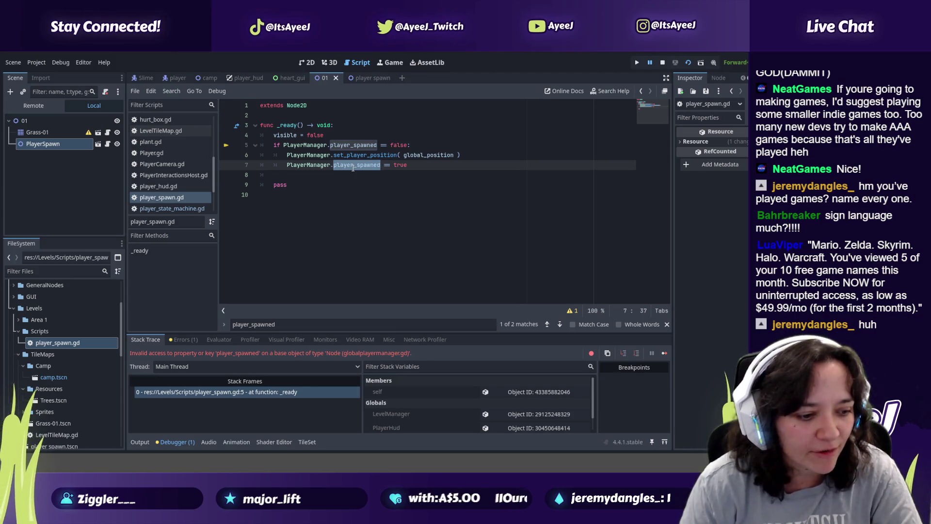
{"action": "left_click", "coordinate": [172, 209]}
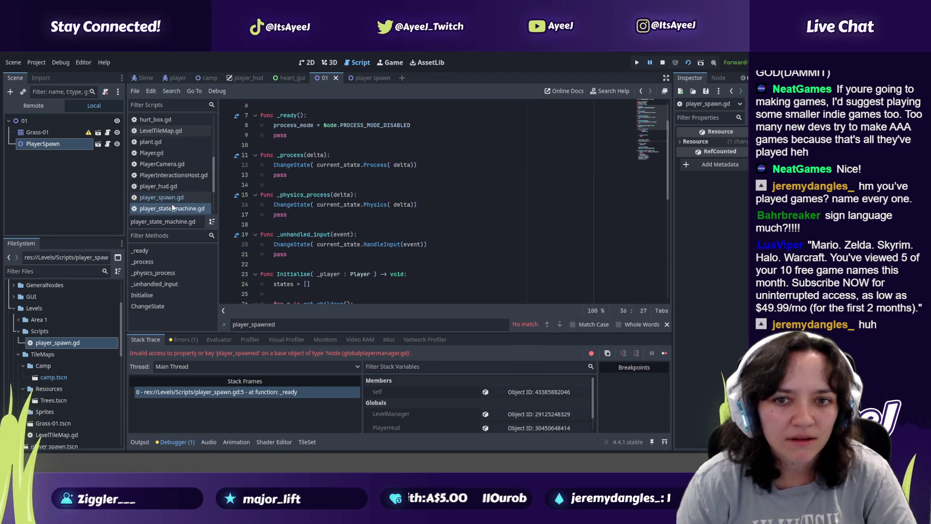
{"action": "left_click", "coordinate": [171, 199]}
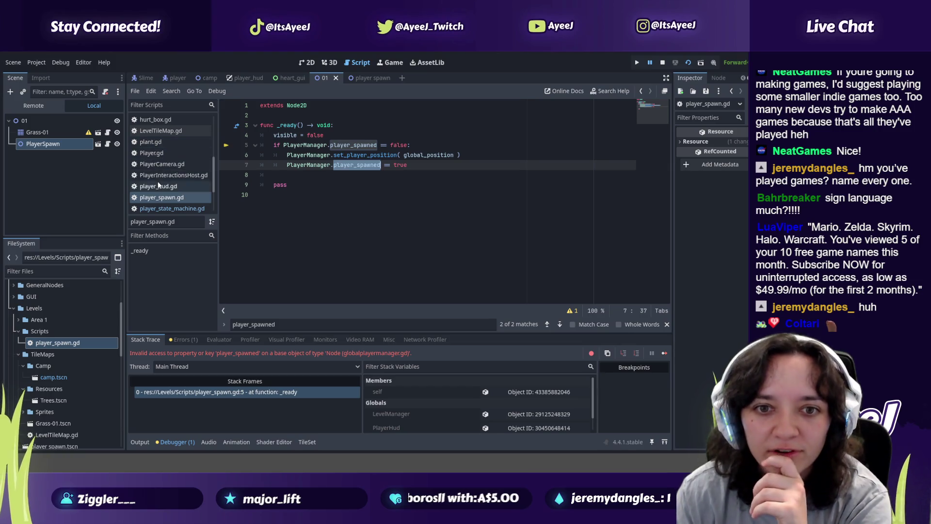
{"action": "double_click", "coordinate": [352, 145]}
Search player_spawned again, reopen globalplayermanager.gd and run the game with F5
{"action": "key", "text": "ctrl+f"}
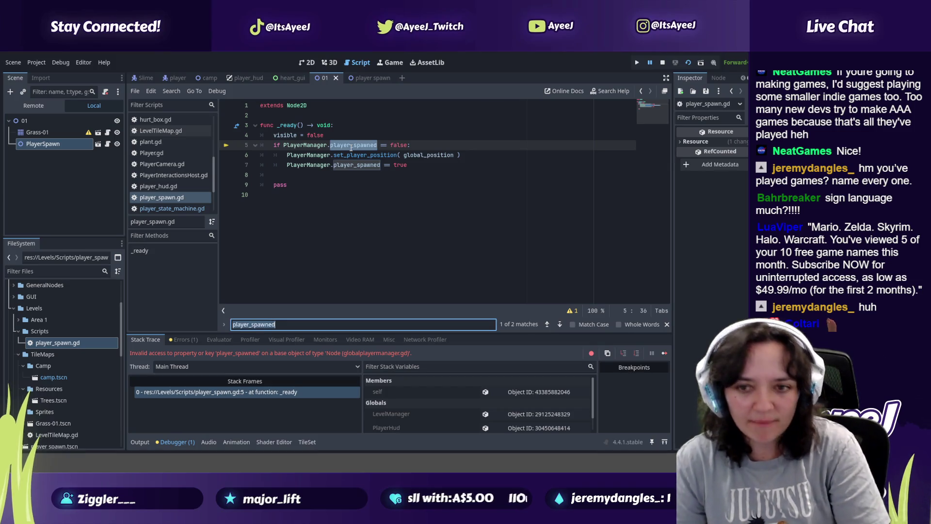
{"action": "left_click", "coordinate": [561, 325]}
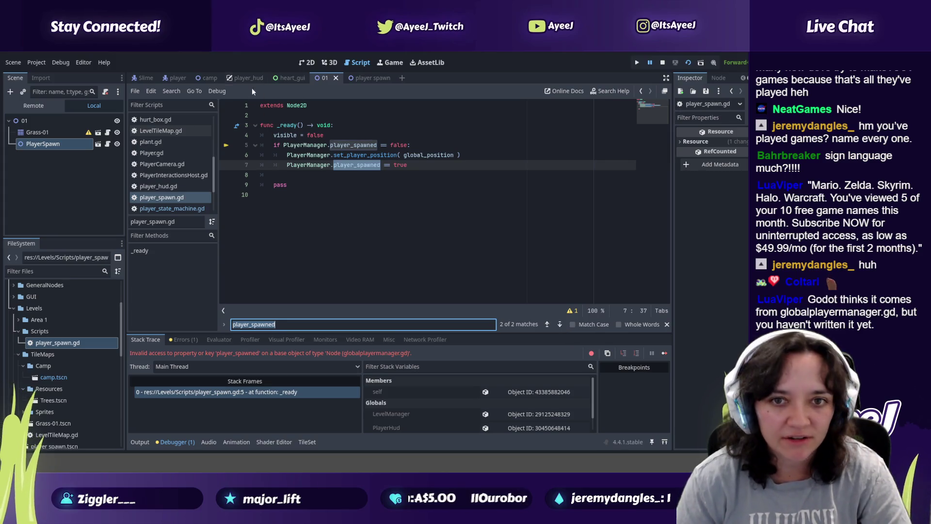
{"action": "scroll", "coordinate": [162, 177], "scroll_direction": "up", "scroll_amount": 2}
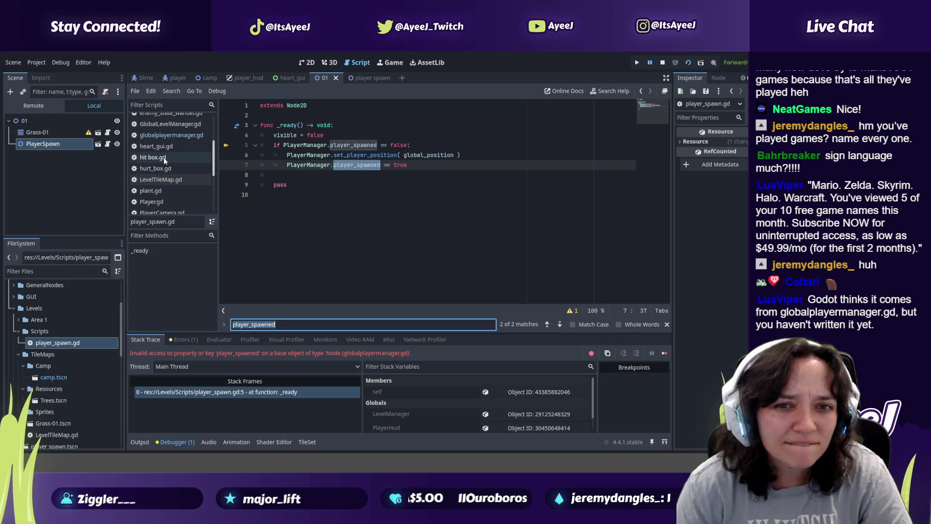
{"action": "left_click", "coordinate": [167, 136]}
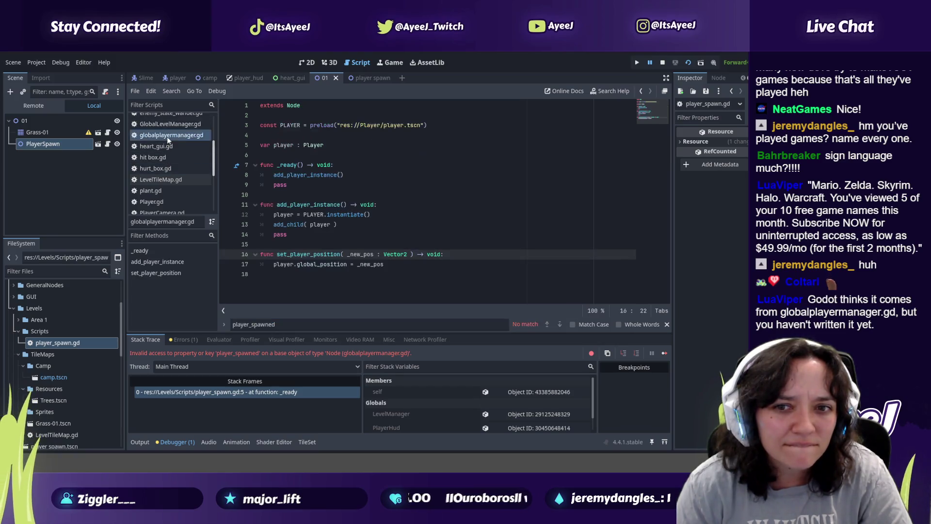
{"action": "key", "text": "F5"}
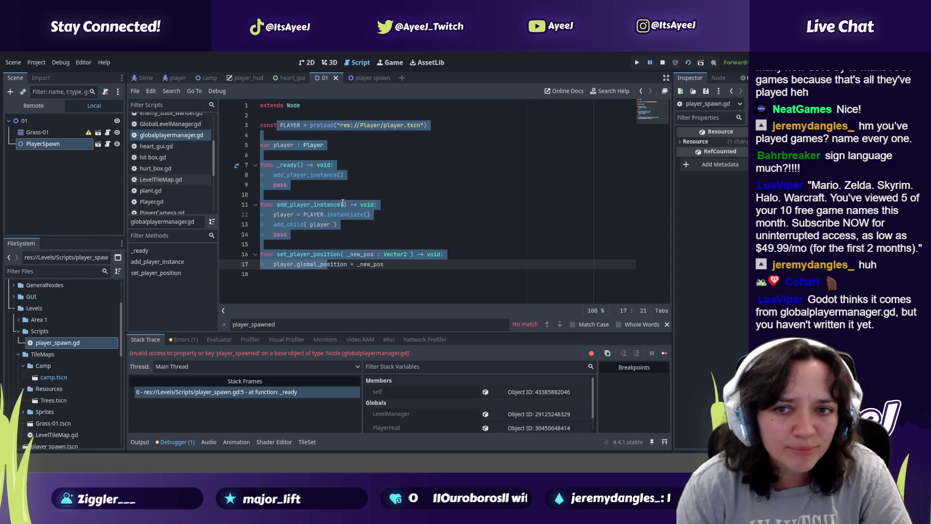
Close the running game window, pause the YouTube tutorial and return to the manager script
{"action": "key", "text": "alt+Tab"}
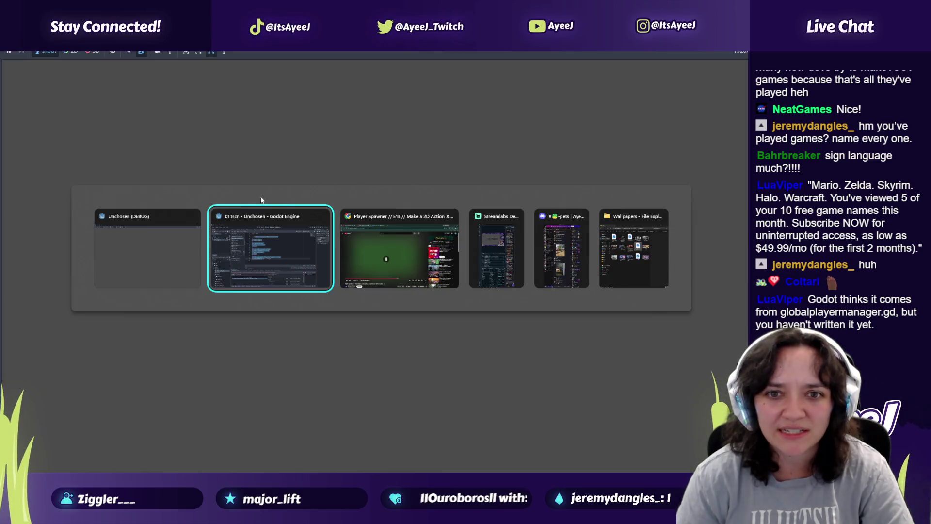
{"action": "left_click", "coordinate": [193, 217]}
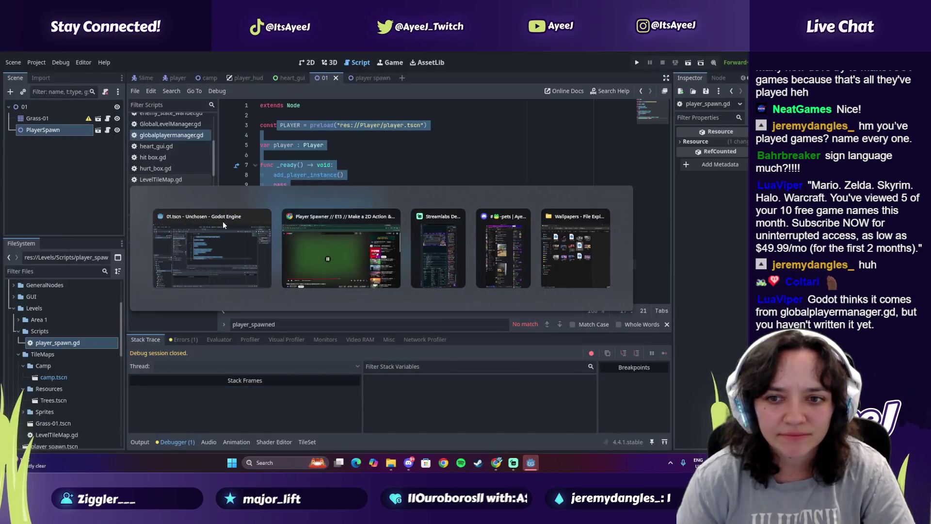
{"action": "left_click", "coordinate": [404, 232]}
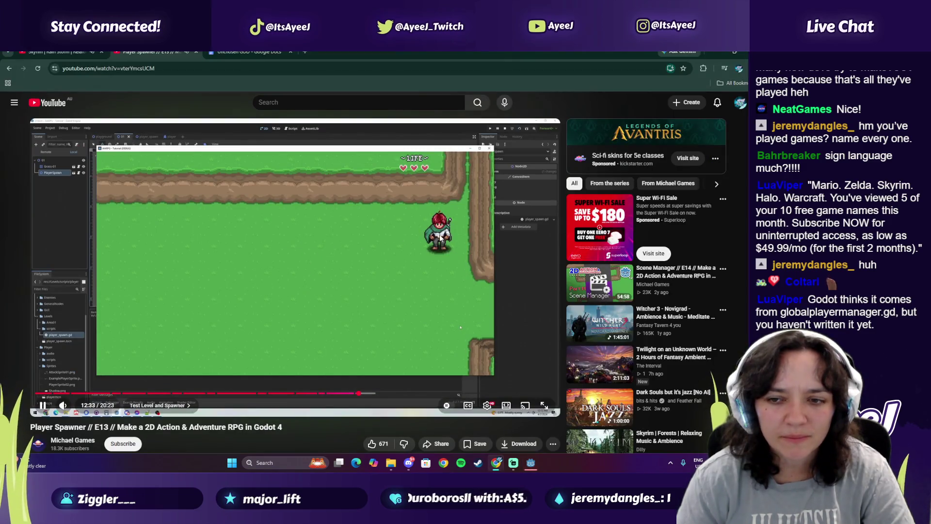
{"action": "left_click", "coordinate": [427, 253]}
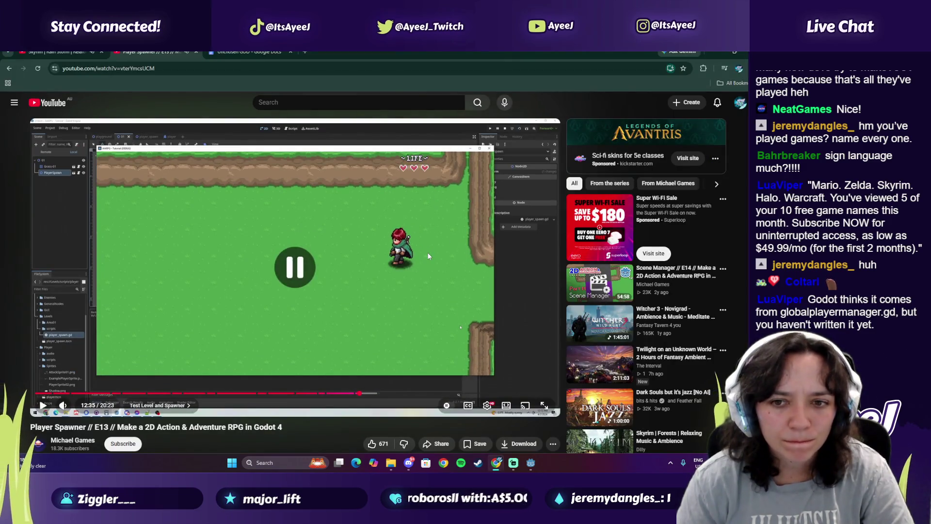
{"action": "key", "text": "alt+Tab"}
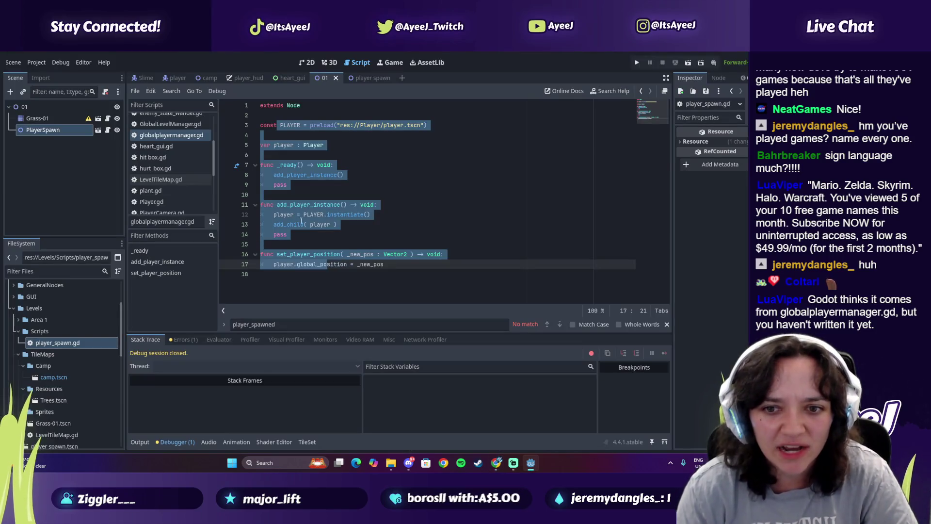
{"action": "left_click", "coordinate": [311, 215]}
Scrub the tutorial from about 9:44 past 9:58 to where the manager script appears
{"action": "key", "text": "alt+Tab"}
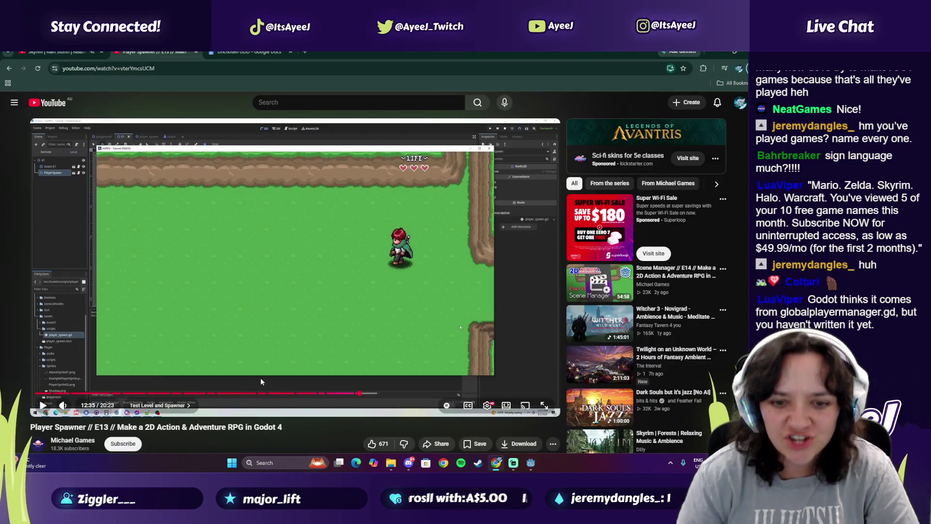
{"action": "left_click", "coordinate": [286, 393]}
{"action": "left_click", "coordinate": [297, 311]}
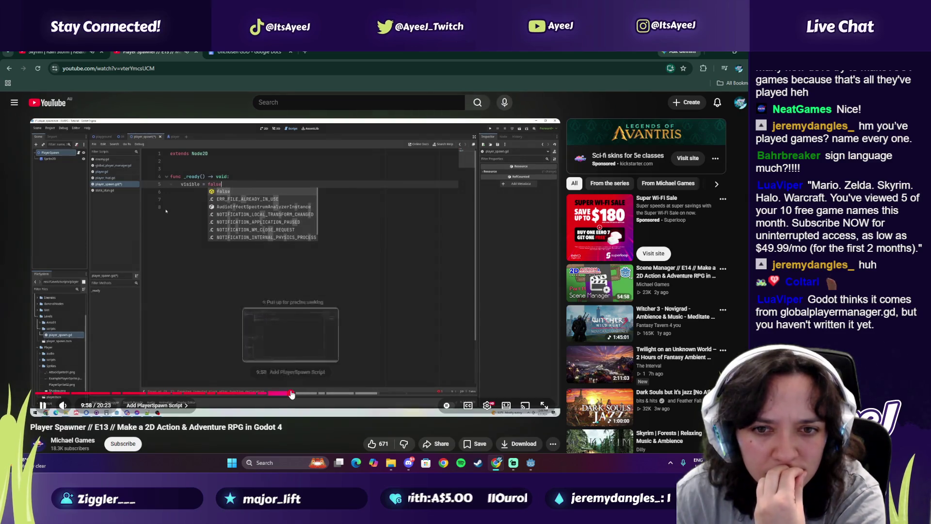
{"action": "left_click", "coordinate": [291, 394]}
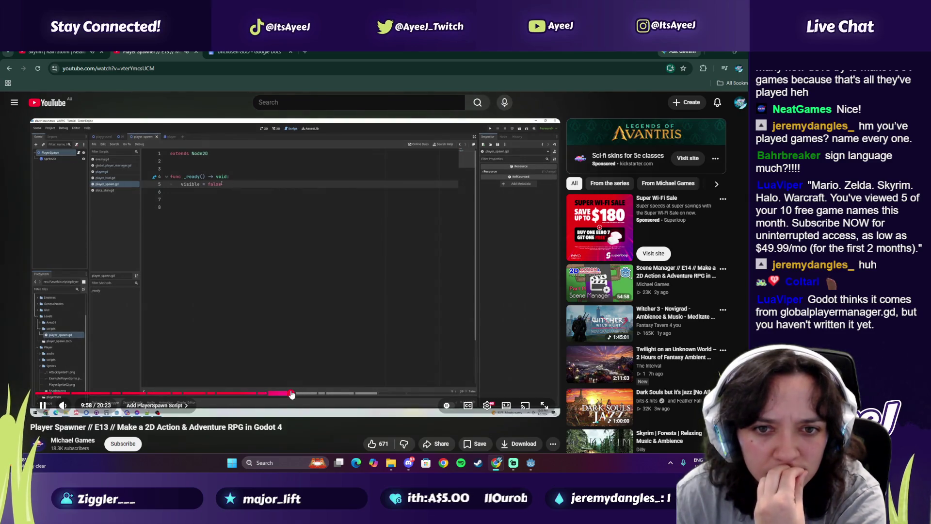
{"action": "left_click", "coordinate": [296, 394]}
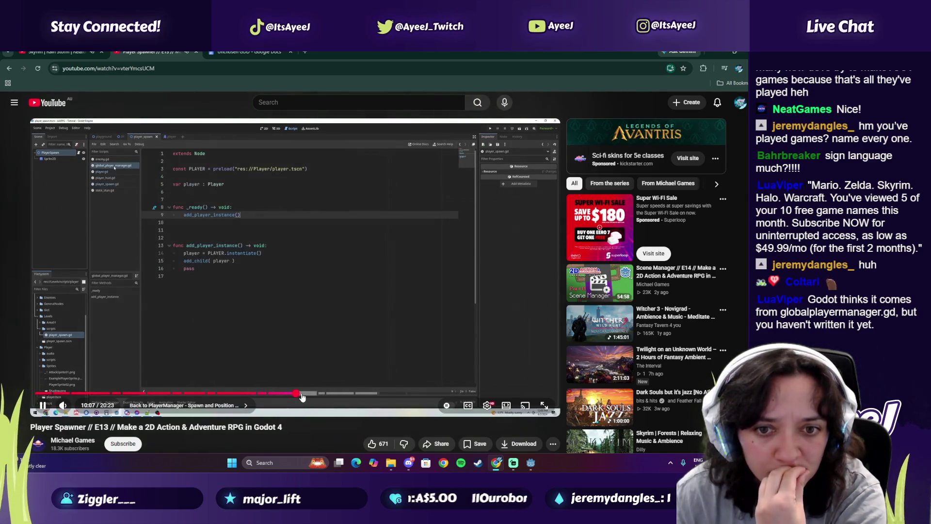
{"action": "left_click", "coordinate": [261, 317]}
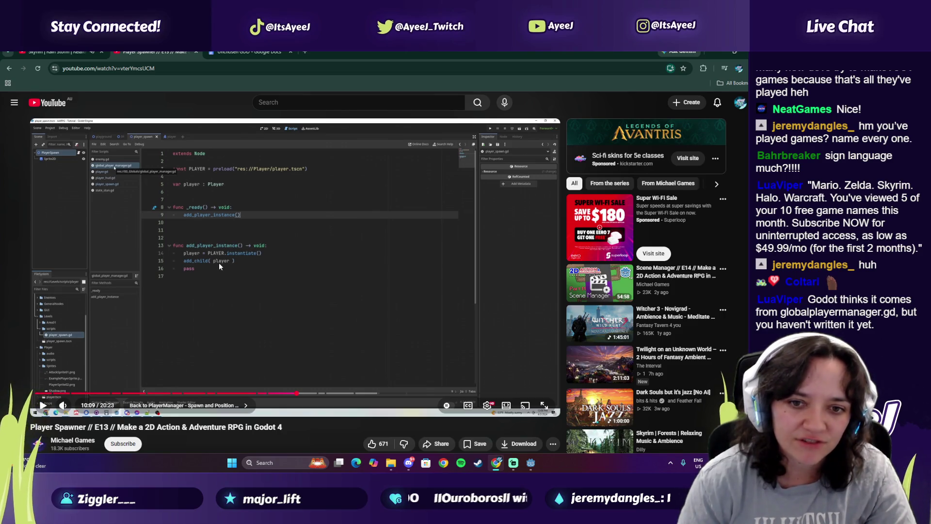
Pause the tutorial near 10:31 on the player_spawned declaration and return to line 5 in Godot
{"action": "key", "text": "alt+Tab"}
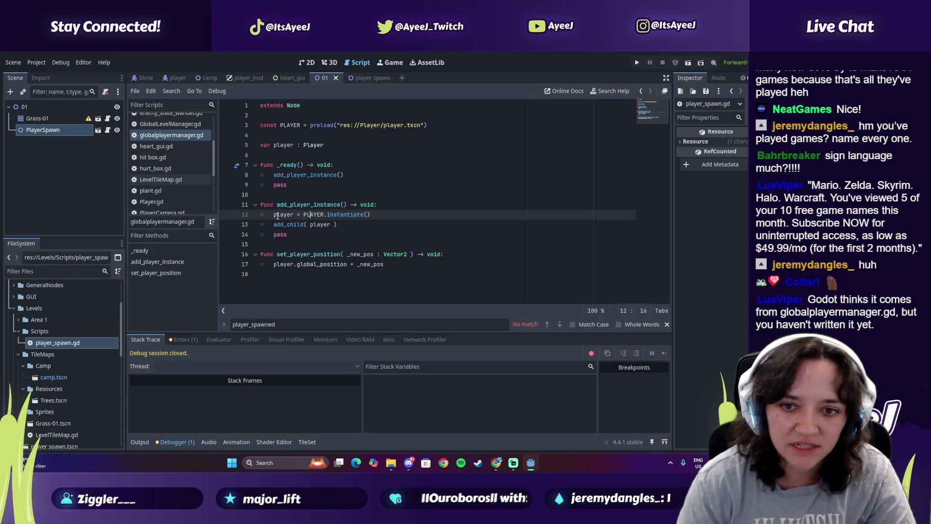
{"action": "key", "text": "alt+Tab"}
{"action": "key", "text": "alt+Tab"}
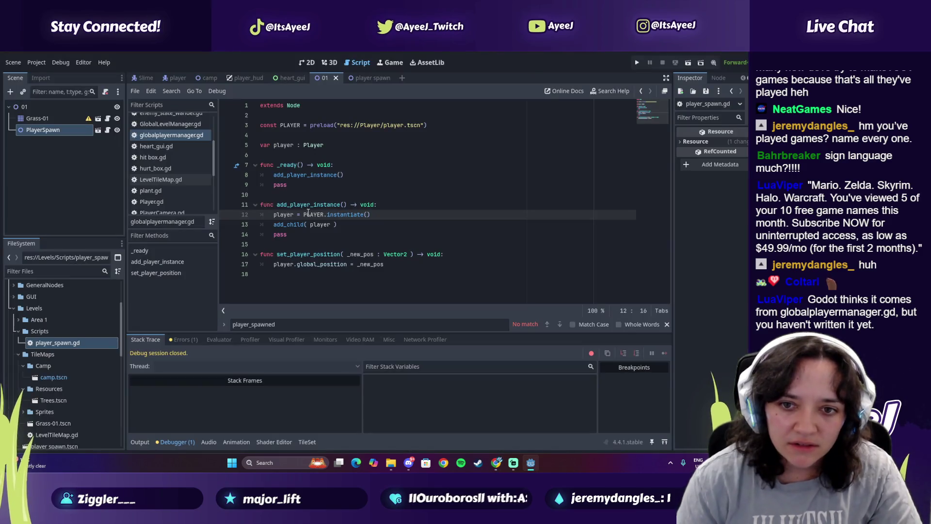
{"action": "key", "text": "alt+Tab"}
{"action": "left_click", "coordinate": [242, 240]}
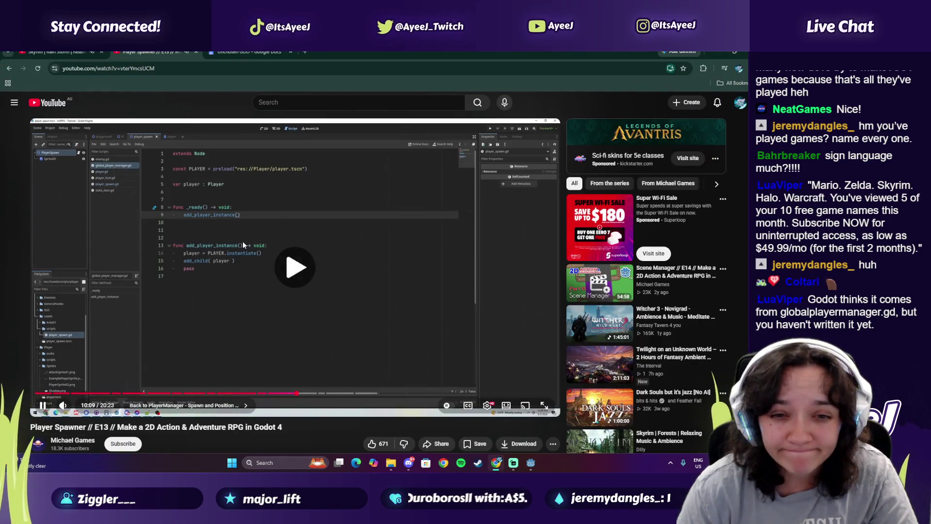
{"action": "key", "text": "alt+Tab"}
{"action": "key", "text": "alt+Tab"}
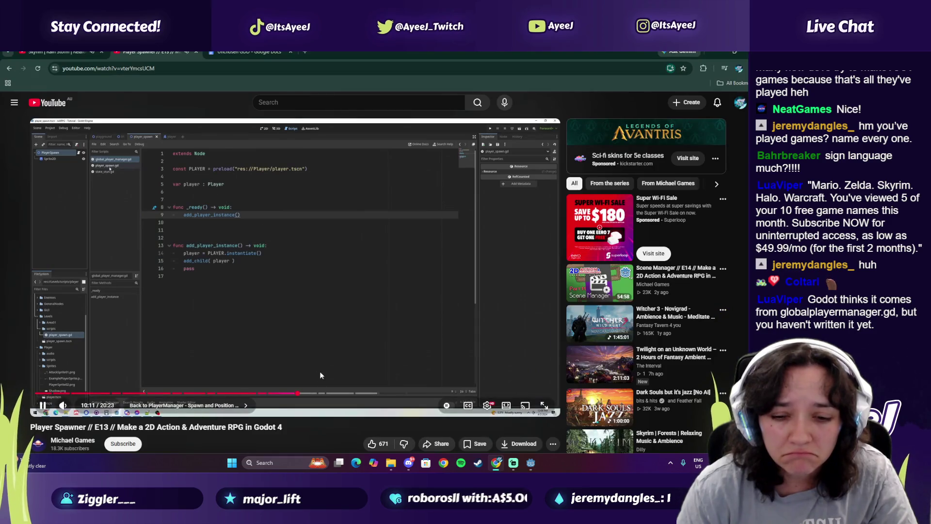
{"action": "left_click", "coordinate": [305, 393]}
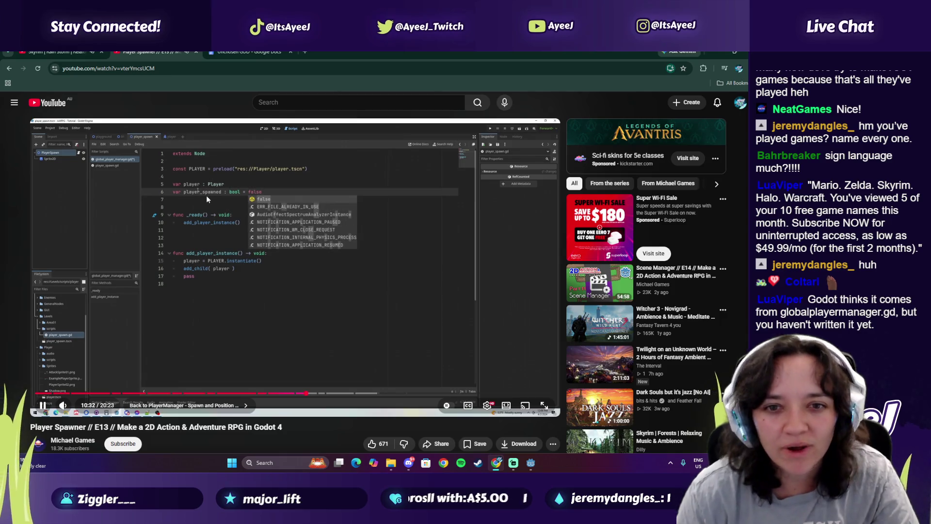
{"action": "left_click", "coordinate": [206, 199]}
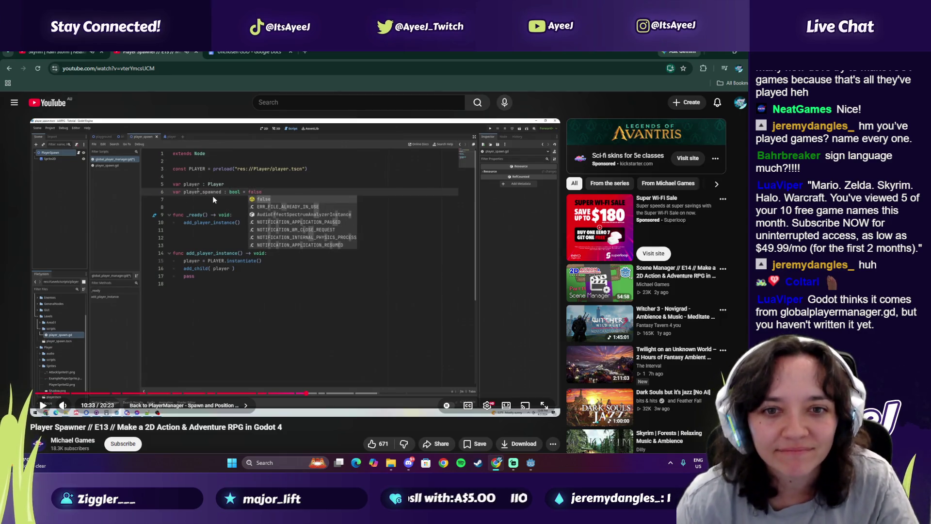
{"action": "key", "text": "alt+Tab"}
{"action": "left_click", "coordinate": [337, 153]}
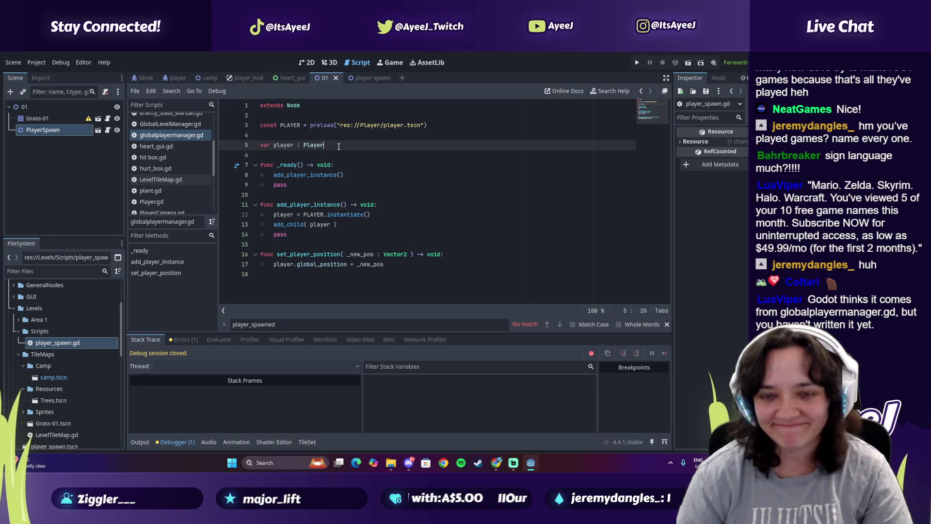
Type 'var player_spawned : bool = false' below var player, correcting typos as you go
{"action": "key", "text": "Return"}
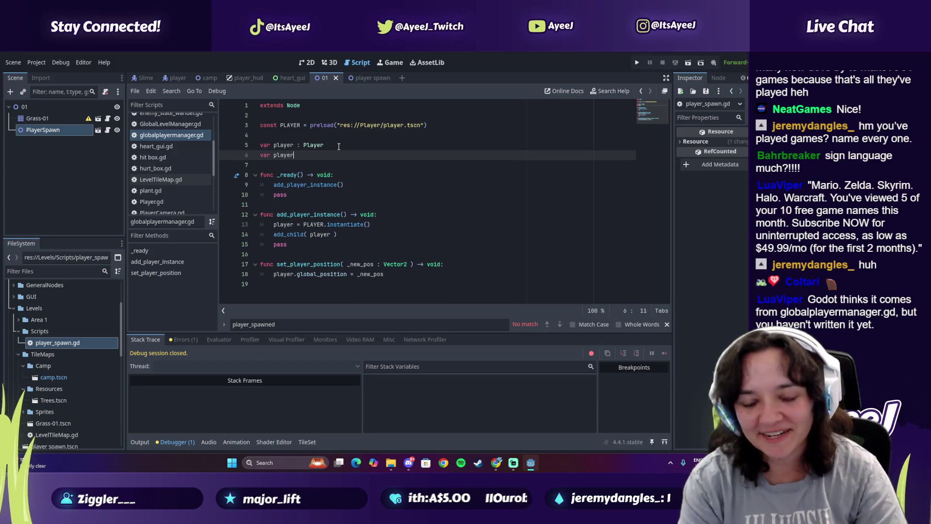
{"action": "type", "text": "var player_spawned : boo"}
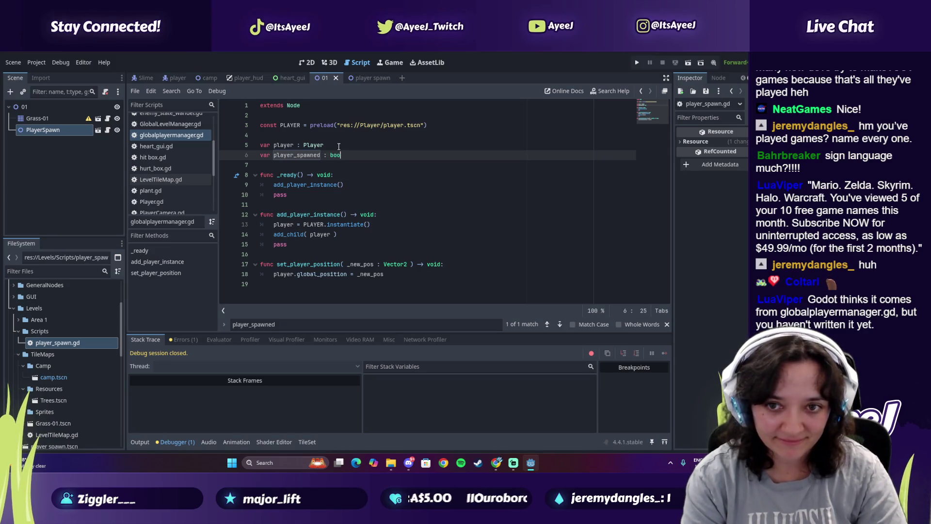
{"action": "type", "text": "l"}
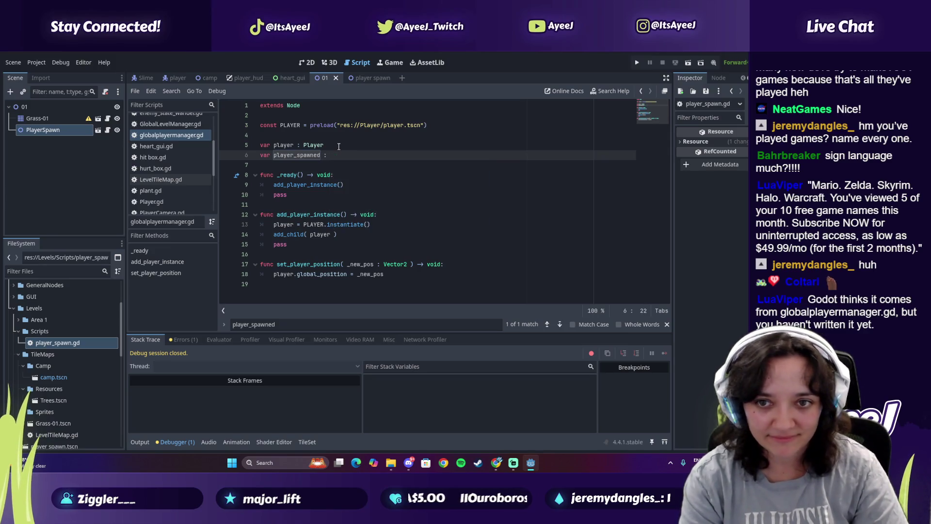
{"action": "key", "text": "alt+Tab"}
{"action": "key", "text": "alt+Tab"}
{"action": "key", "text": "BackSpace"}
{"action": "key", "text": "BackSpace"}
{"action": "key", "text": "BackSpace"}
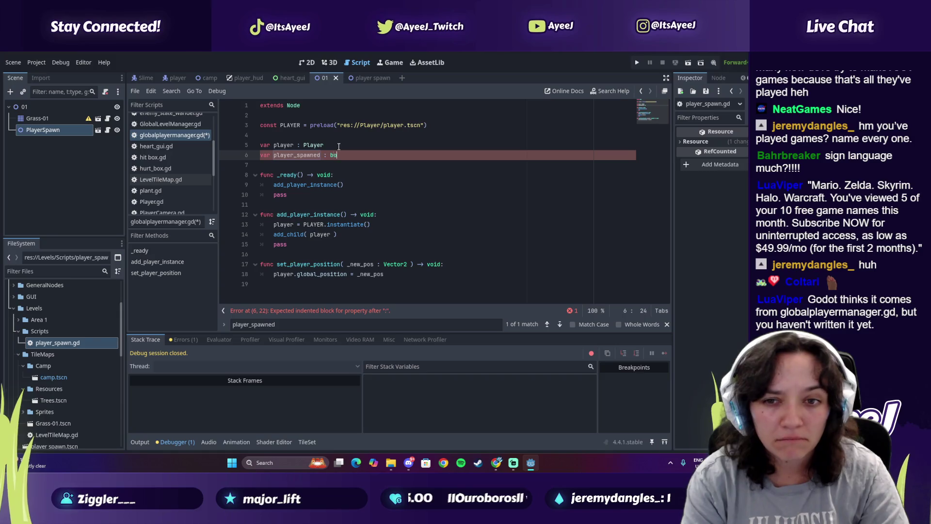
{"action": "type", "text": "ol ="}
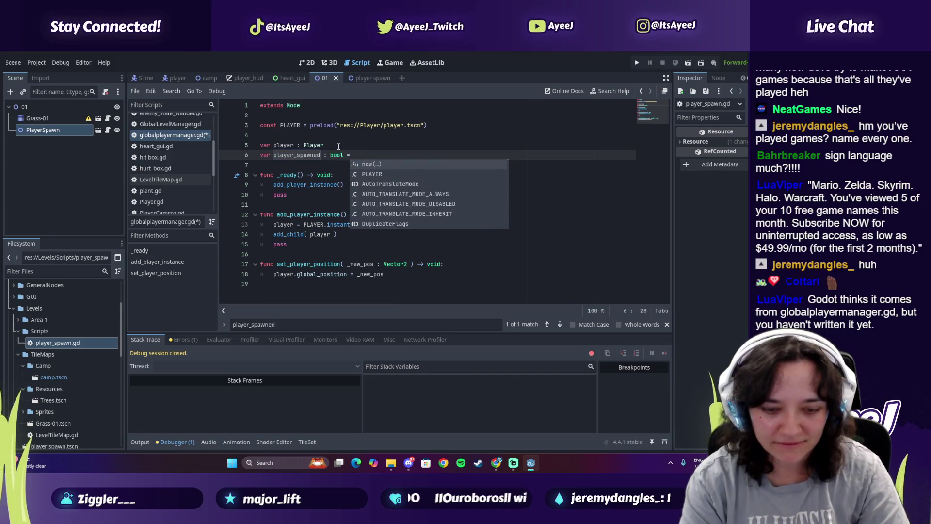
{"action": "type", "text": " fal;"}
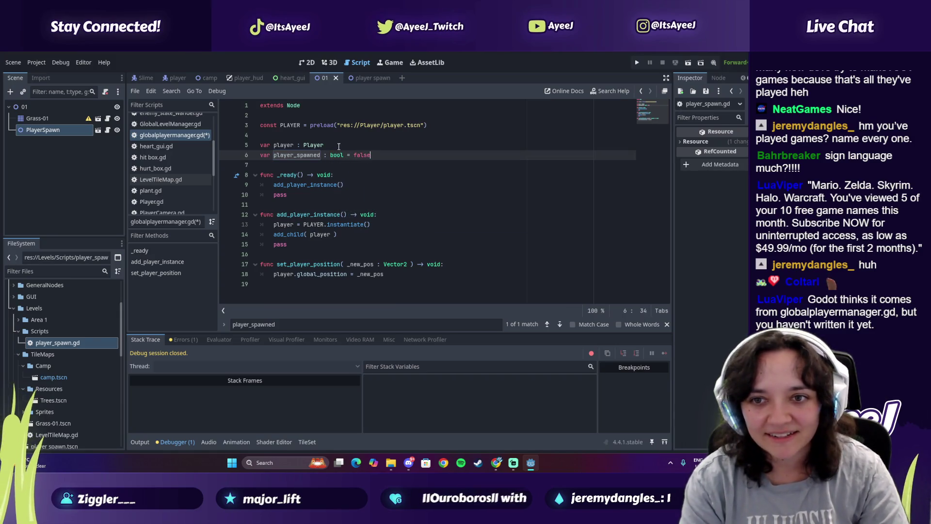
{"action": "type", "text": "e."}
{"action": "key", "text": "alt+Tab"}
{"action": "key", "text": "alt+Tab"}
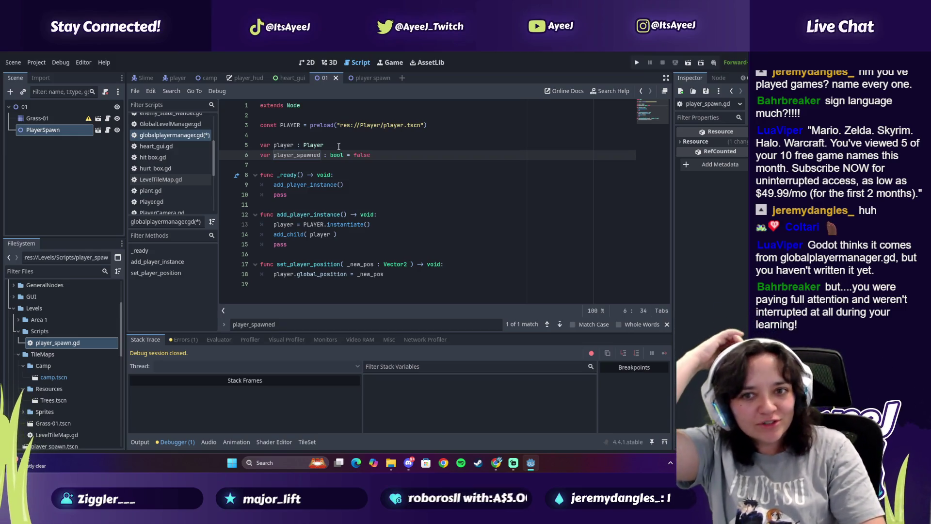
{"action": "key", "text": "alt+Tab"}
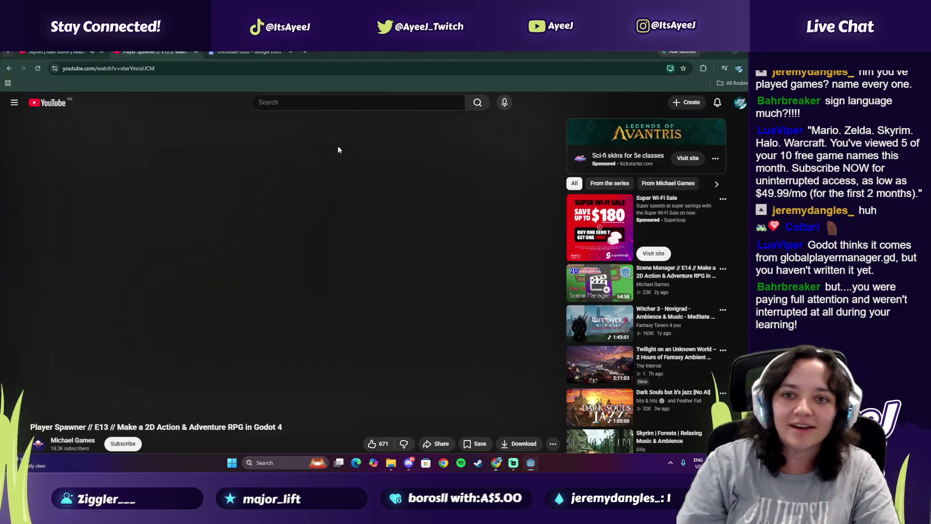
Play the tutorial to 10:37 to compare the declaration, then run the game with F5
{"action": "left_click", "coordinate": [266, 306]}
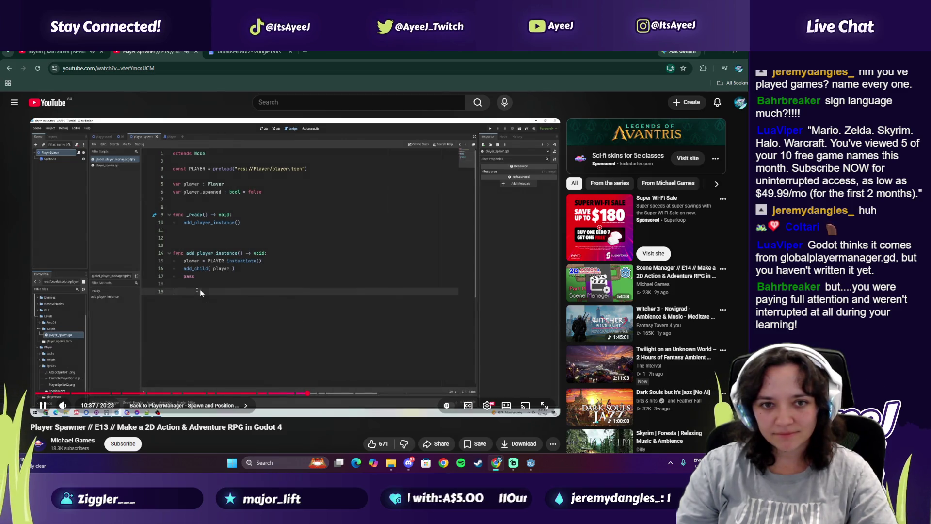
{"action": "key", "text": "alt+Tab"}
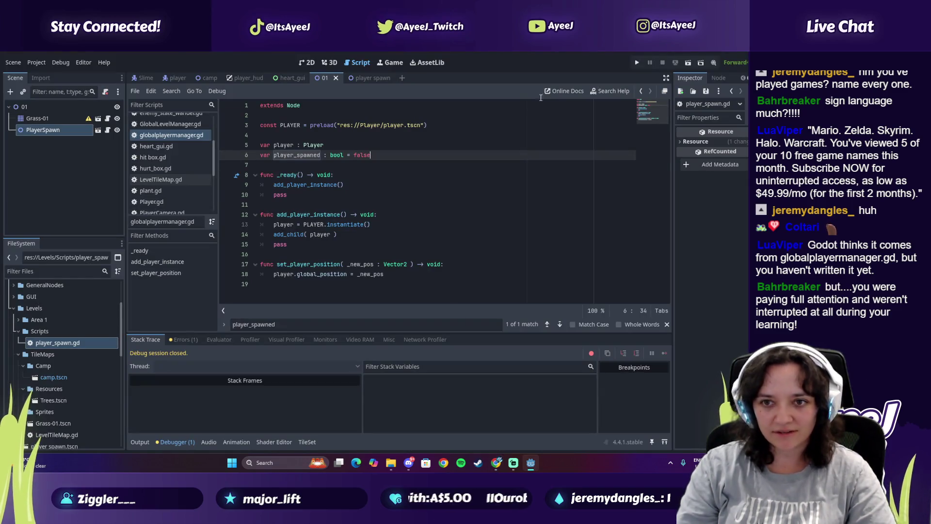
{"action": "key", "text": "F5"}
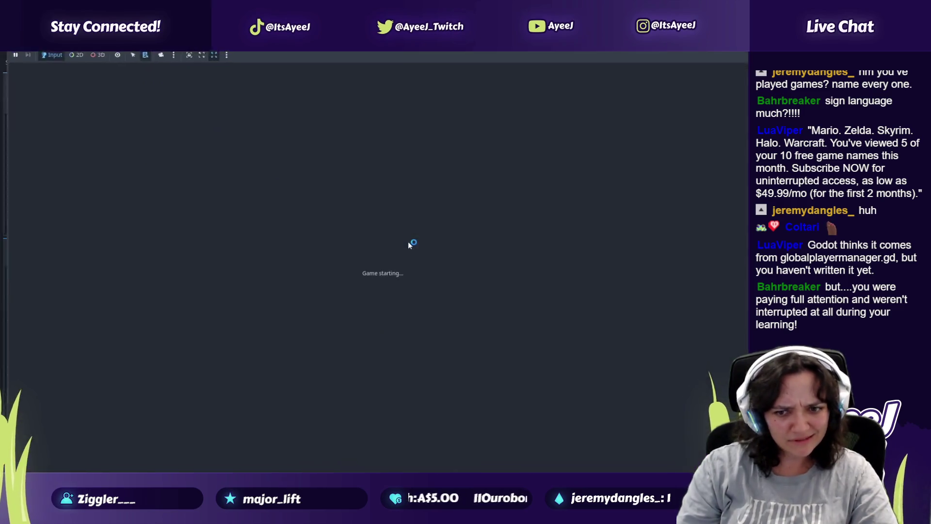
Walk the spawned player around the grass map and across the dirt patch with the arrow keys
{"action": "key", "text": "Right"}
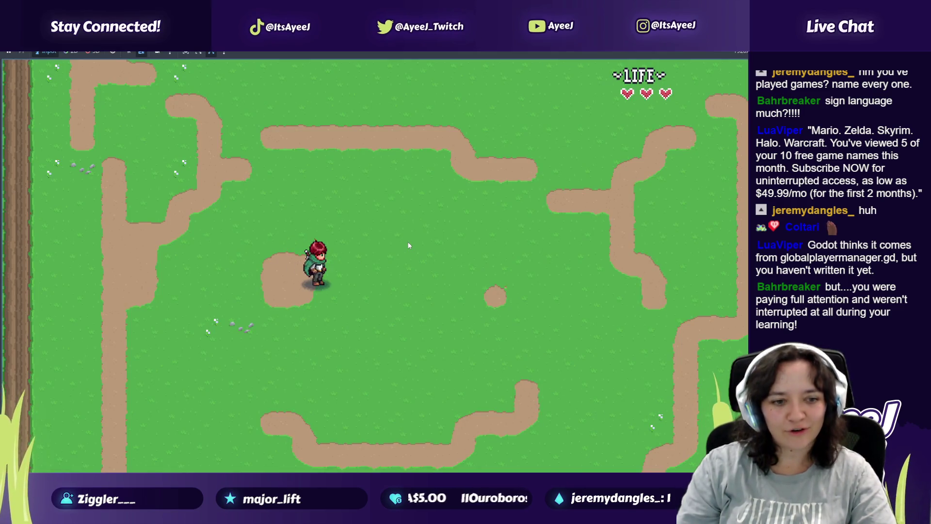
{"action": "key", "text": "Up"}
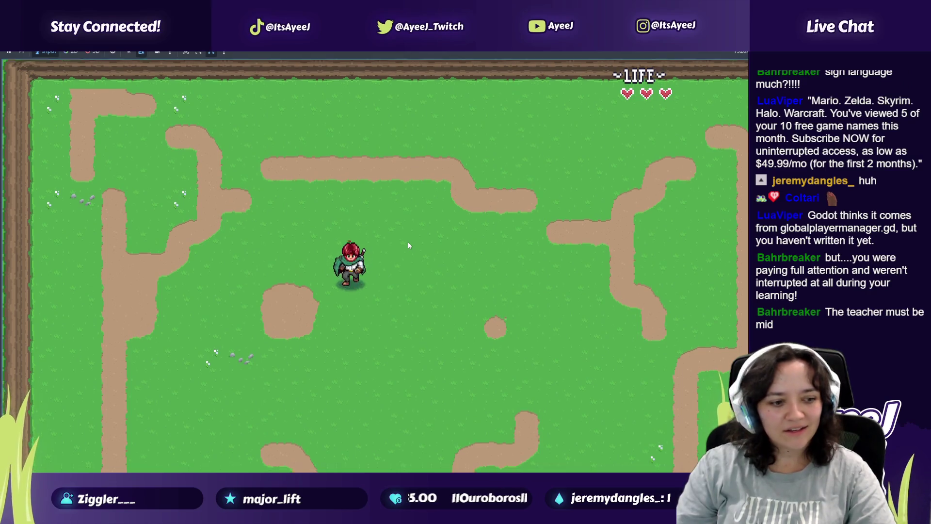
{"action": "key", "text": "Left"}
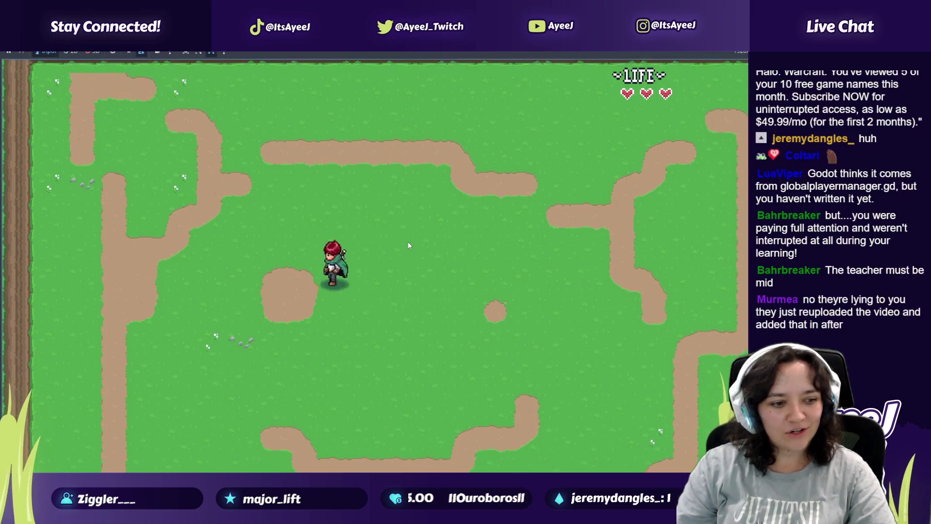
{"action": "key", "text": "Left"}
{"action": "key", "text": "Down"}
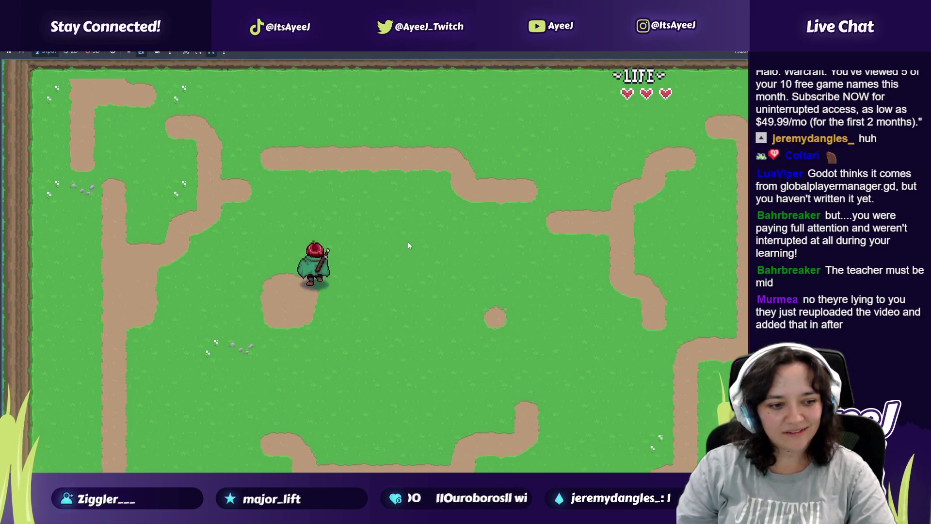
{"action": "key", "text": "Up"}
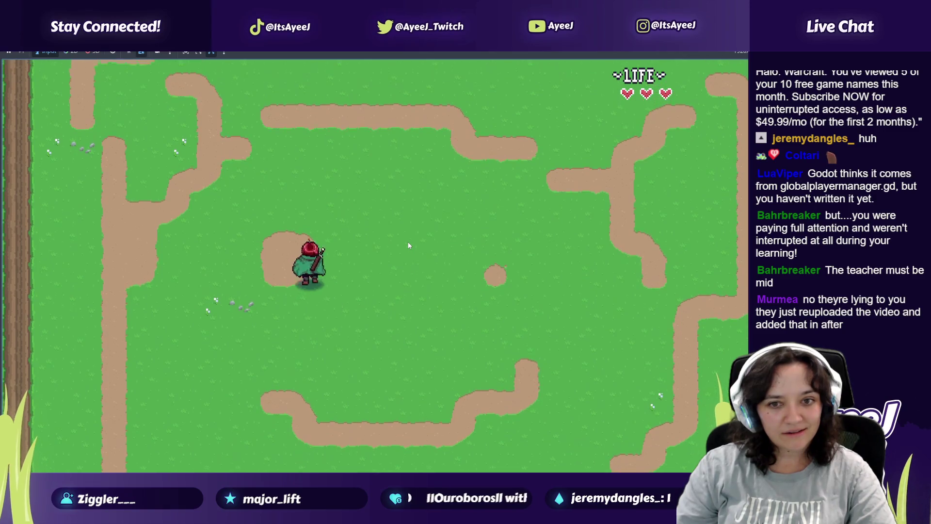
{"action": "key", "text": "Up"}
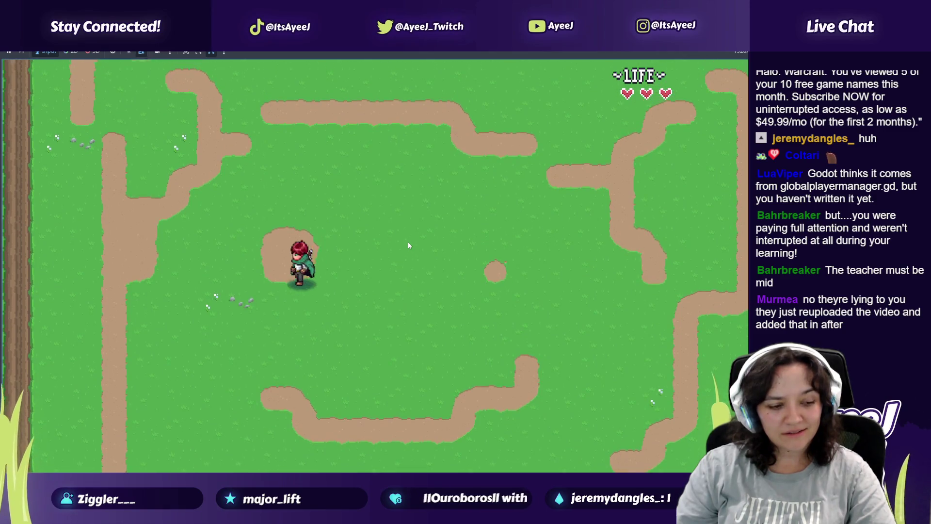
{"action": "key", "text": "Left"}
{"action": "key", "text": "Right"}
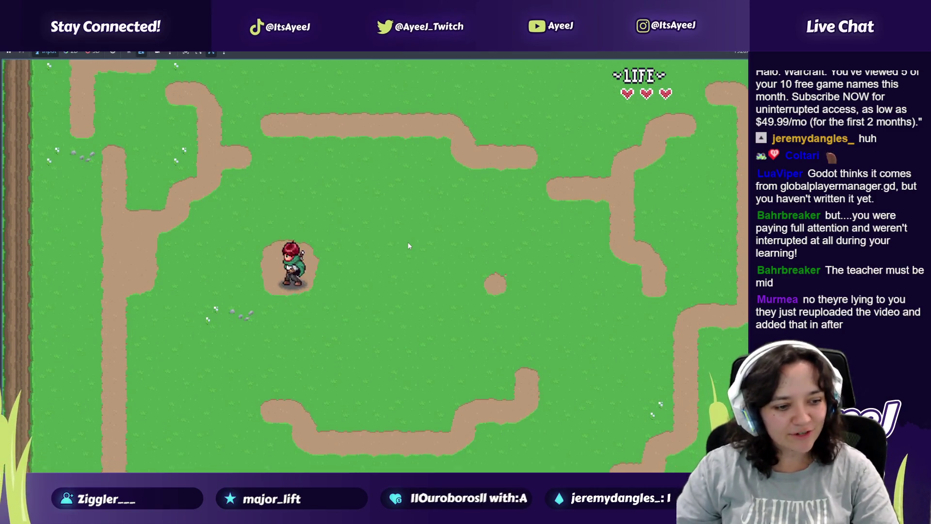
{"action": "key", "text": "Down"}
{"action": "key", "text": "Up"}
{"action": "key", "text": "Left"}
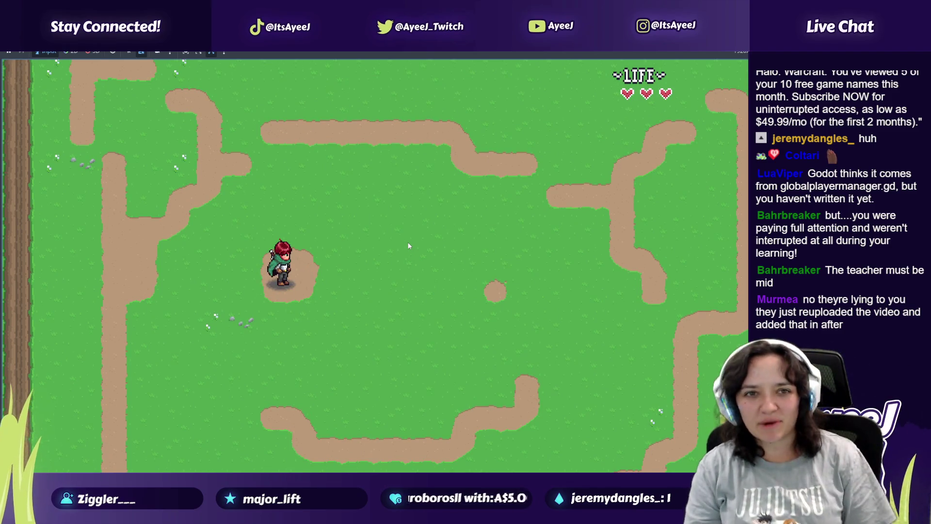
{"action": "key", "text": "Right"}
{"action": "key", "text": "Down"}
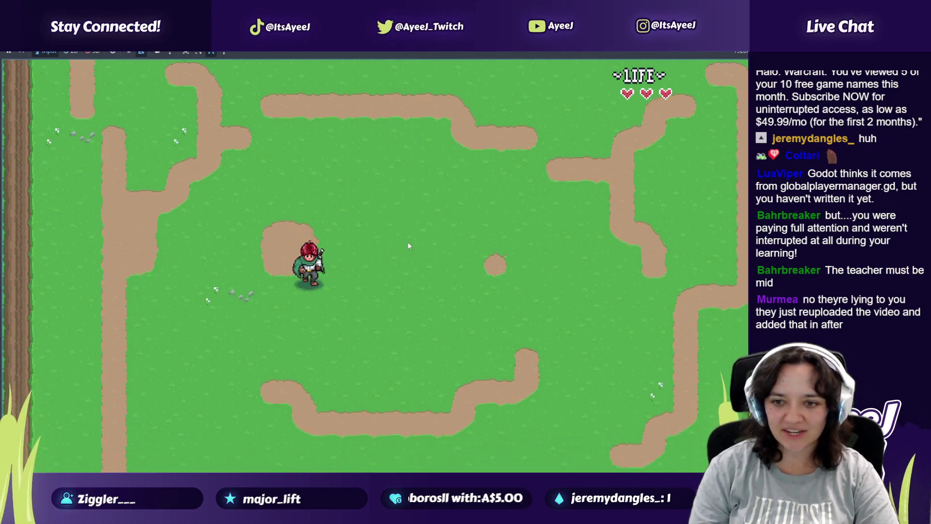
{"action": "key", "text": "Down"}
{"action": "key", "text": "Left"}
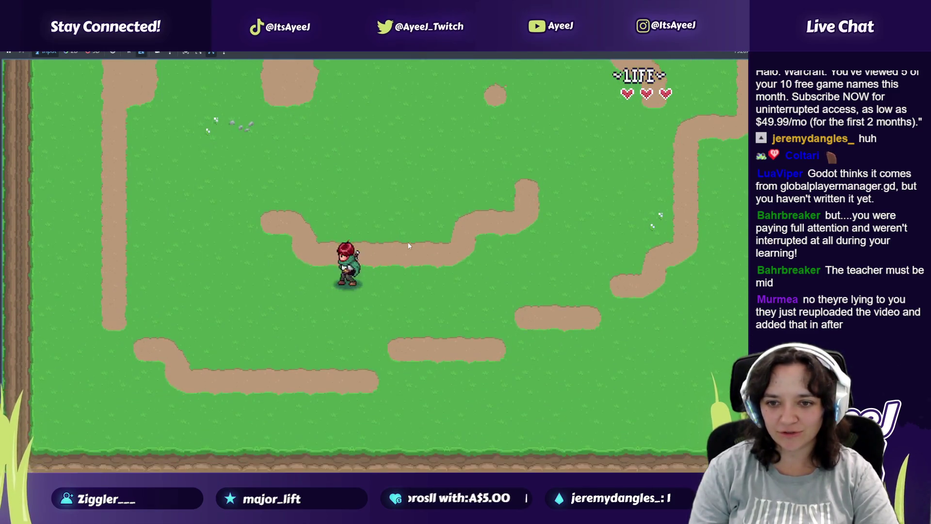
{"action": "key", "text": "Up"}
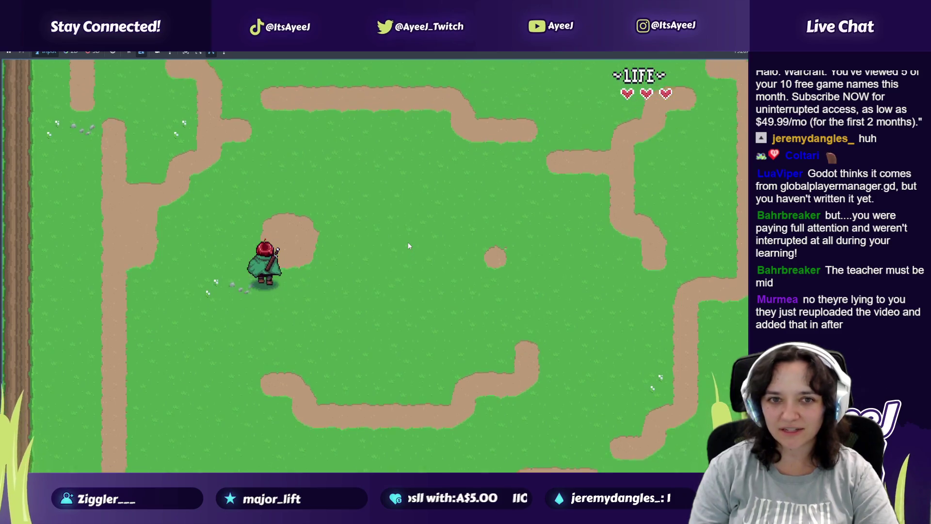
{"action": "key", "text": "Right"}
{"action": "key", "text": "Down"}
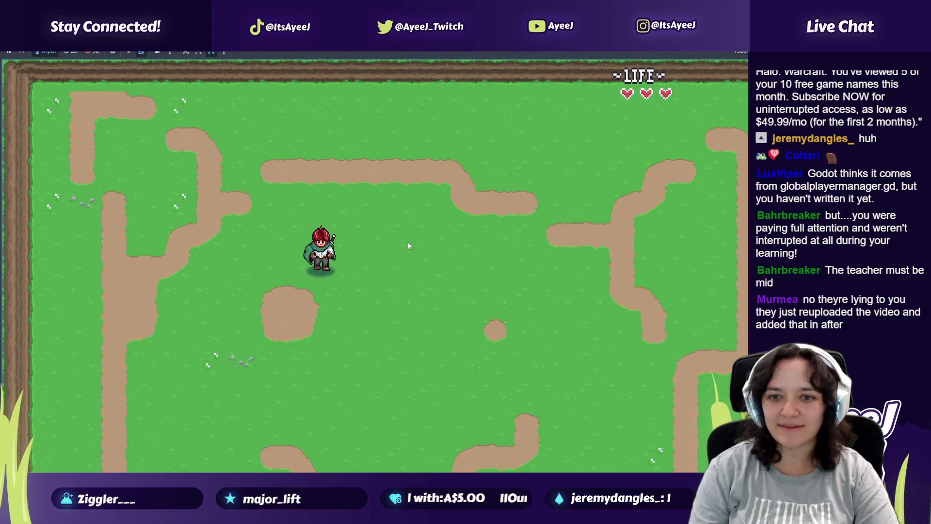
{"action": "key", "text": "Left"}
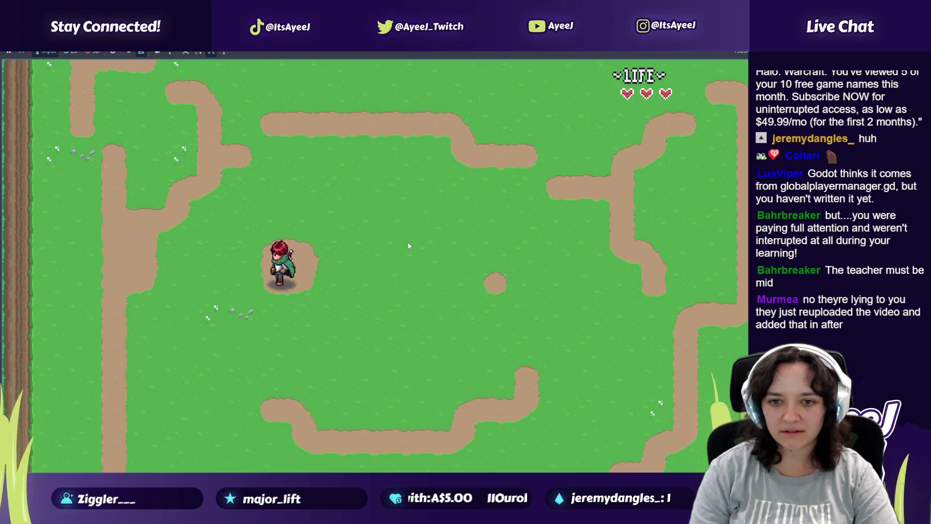
{"action": "key", "text": "Right"}
{"action": "key", "text": "Down"}
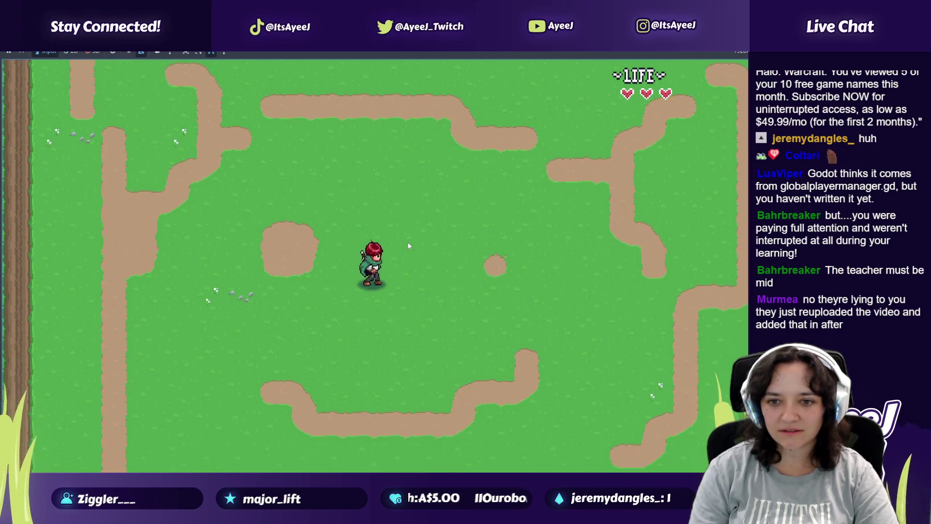
{"action": "key", "text": "alt+Tab"}
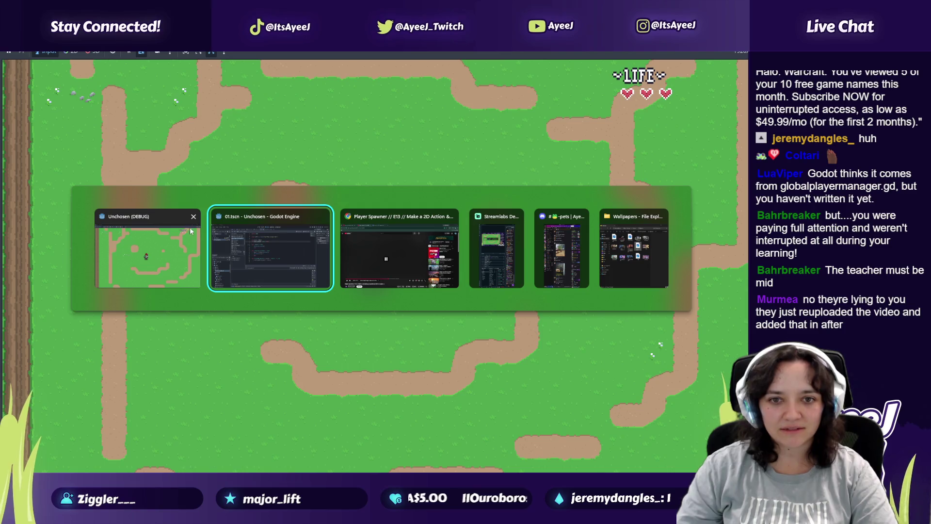
Close the debug game window, skip the tutorial's ad and seek ahead to about 12:08
{"action": "left_click", "coordinate": [193, 216]}
{"action": "key", "text": "alt+Tab"}
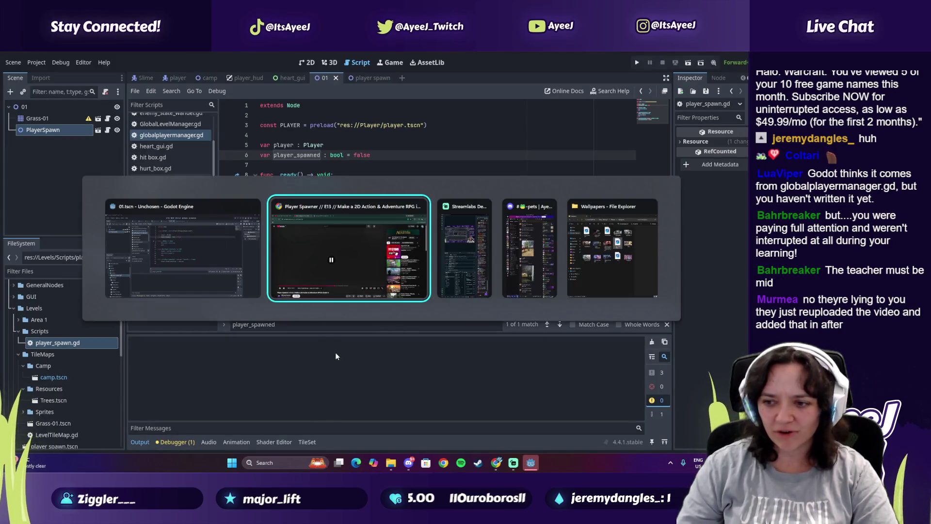
{"action": "left_click", "coordinate": [313, 256]}
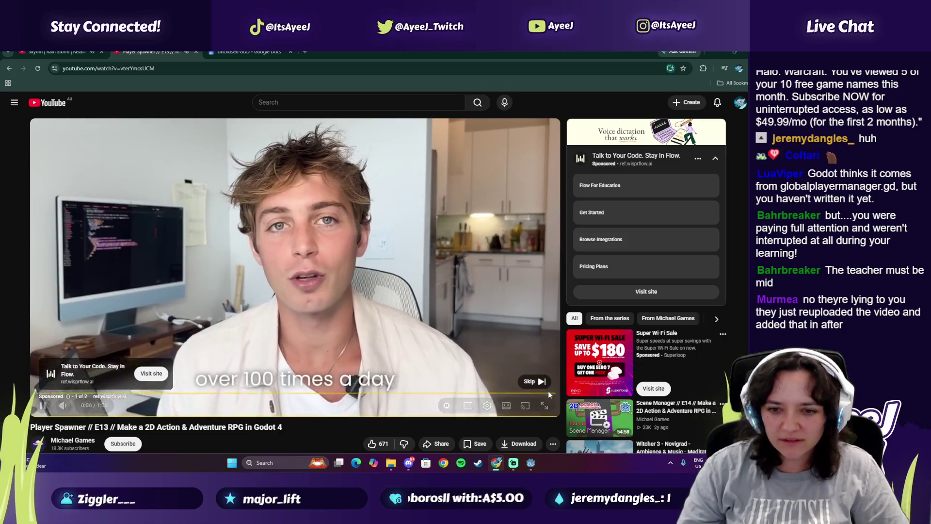
{"action": "left_click", "coordinate": [534, 381]}
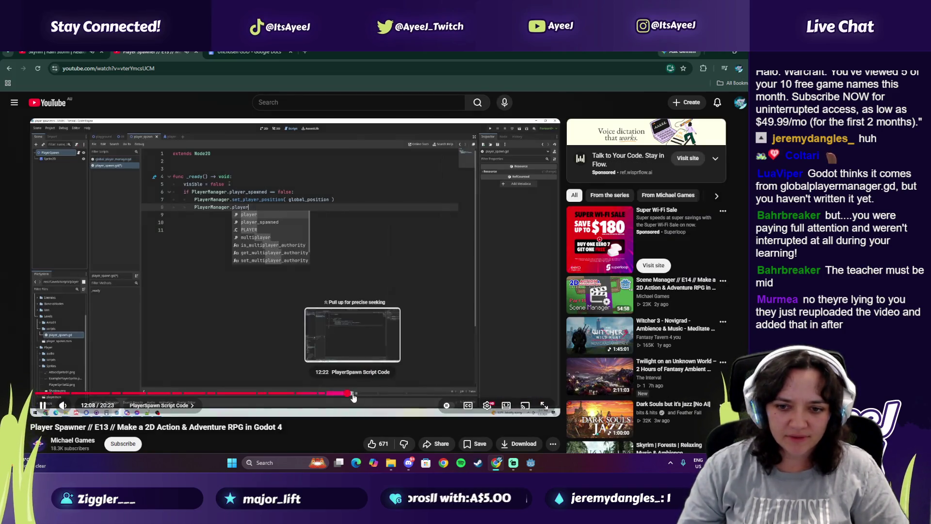
{"action": "left_click", "coordinate": [354, 394]}
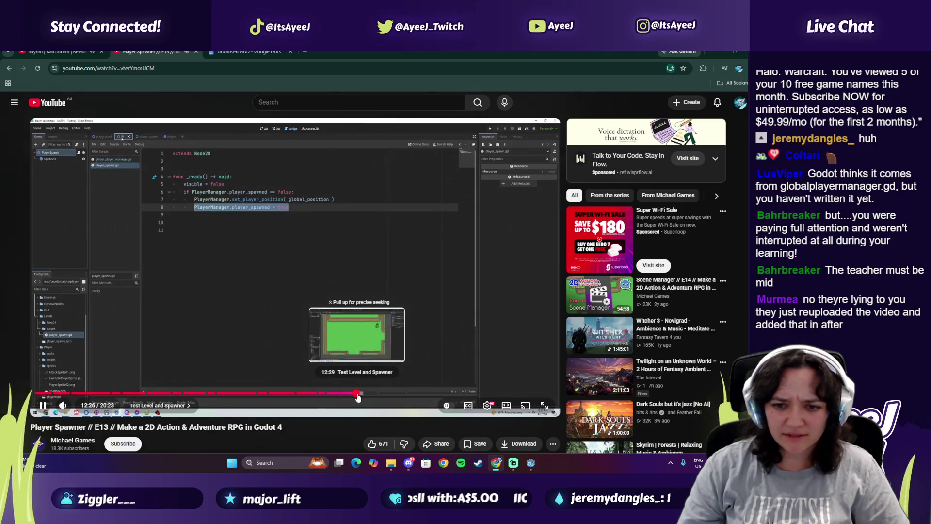